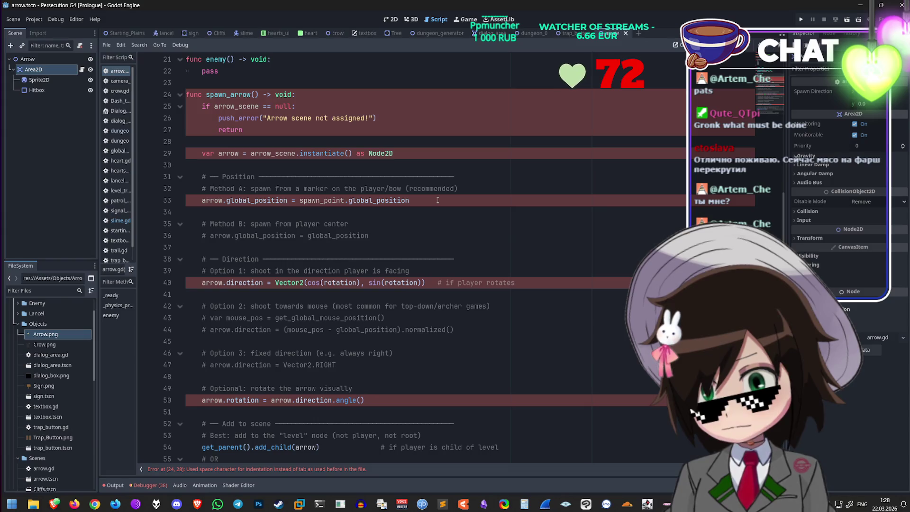
# Step: Delete the whole spawn_arrow function from the end of arrow.gd
pyautogui.scroll(-1, 436, 200)
pyautogui.moveTo(447, 459)
pyautogui.mouseDown()
pyautogui.moveTo(285, 326)
pyautogui.moveTo(142, 156)
pyautogui.mouseUp()
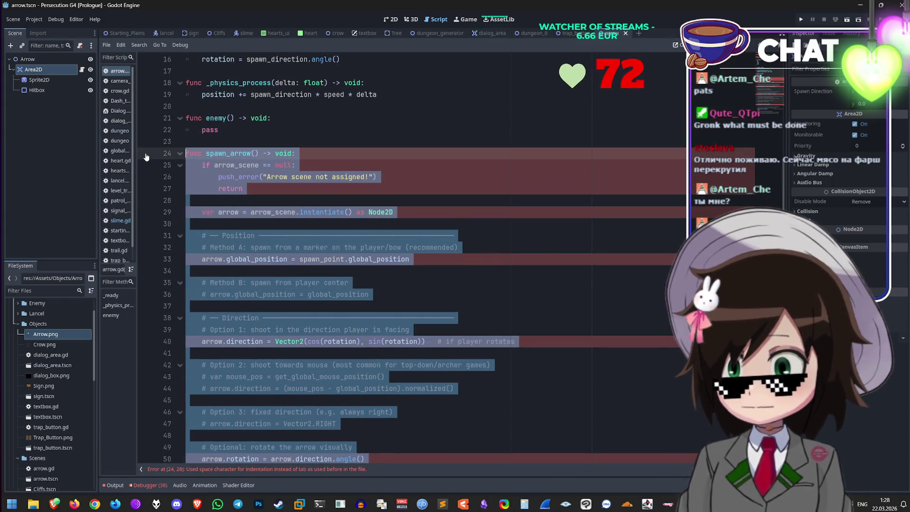
pyautogui.press('BackSpace')
pyautogui.press('BackSpace')
pyautogui.press('BackSpace')
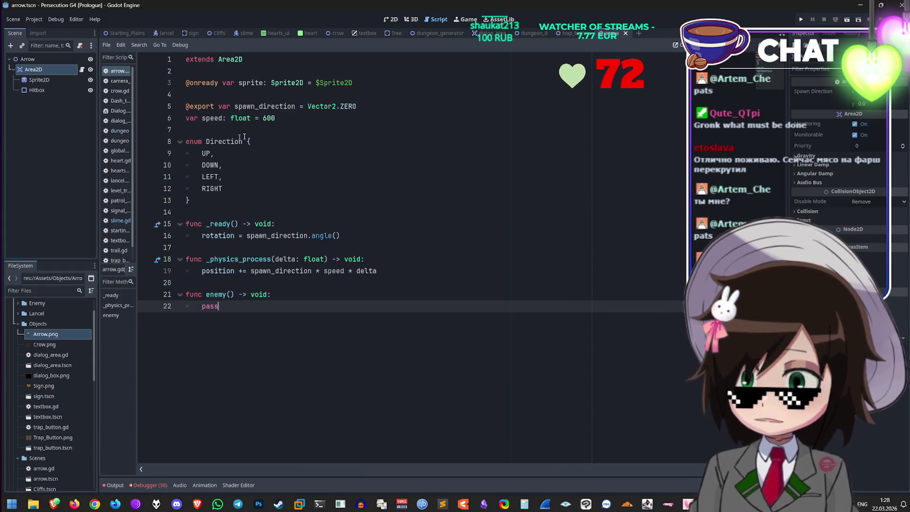
pyautogui.hotkey('alt', 'Tab')
# Step: Scroll the Grok chat to the end of the enum Direction and DIRECTIONS vector reply
pyautogui.click(343, 137)
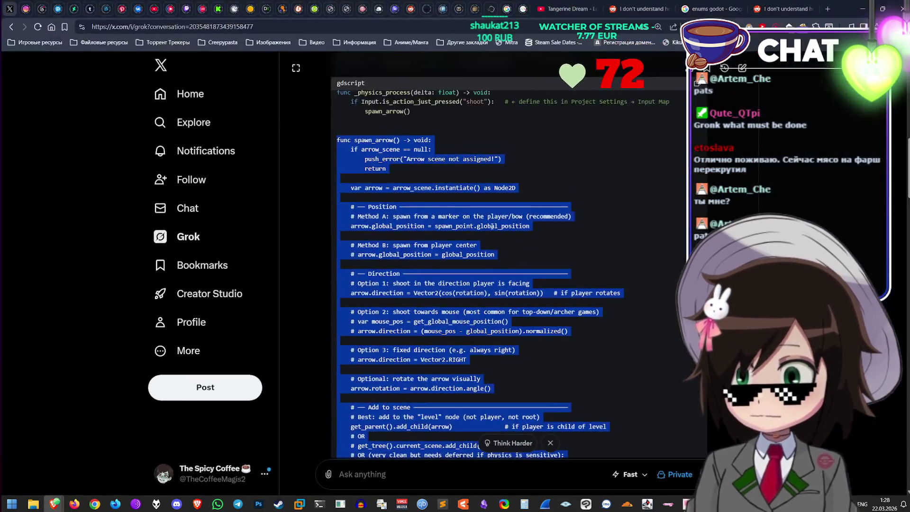
pyautogui.scroll(-3, 528, 275)
pyautogui.scroll(-5, 525, 291)
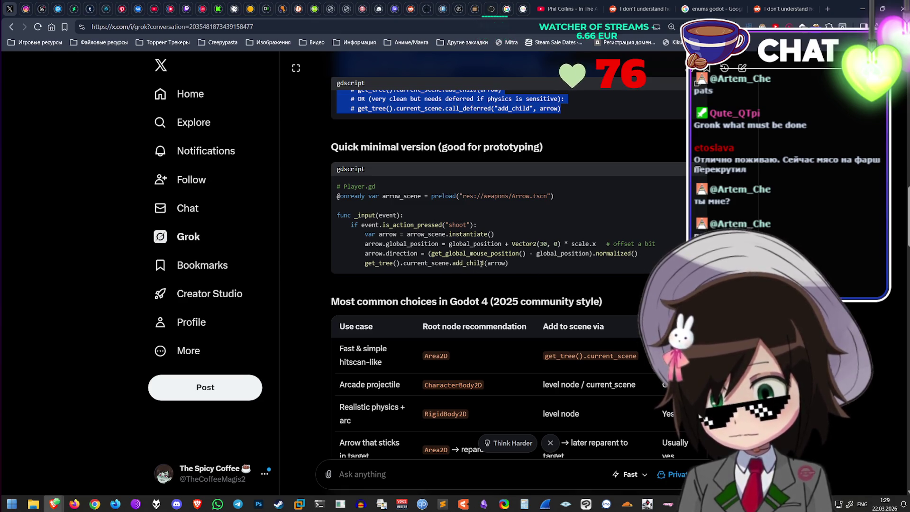
pyautogui.click(426, 277)
pyautogui.scroll(-3, 426, 276)
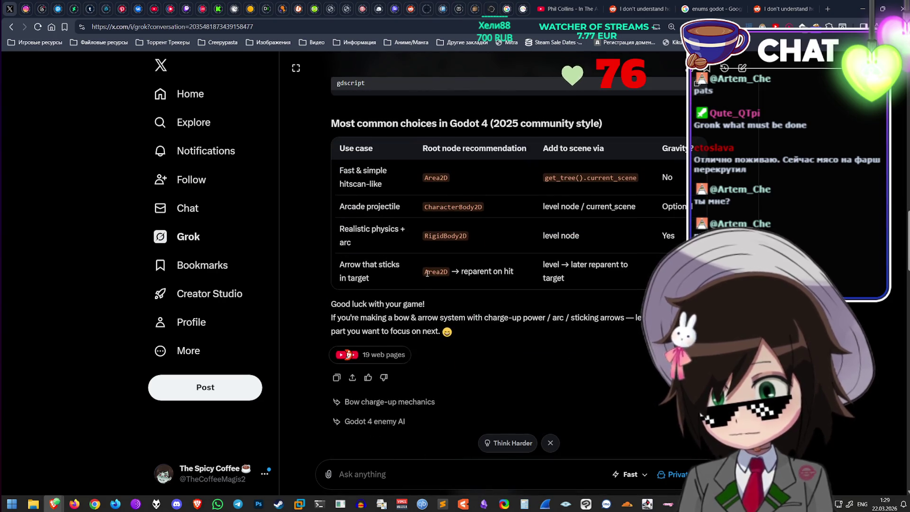
pyautogui.scroll(5, 423, 271)
pyautogui.scroll(-2, 476, 281)
pyautogui.scroll(-15, 476, 281)
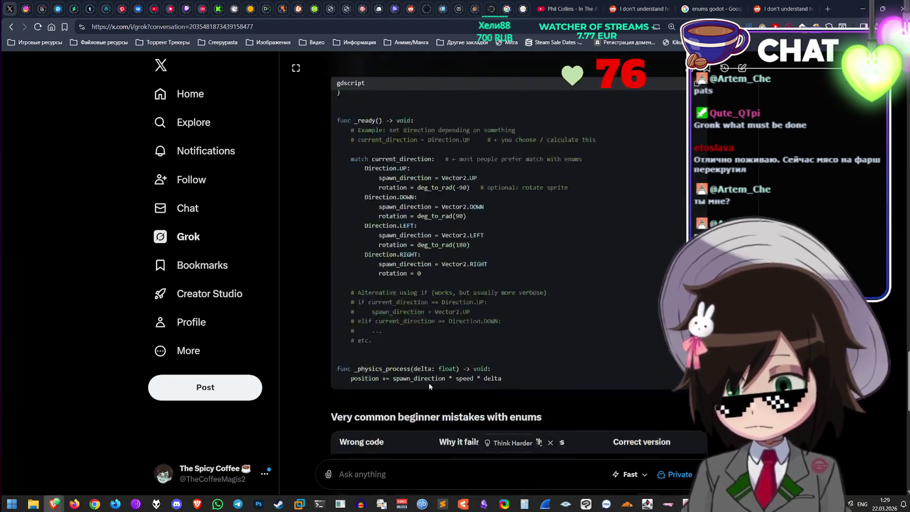
pyautogui.click(433, 467)
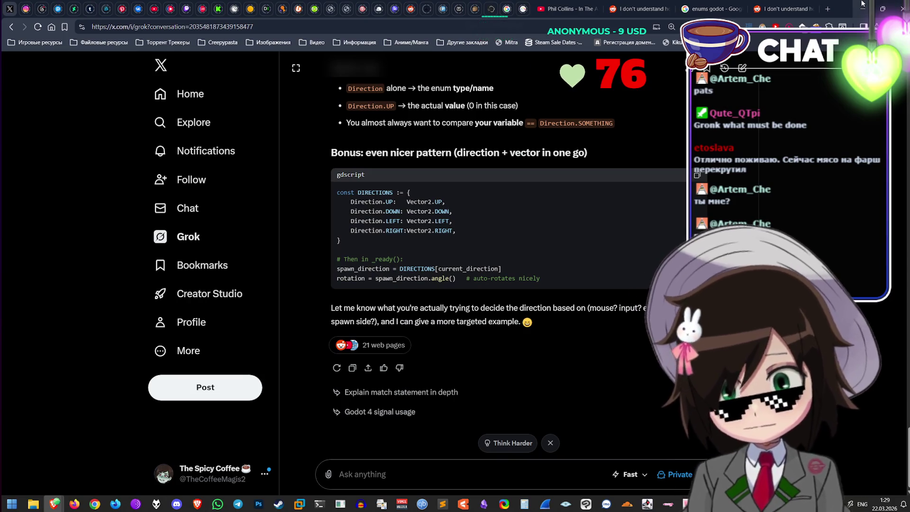
# Step: Ask Grok how to set the initial arrow direction in the editor with separate arrow scene and trap script
pyautogui.write('What if')
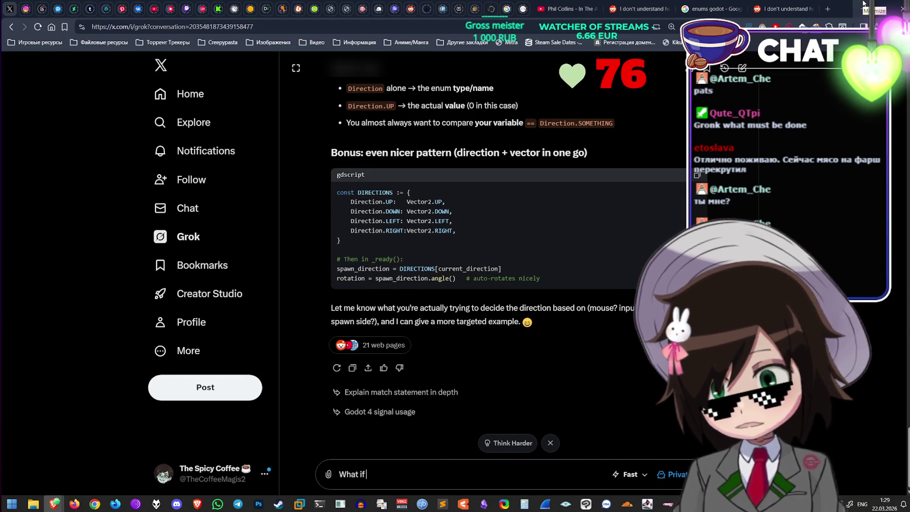
pyautogui.write(' I waare')
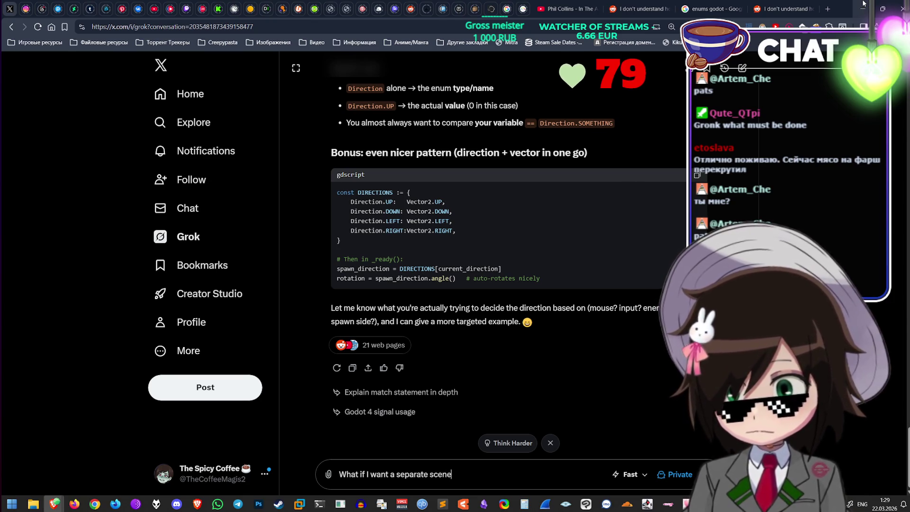
pyautogui.write('r the arror')
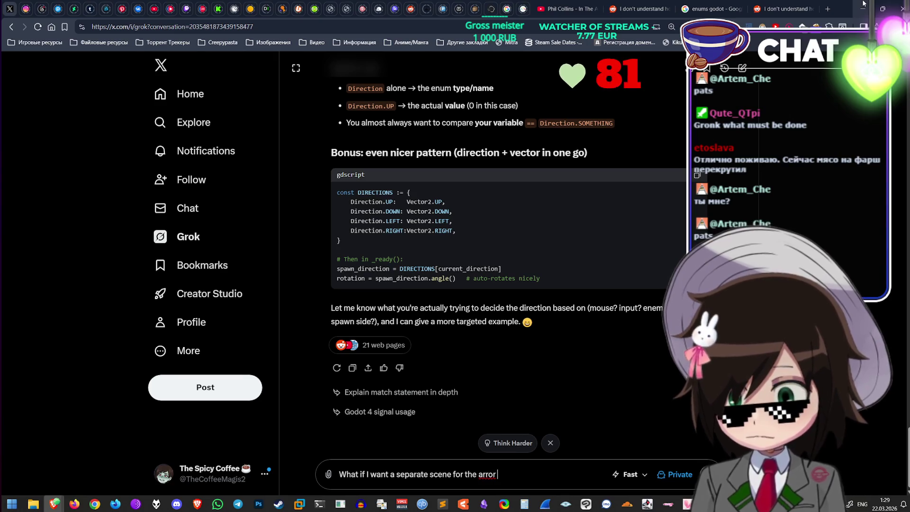
pyautogui.write('and')
pyautogui.press('BackSpace')
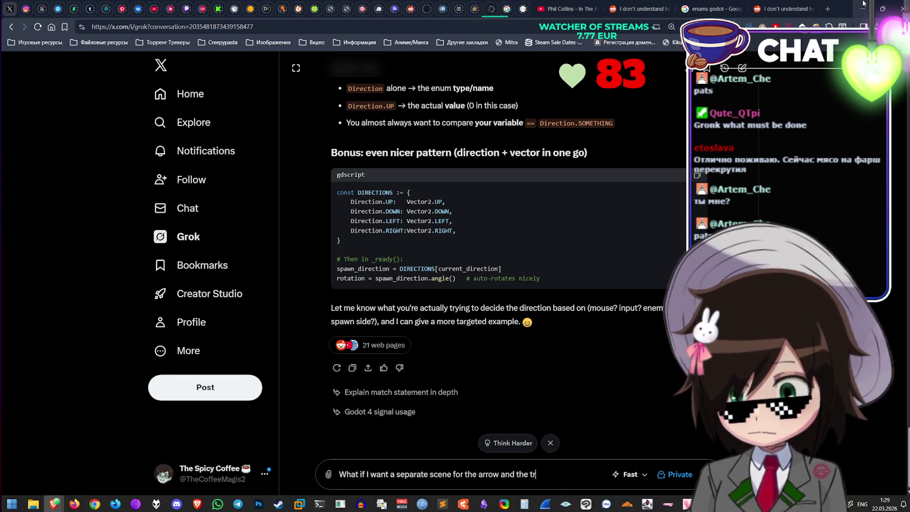
pyautogui.write('ra')
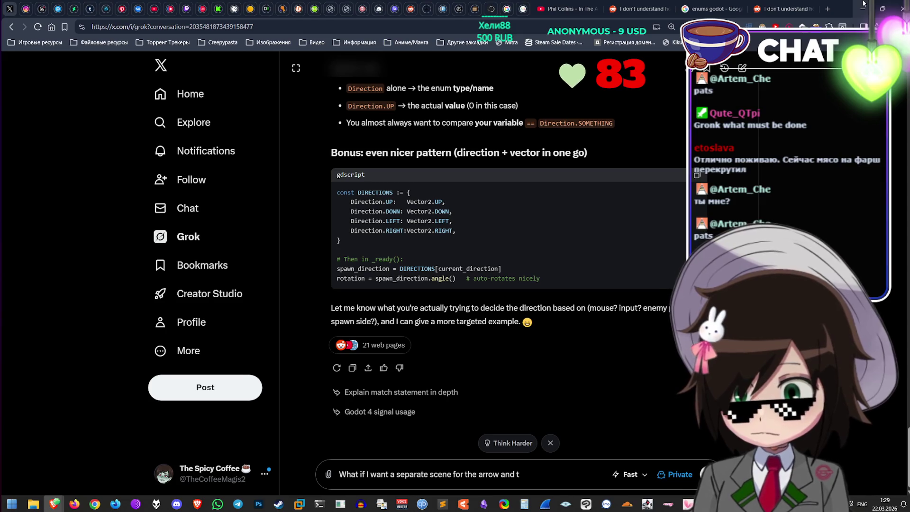
pyautogui.write('parate script for')
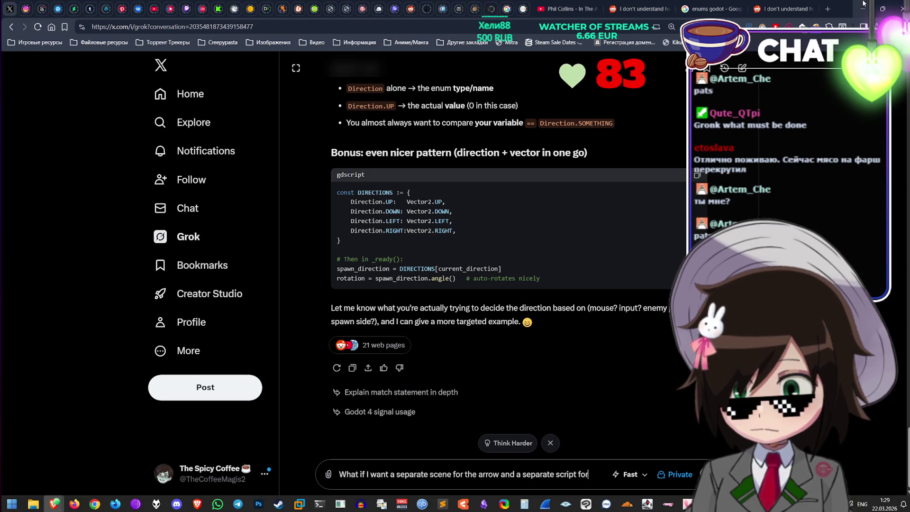
pyautogui.write(' the trap, how')
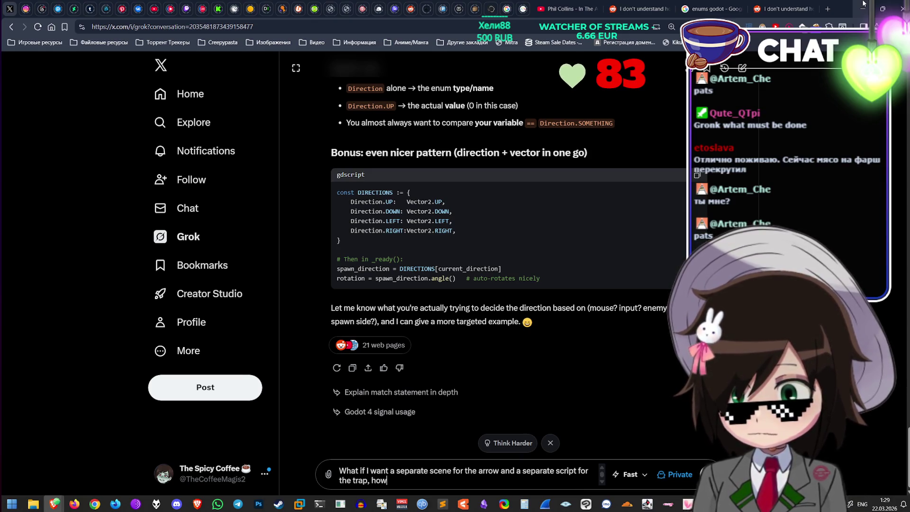
pyautogui.write('Iign')
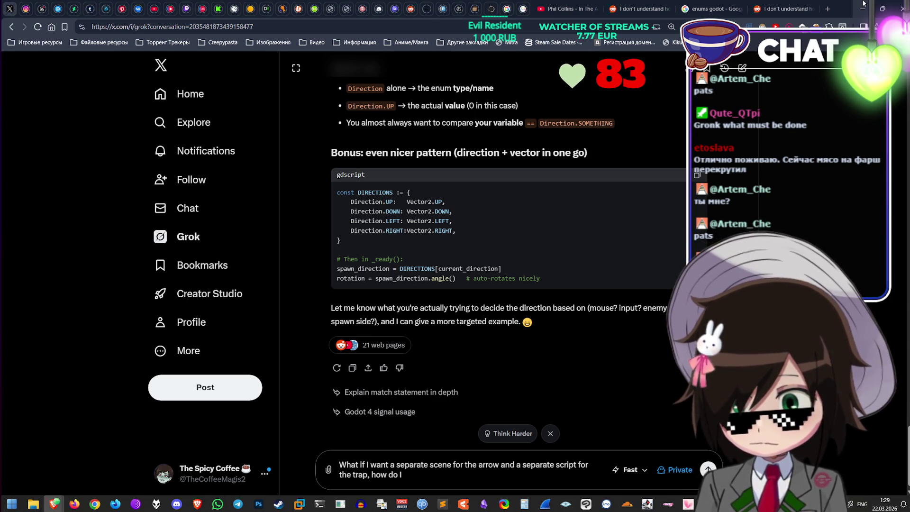
pyautogui.write('de')
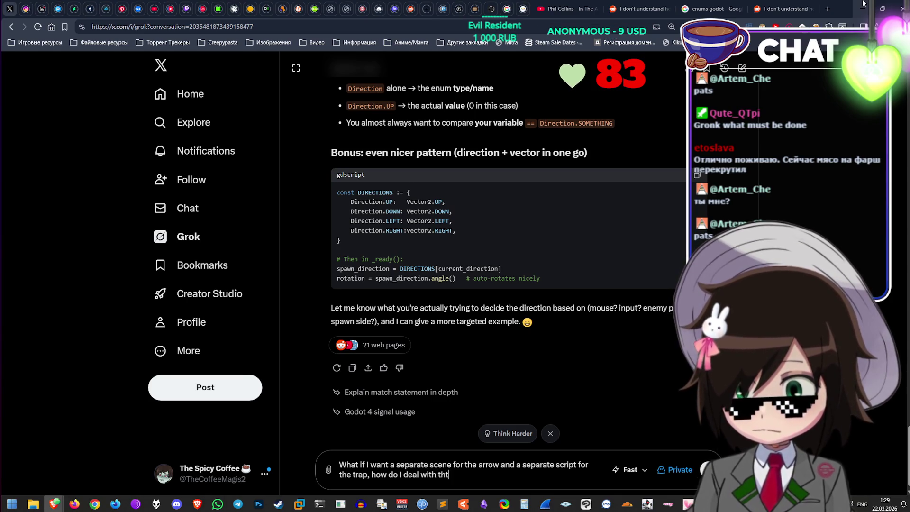
pyautogui.write('al arrow dir')
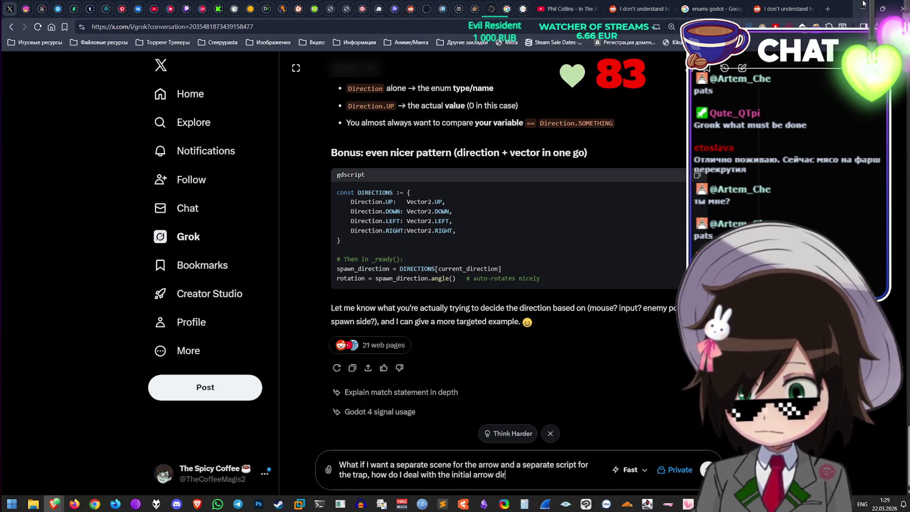
pyautogui.press('BackSpace')
pyautogui.press('BackSpace')
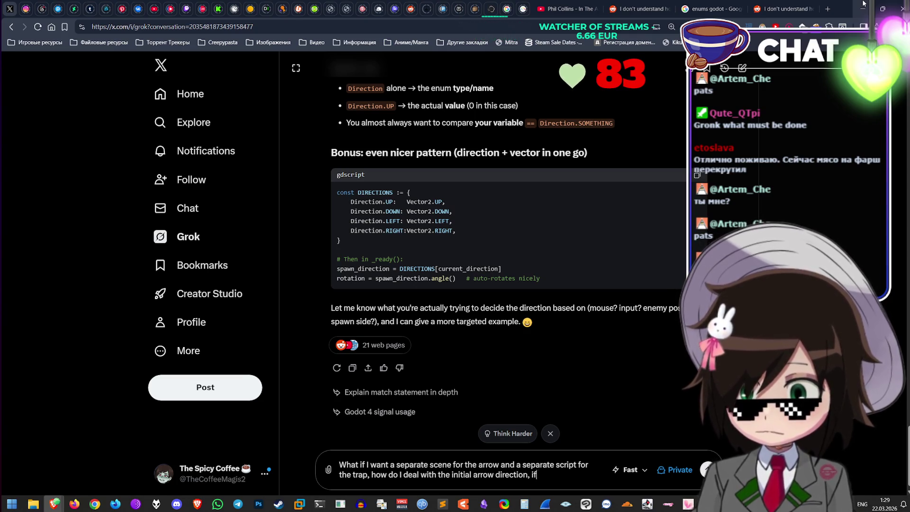
pyautogui.write('I want')
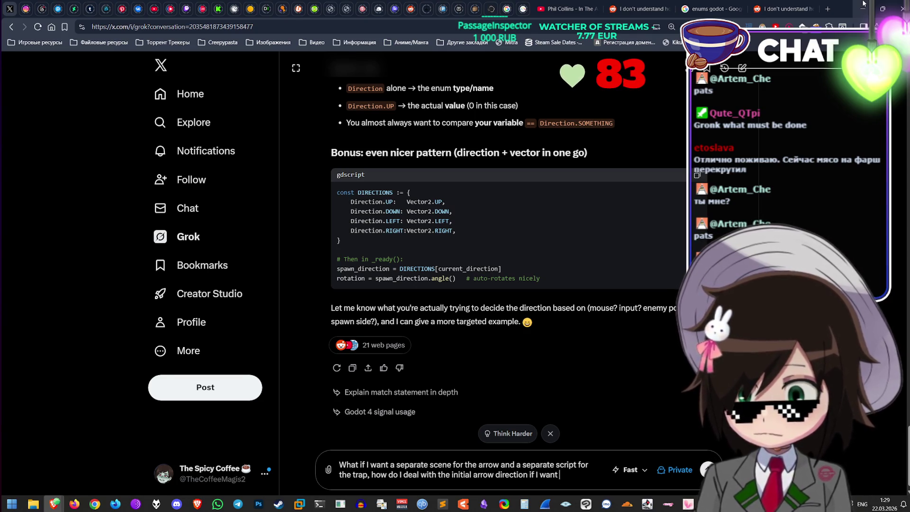
pyautogui.write(' in the editor ?')
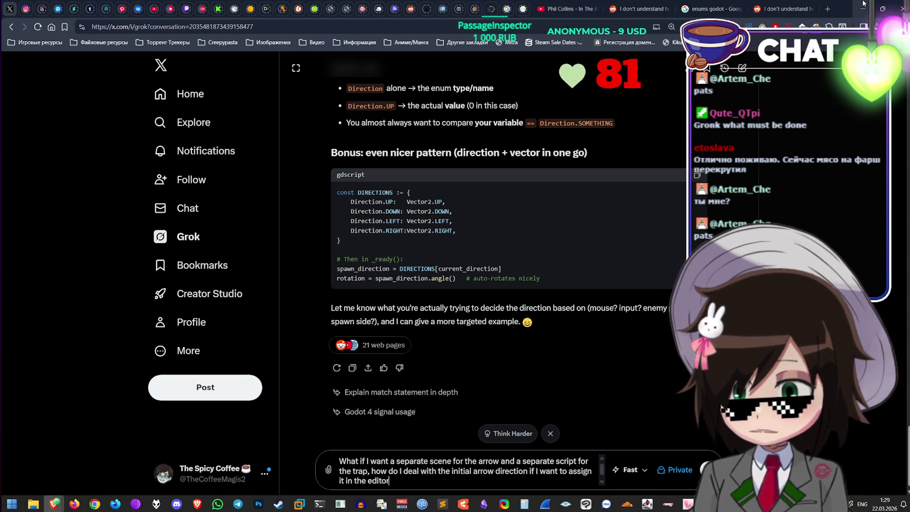
pyautogui.press('Return')
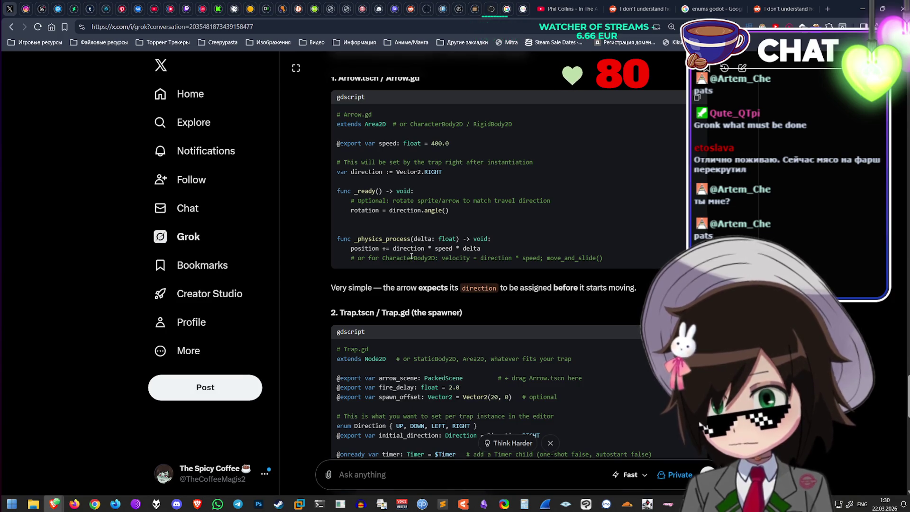
# Step: Review Grok's Arrow.gd and Trap.gd code with the exported initial direction
pyautogui.moveTo(409, 267)
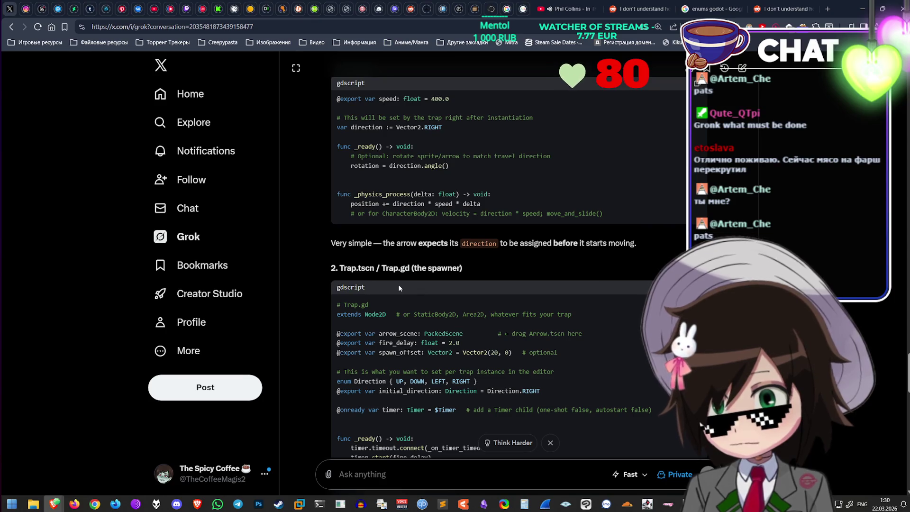
pyautogui.hotkey('alt', 'Tab')
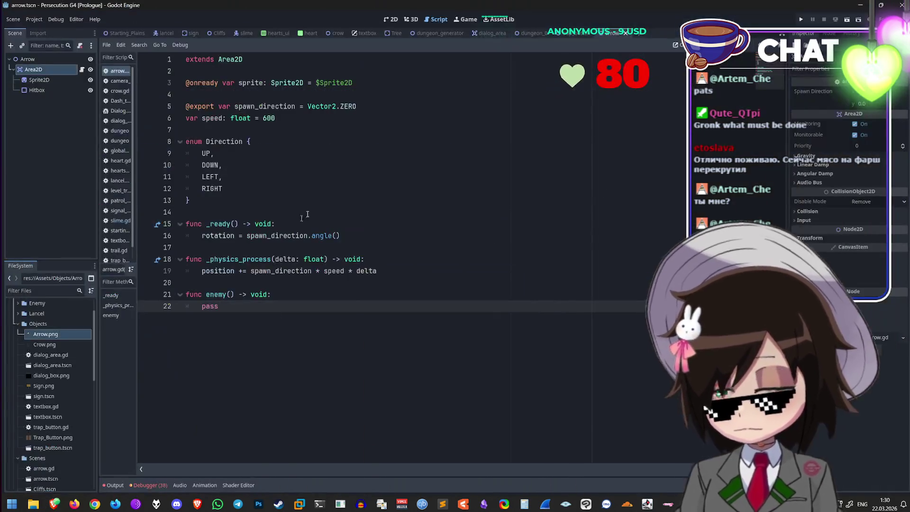
# Step: Delete the enum Direction block from arrow.gd
pyautogui.click(390, 230)
pyautogui.click(320, 155)
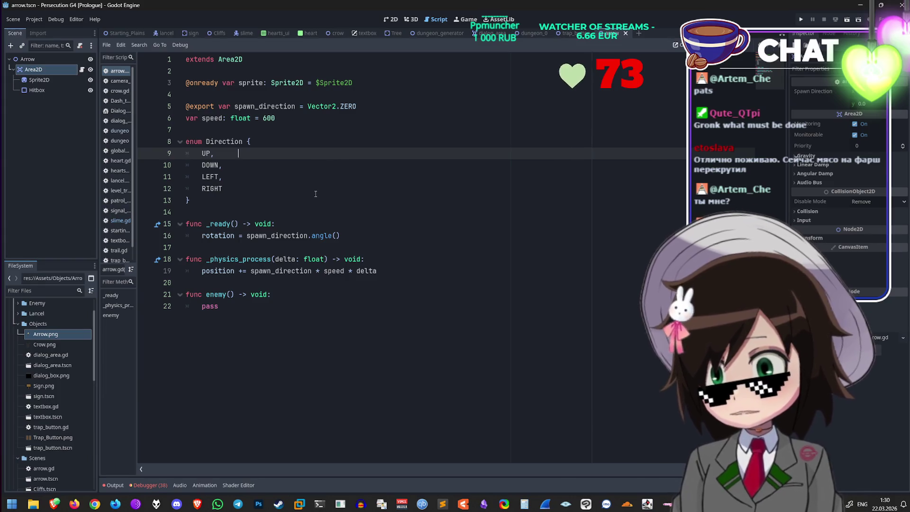
pyautogui.moveTo(228, 199); pyautogui.dragTo(185, 132)
pyautogui.press('BackSpace')
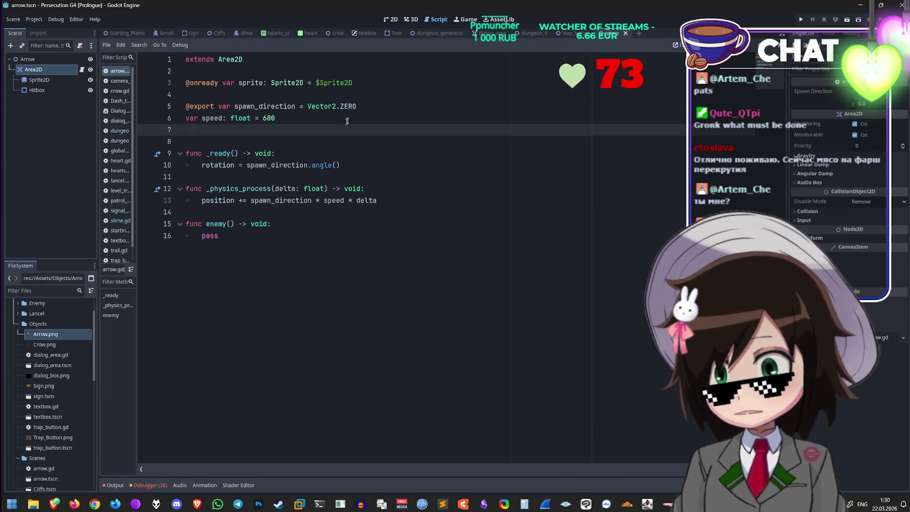
pyautogui.press('BackSpace')
pyautogui.moveTo(216, 106); pyautogui.dragTo(185, 106)
pyautogui.press('BackSpace')
pyautogui.press('BackSpace')
pyautogui.click(426, 118)
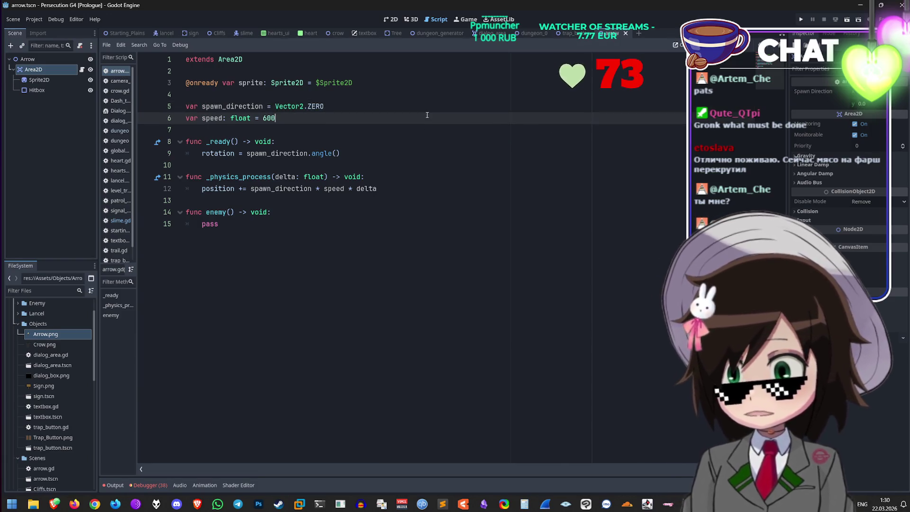
pyautogui.click(404, 225)
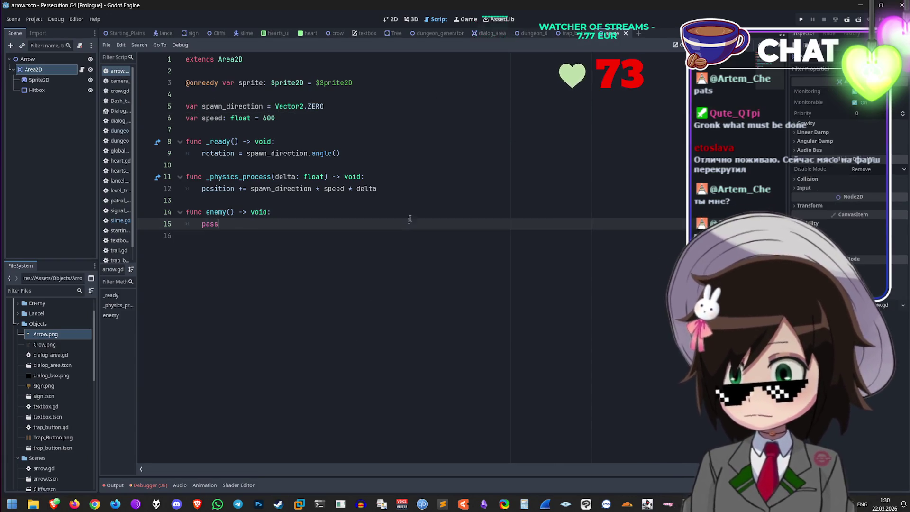
pyautogui.click(417, 197)
pyautogui.click(429, 180)
pyautogui.click(436, 192)
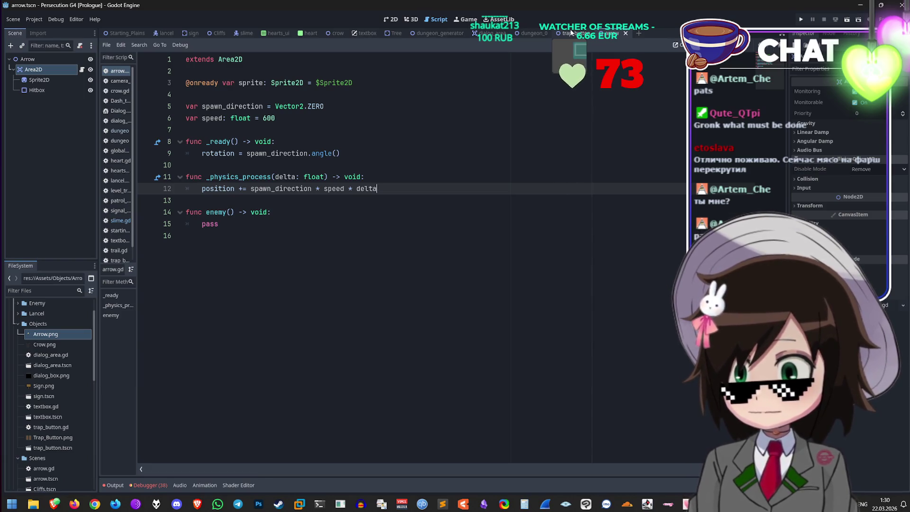
pyautogui.click(571, 33)
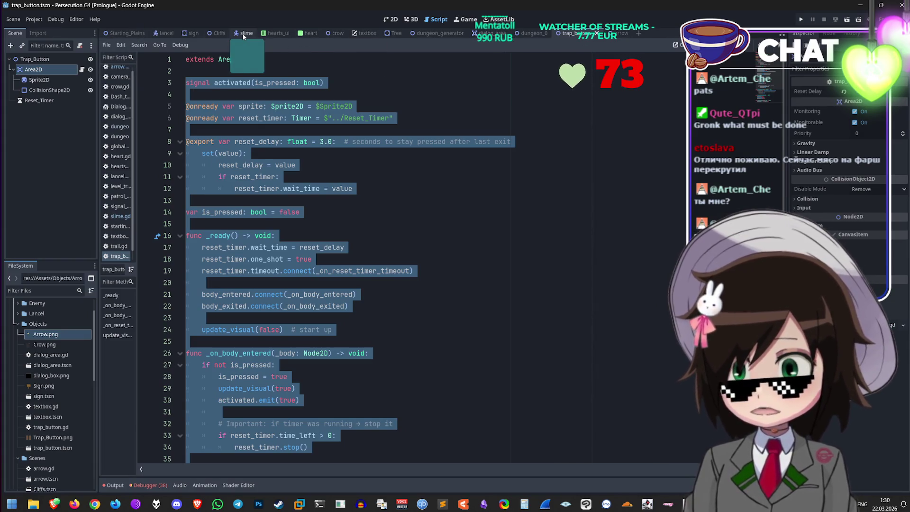
# Step: Create and close an empty scene, then bring up the dungeon_0 scene
pyautogui.click(13, 19)
pyautogui.click(14, 31)
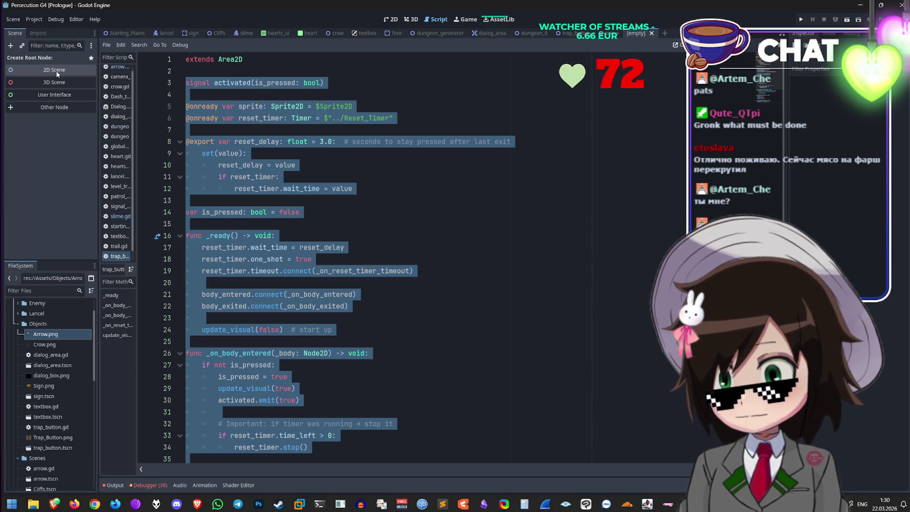
pyautogui.click(490, 38)
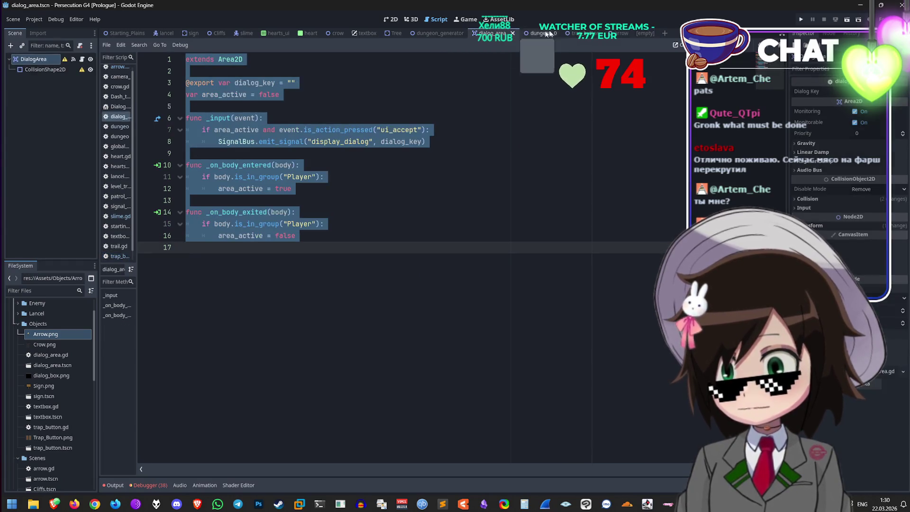
pyautogui.click(640, 34)
pyautogui.click(652, 33)
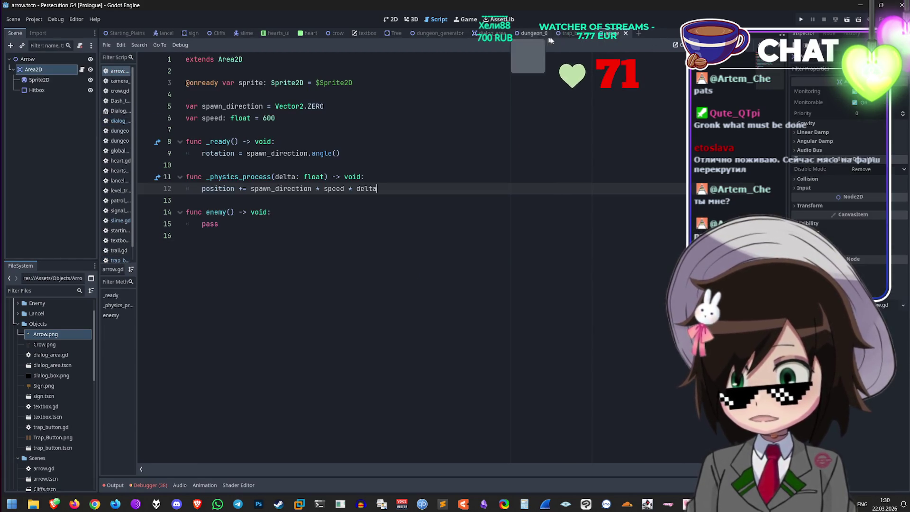
pyautogui.click(526, 35)
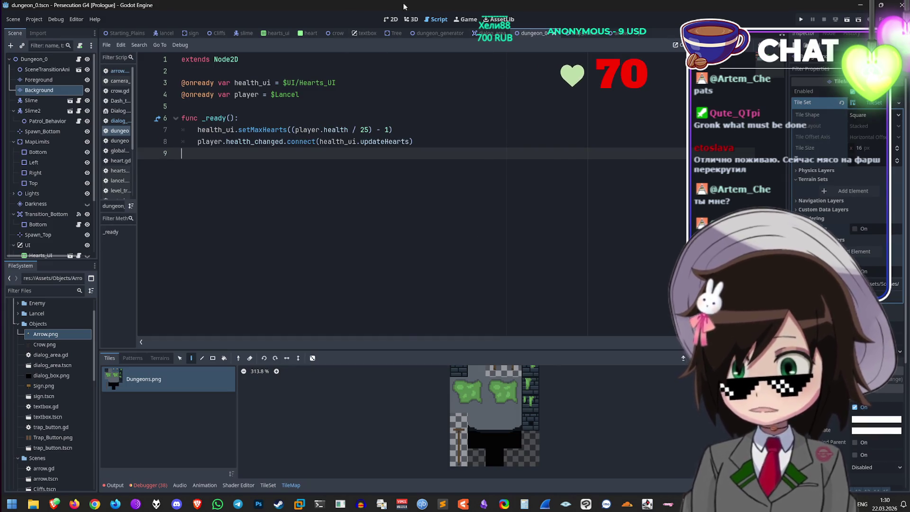
# Step: Add a Node2D child named Arrow_Trap under Dungeon_0
pyautogui.click(391, 19)
pyautogui.scroll(6, 388, 129)
pyautogui.scroll(4, 388, 129)
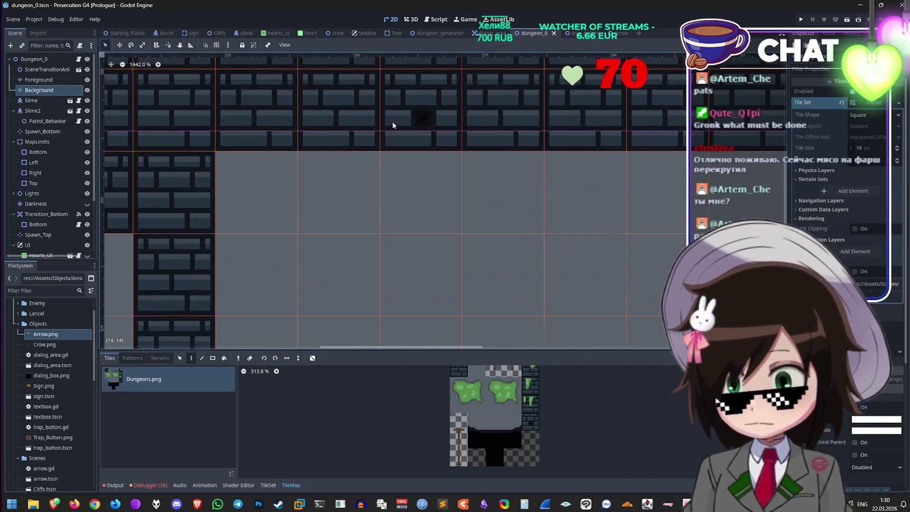
pyautogui.rightClick(49, 61)
pyautogui.click(82, 79)
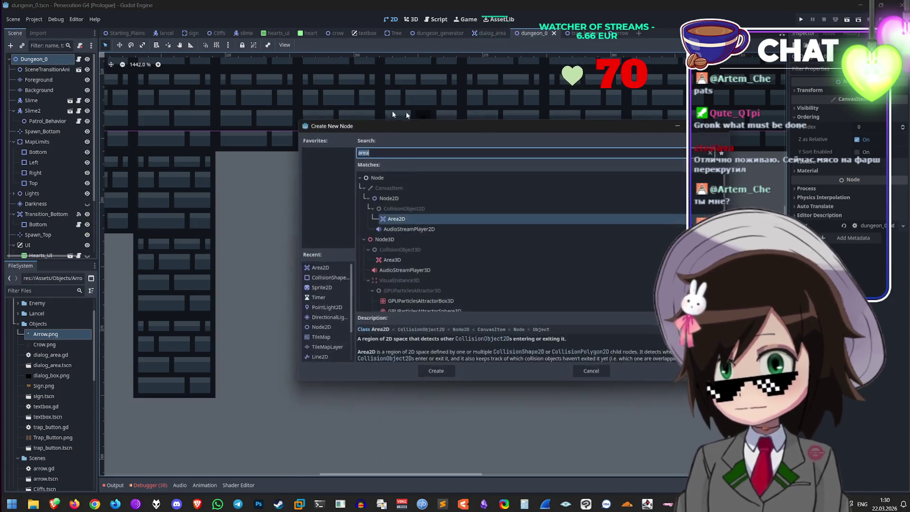
pyautogui.click(446, 201)
pyautogui.click(435, 372)
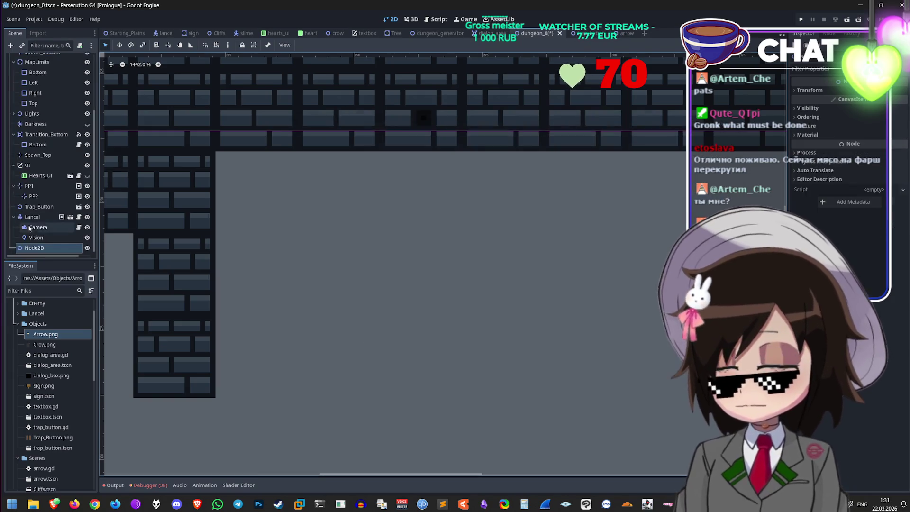
pyautogui.doubleClick(36, 248)
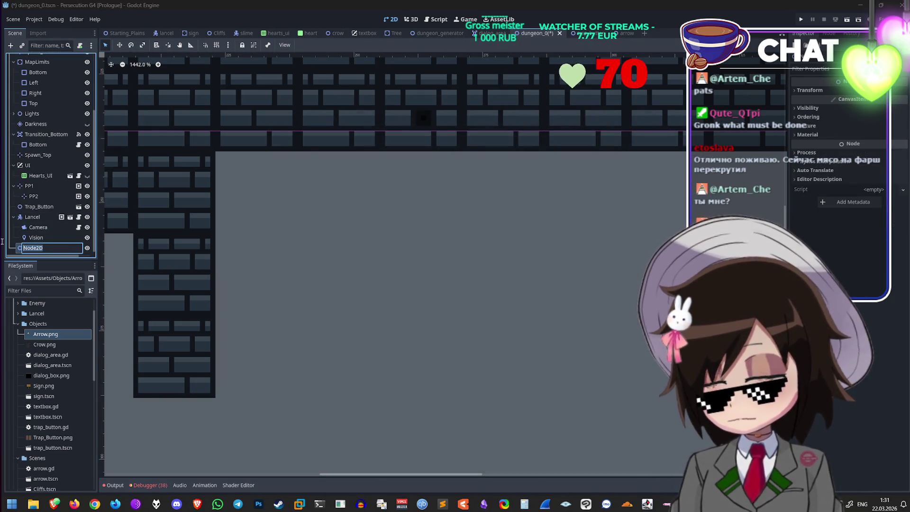
pyautogui.write('Tra')
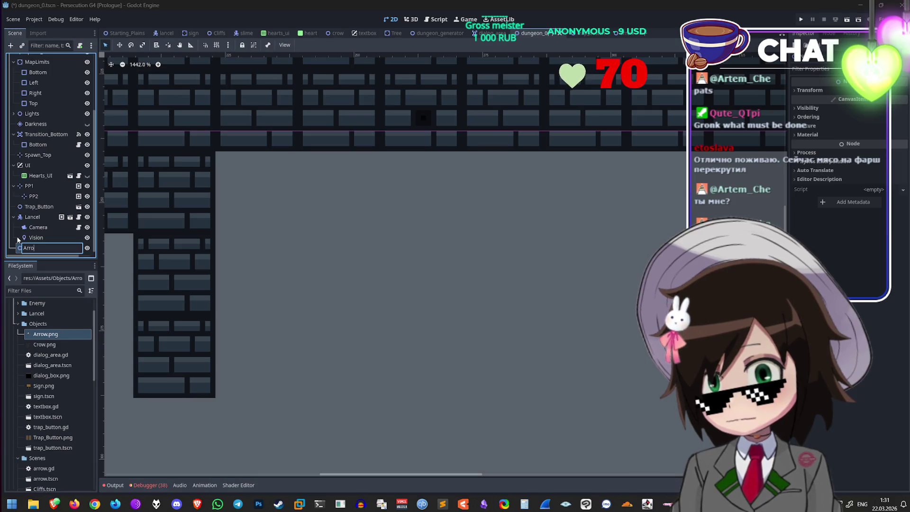
pyautogui.write('rap')
pyautogui.press('Return')
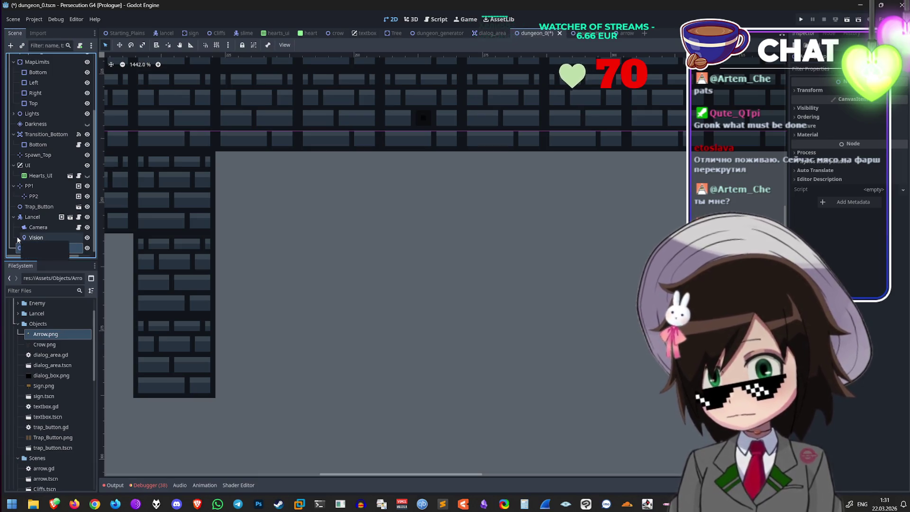
# Step: Check Arrow_Trap's node actions, then begin a new question in the Grok chat
pyautogui.rightClick(53, 248)
pyautogui.click(39, 251)
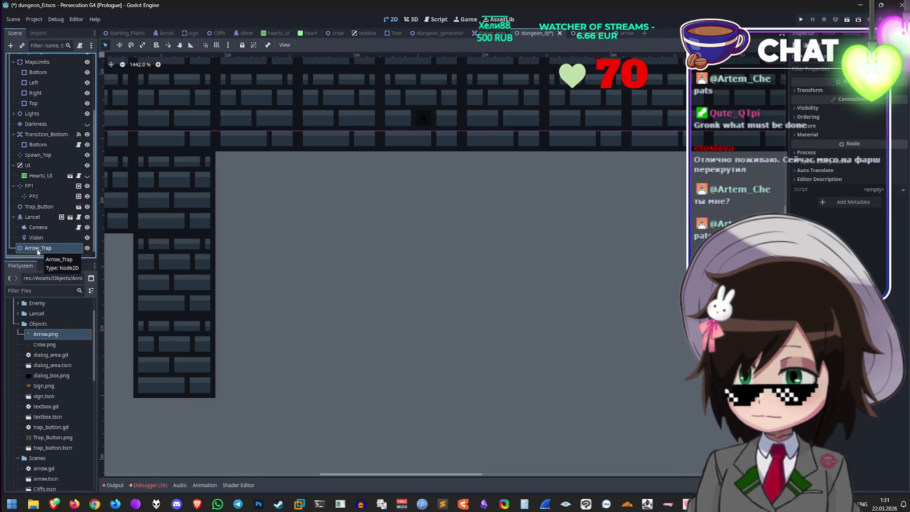
pyautogui.doubleClick(48, 250)
pyautogui.press('Return')
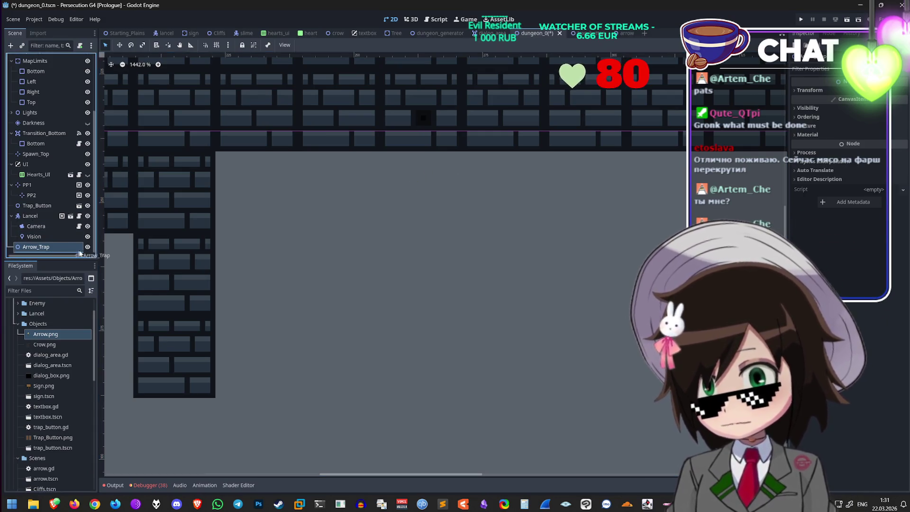
pyautogui.scroll(-4, 424, 270)
pyautogui.scroll(3, 425, 264)
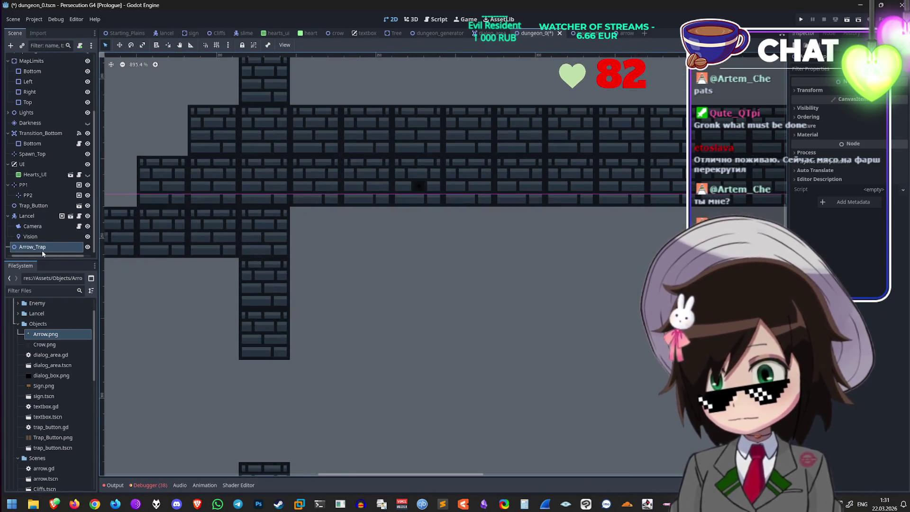
pyautogui.rightClick(43, 250)
pyautogui.click(34, 251)
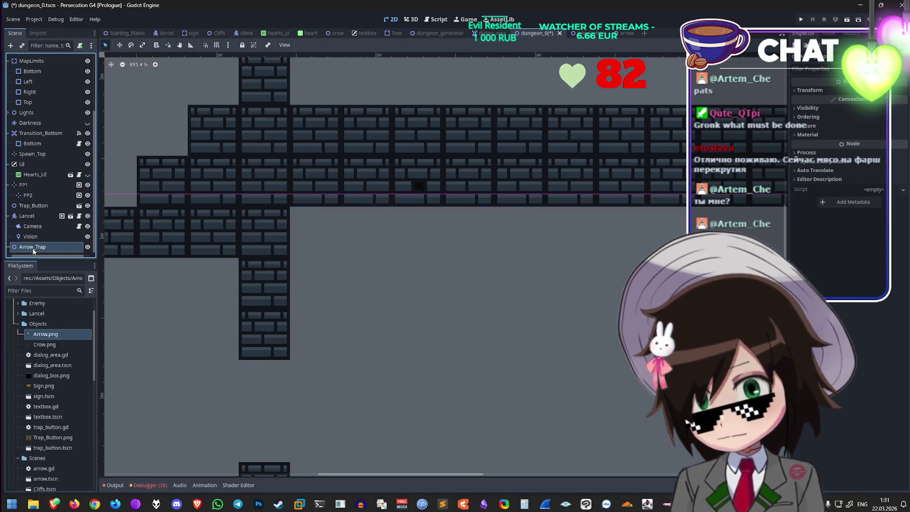
pyautogui.rightClick(30, 247)
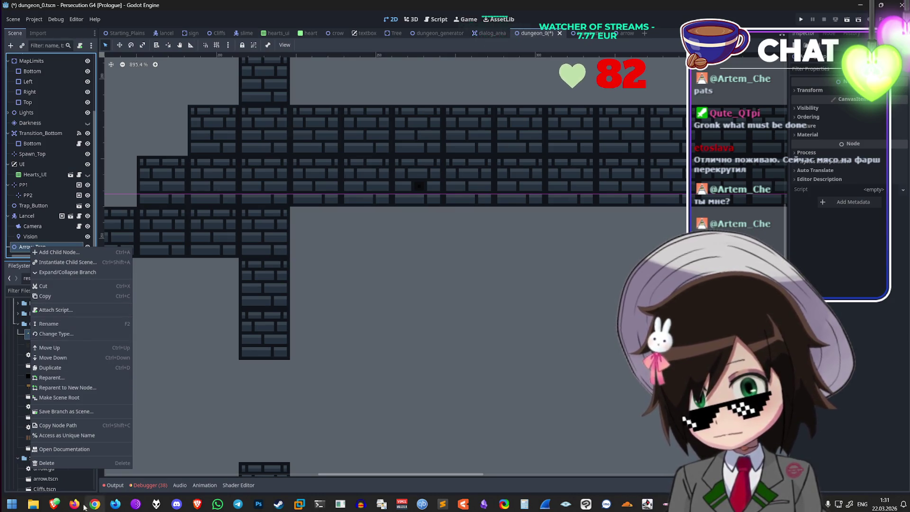
pyautogui.click(54, 503)
pyautogui.click(90, 457)
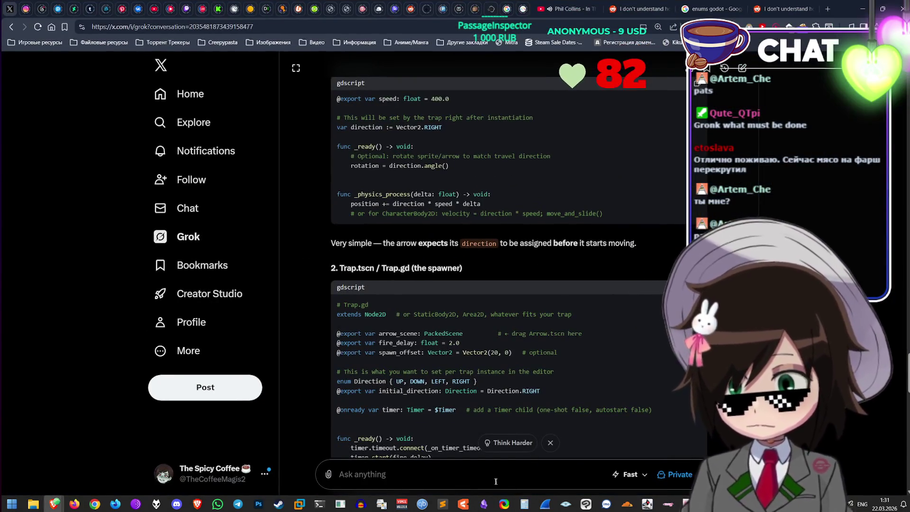
pyautogui.write('W')
pyautogui.write('e type should I use for the trap if I')
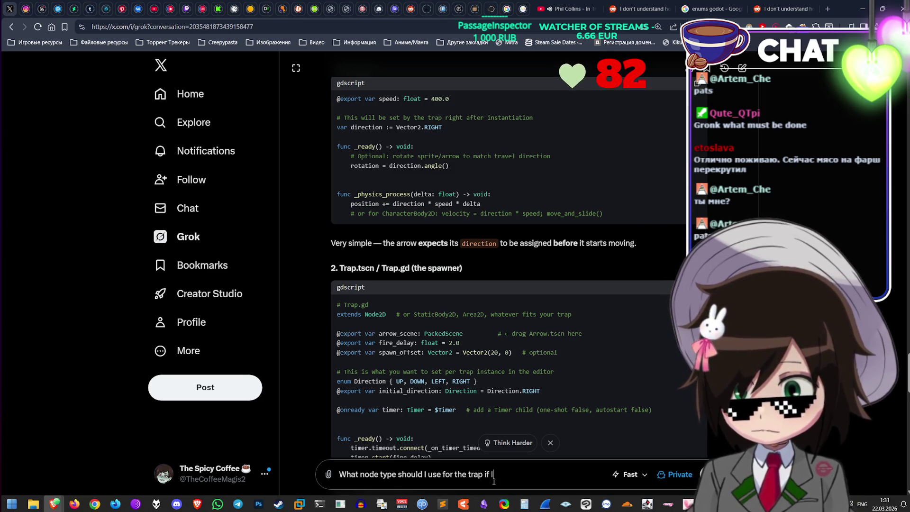
# Step: Ask Grok which node type suits a trap kept separate from its button
pyautogui.write('rat')
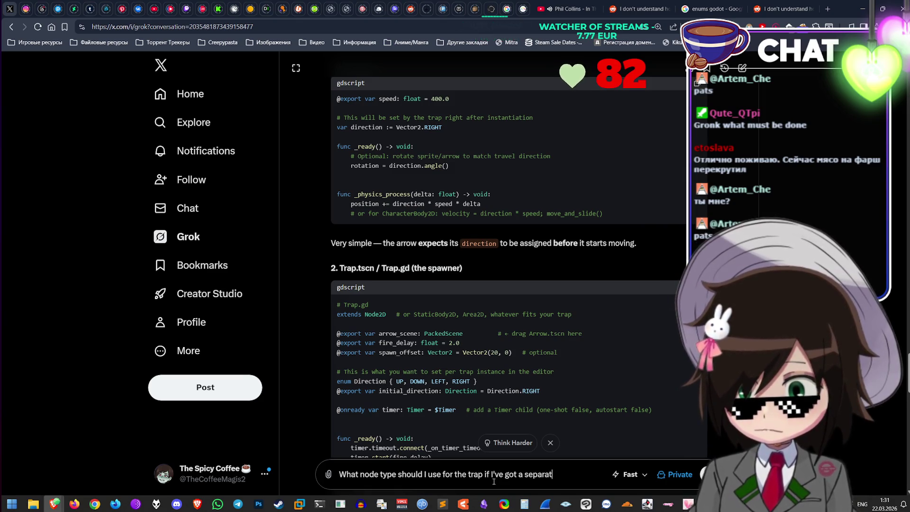
pyautogui.write('e button for it an')
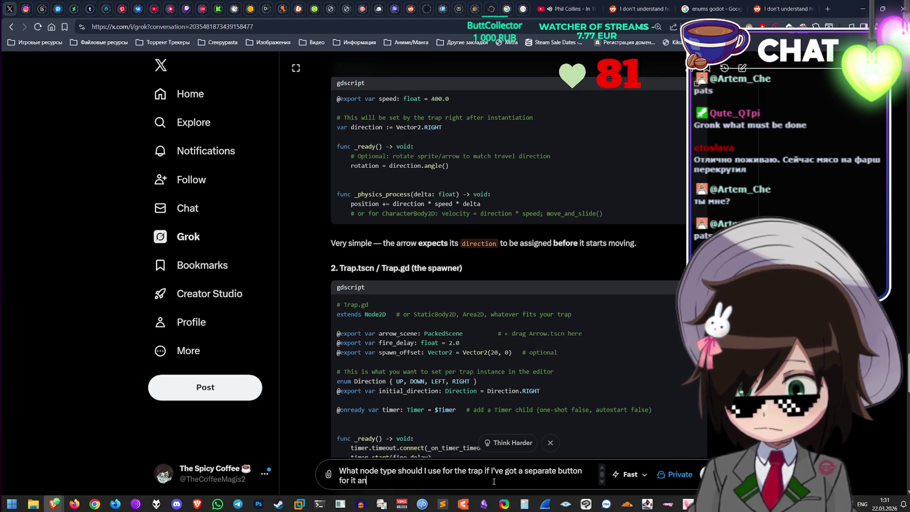
pyautogui.write('d would like tht r')
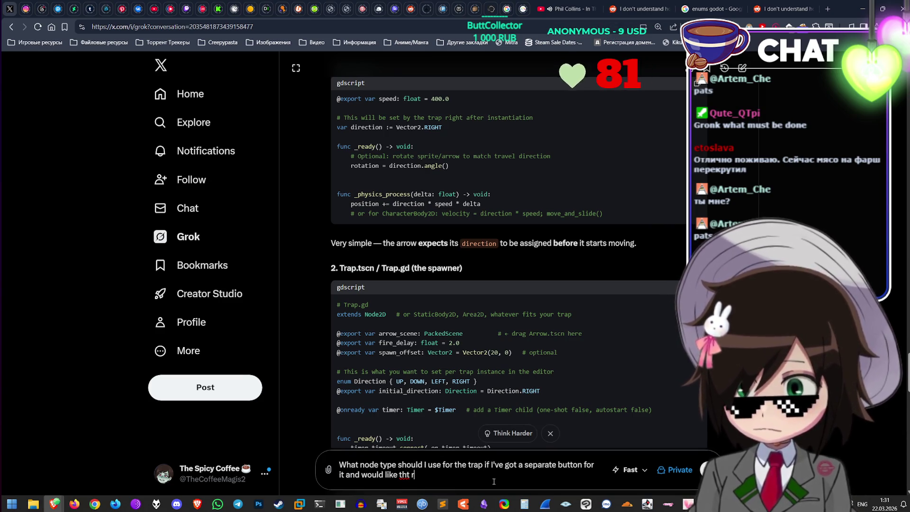
pyautogui.write('arap to be separate f')
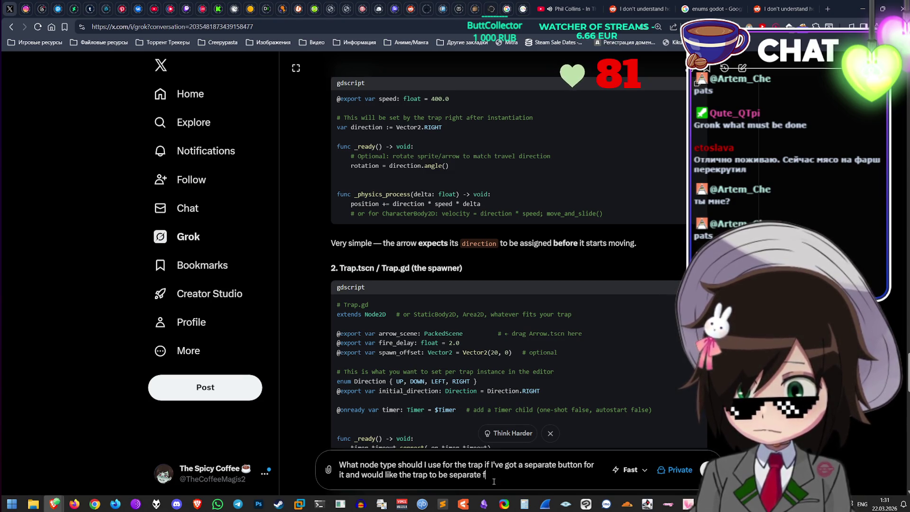
pyautogui.write('ton ?')
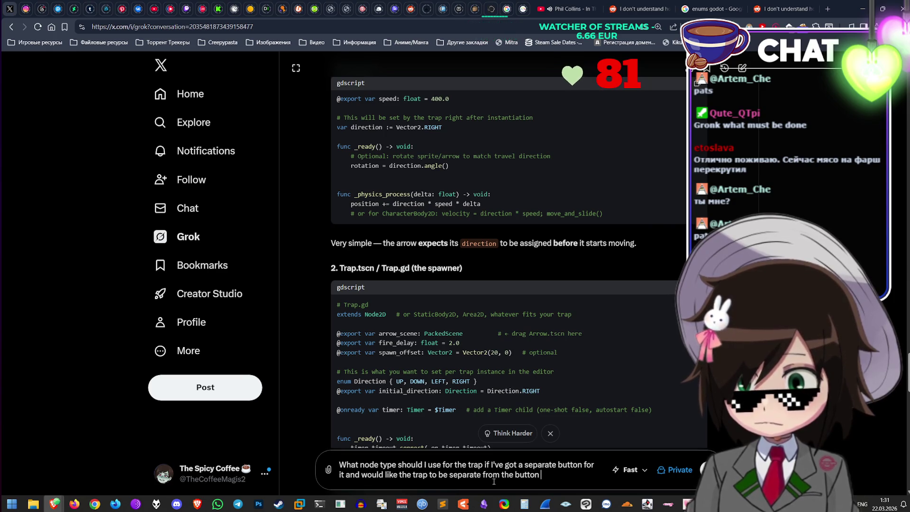
pyautogui.press('Return')
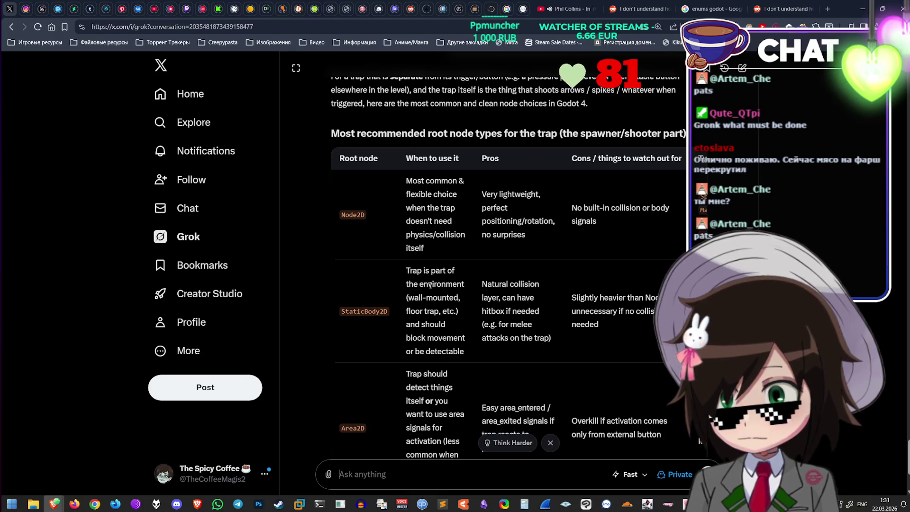
pyautogui.moveTo(430, 284)
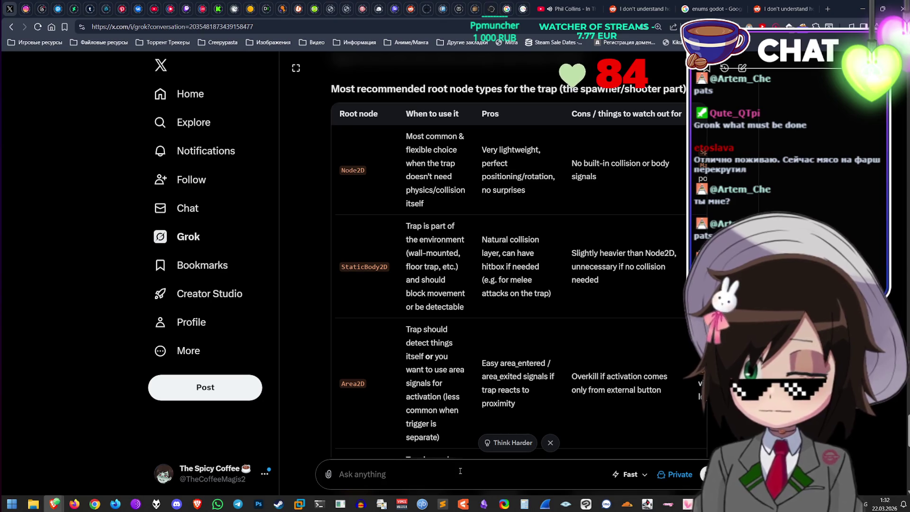
pyautogui.write('I need it to h')
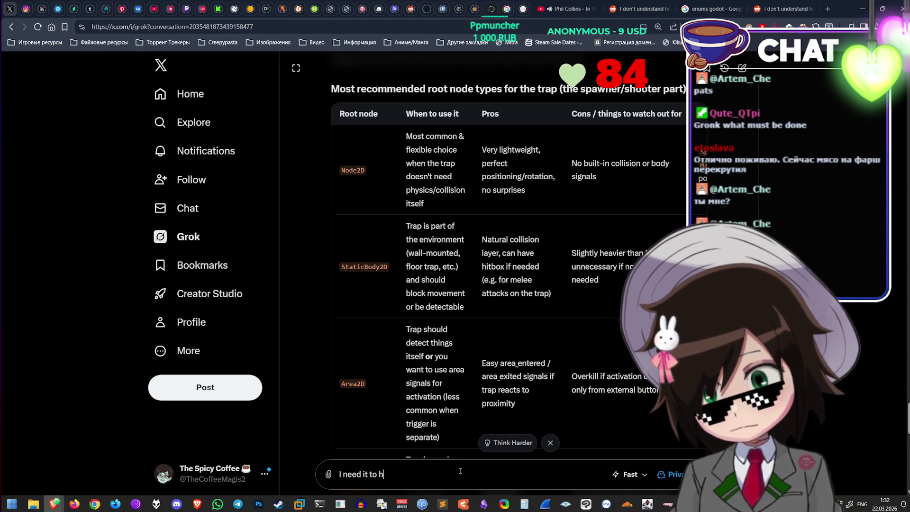
pyautogui.write('ave a position')
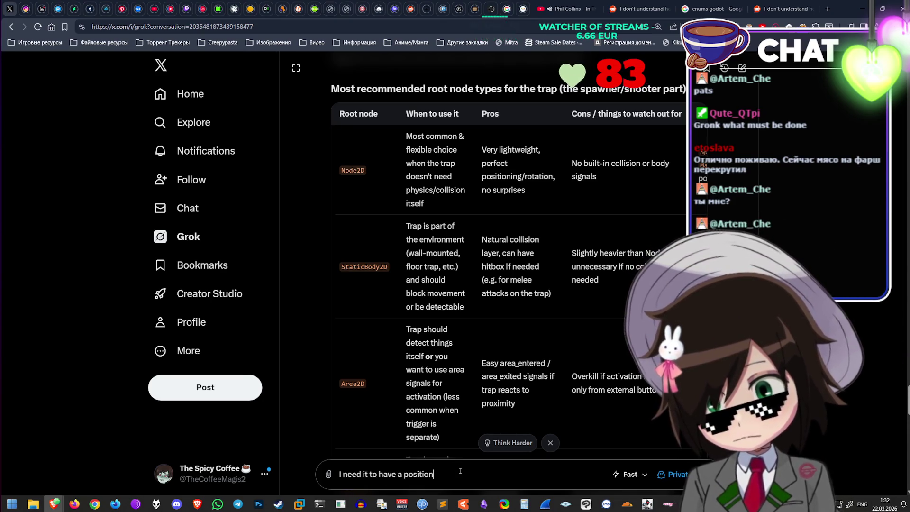
# Step: Send and complete the arrow spawn position follow-up, getting a Marker2D recommendation
pyautogui.press('Return')
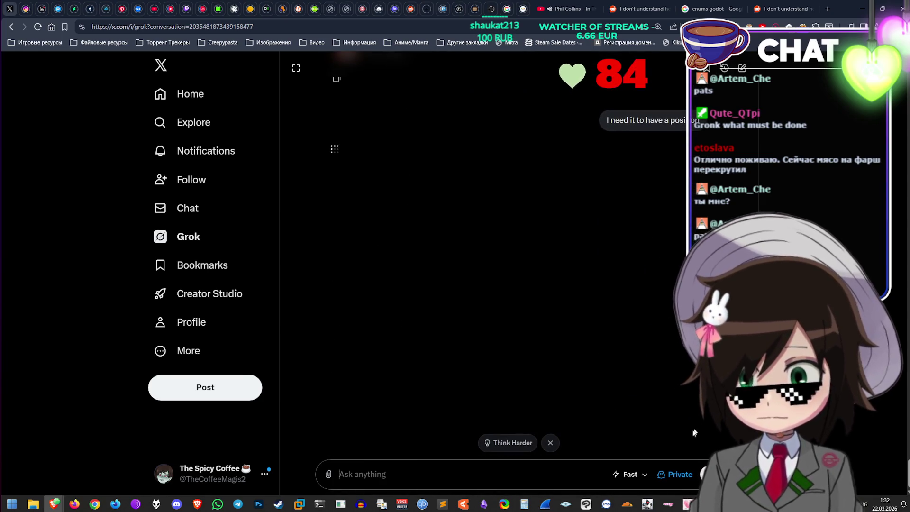
pyautogui.click(587, 118)
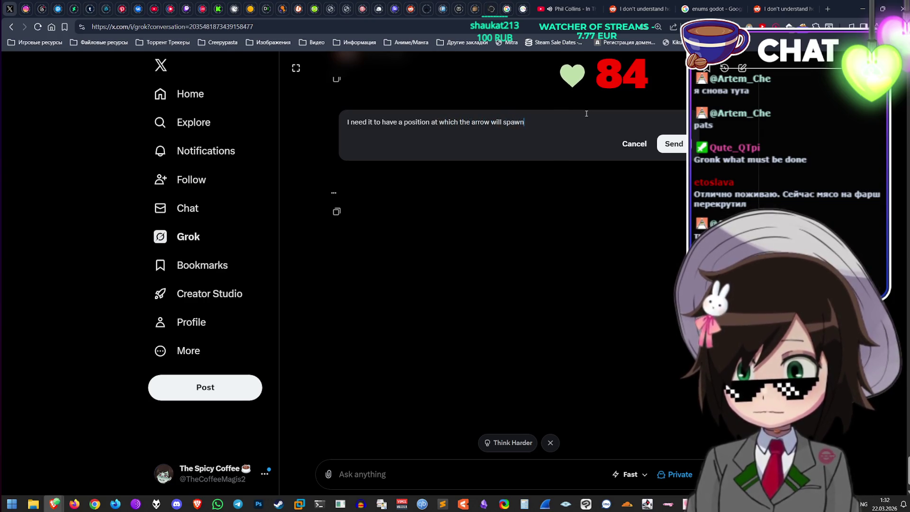
pyautogui.press('Return')
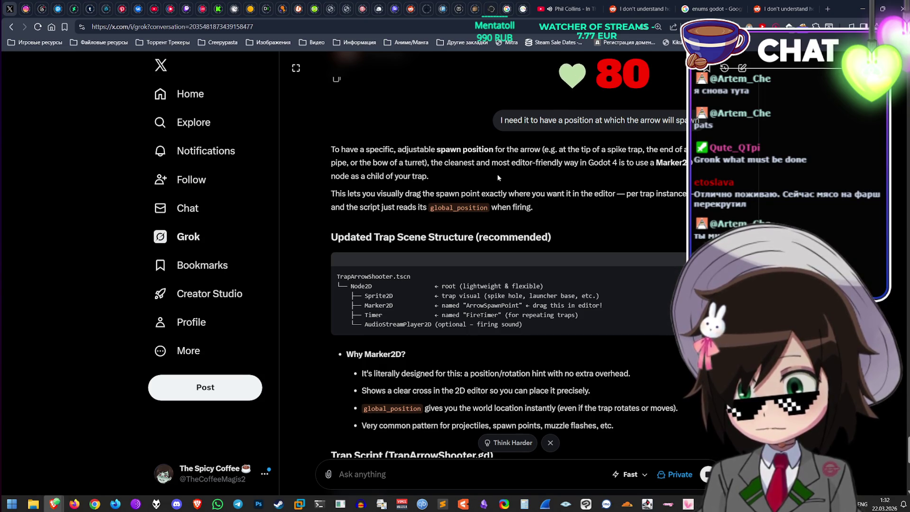
pyautogui.click(858, 6)
# Step: Add a Marker2D child named Arrow_Spawn under Arrow_Trap
pyautogui.rightClick(58, 247)
pyautogui.click(99, 253)
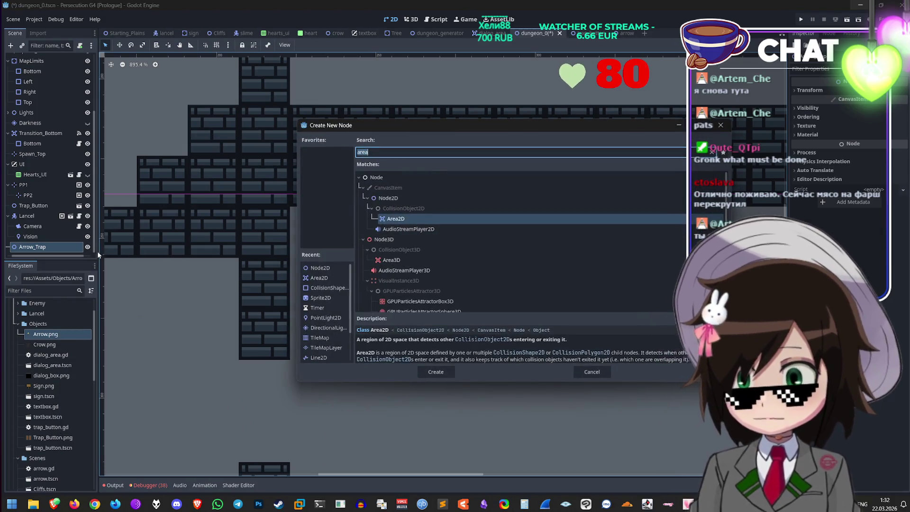
pyautogui.write('Marker')
pyautogui.press('Return')
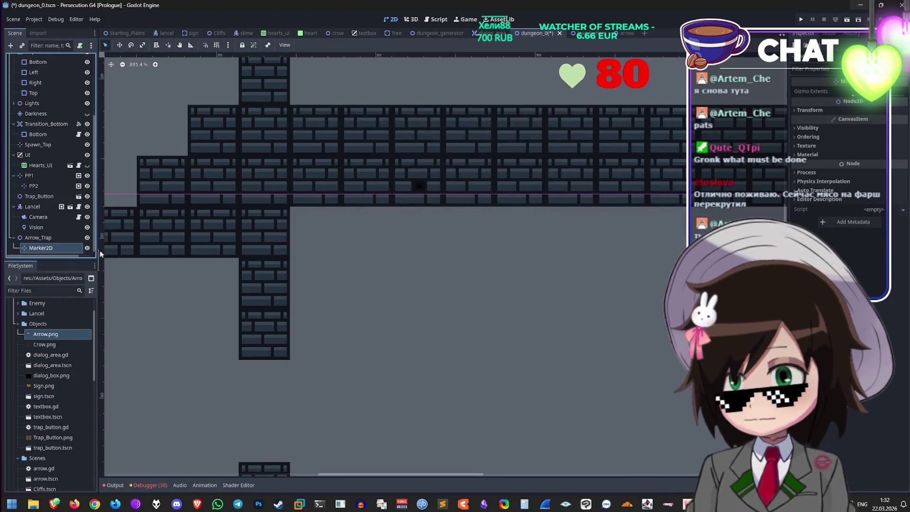
pyautogui.doubleClick(47, 247)
pyautogui.write('ow_Spawn')
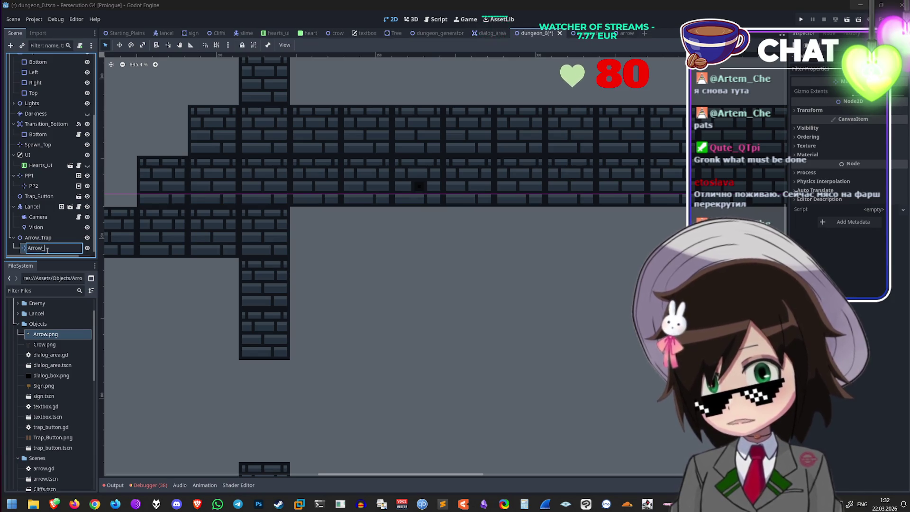
pyautogui.press('Return')
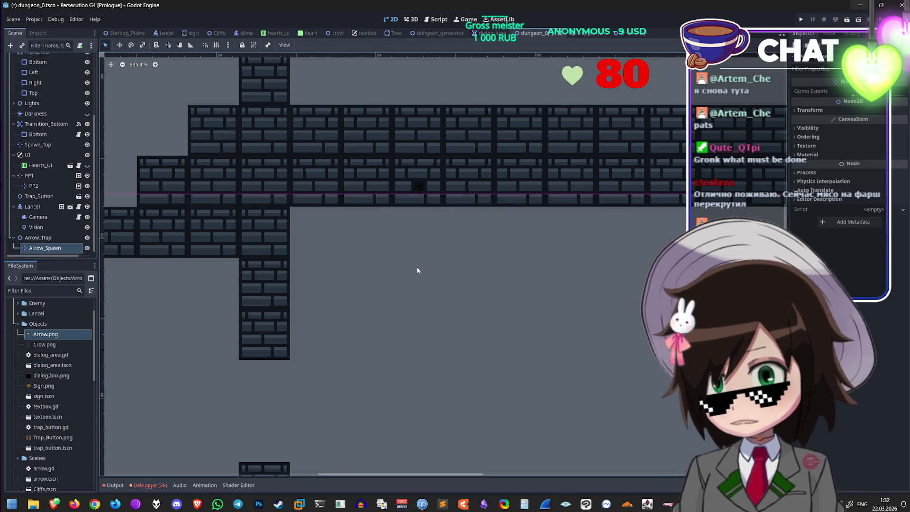
pyautogui.scroll(-10, 416, 266)
pyautogui.click(119, 44)
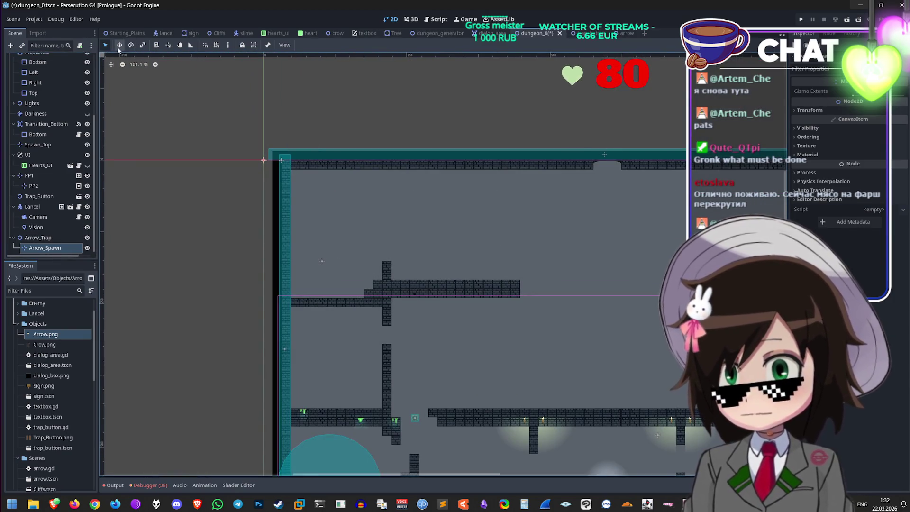
# Step: Drag Arrow_Spawn to sit just below the brick ledge
pyautogui.scroll(3, 285, 192)
pyautogui.moveTo(254, 143)
pyautogui.mouseDown()
pyautogui.moveTo(555, 418)
pyautogui.moveTo(471, 342)
pyautogui.moveTo(460, 347)
pyautogui.moveTo(463, 304)
pyautogui.moveTo(461, 361)
pyautogui.moveTo(440, 244)
pyautogui.moveTo(420, 337)
pyautogui.moveTo(431, 327)
pyautogui.mouseUp()
pyautogui.scroll(11, 471, 346)
# Step: Select Arrow_Trap in the Scene dock and save the dungeon_0 scene
pyautogui.scroll(-3, 473, 357)
pyautogui.scroll(5, 465, 356)
pyautogui.scroll(-12, 431, 327)
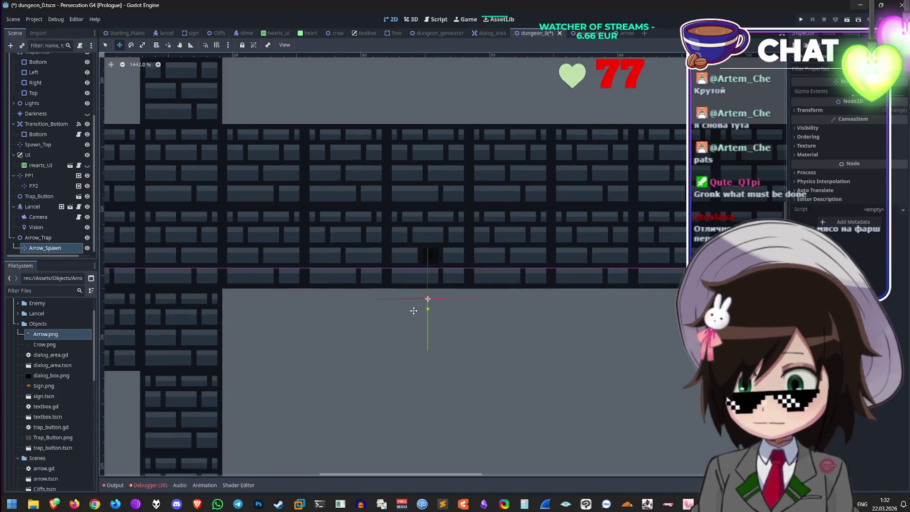
pyautogui.scroll(-10, 424, 203)
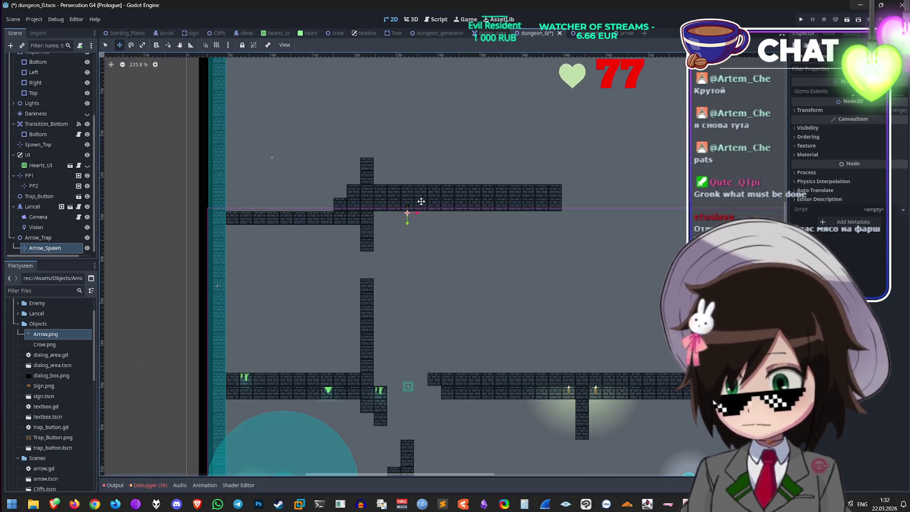
pyautogui.scroll(15, 422, 204)
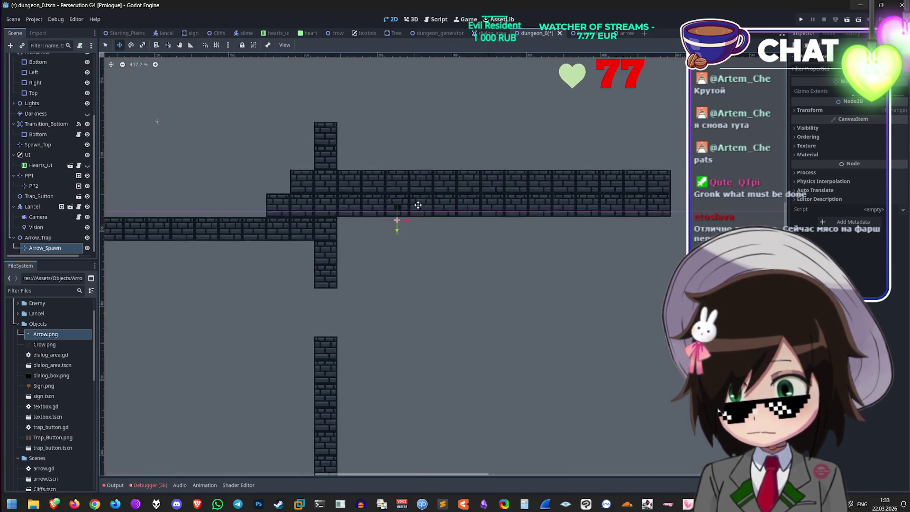
pyautogui.scroll(3, 332, 221)
pyautogui.click(37, 237)
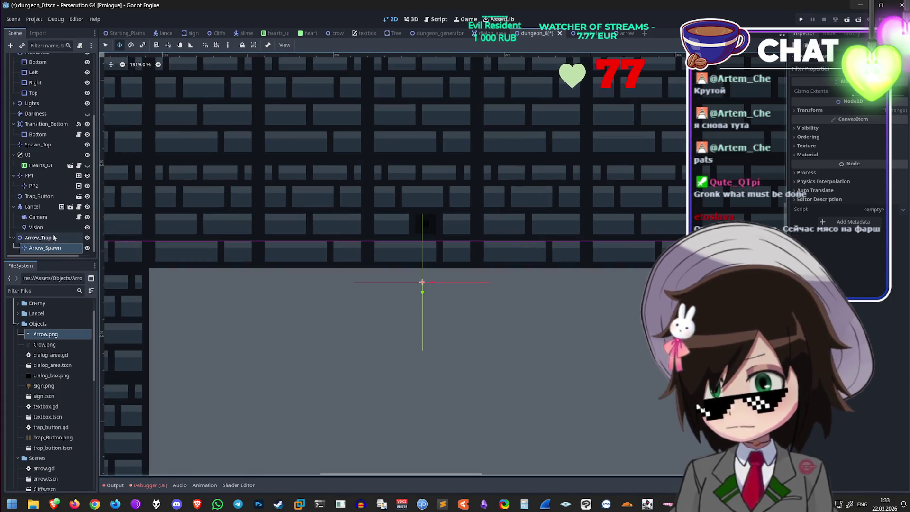
pyautogui.hotkey('ctrl', 's')
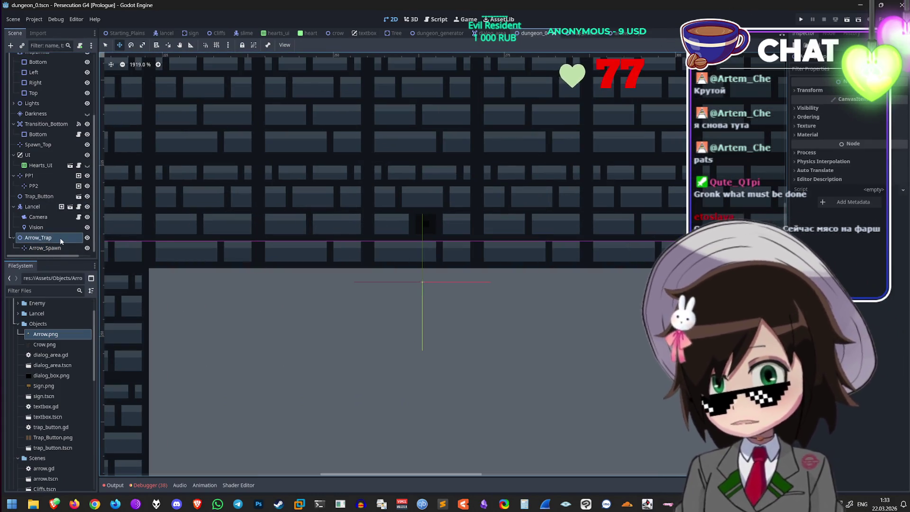
# Step: Attach a new arrow_trap.gd script to the Arrow_Trap node
pyautogui.rightClick(60, 238)
pyautogui.click(140, 301)
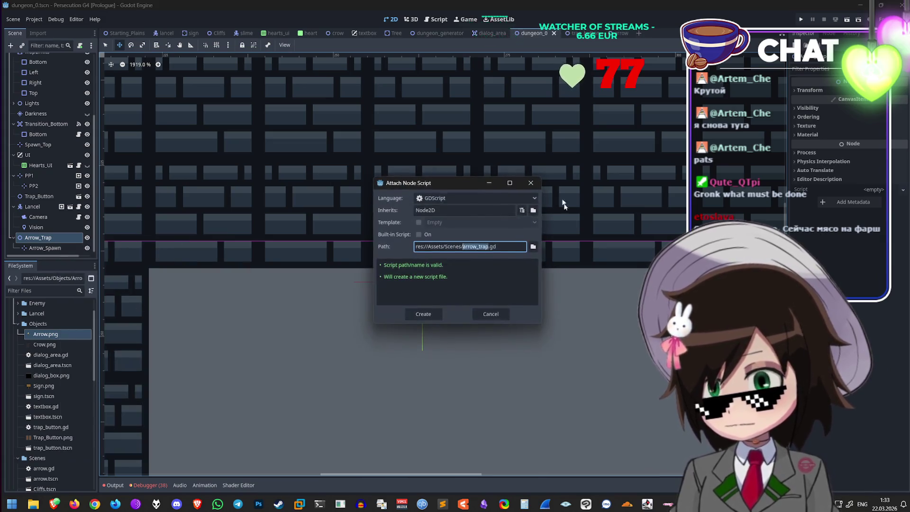
pyautogui.press('Return')
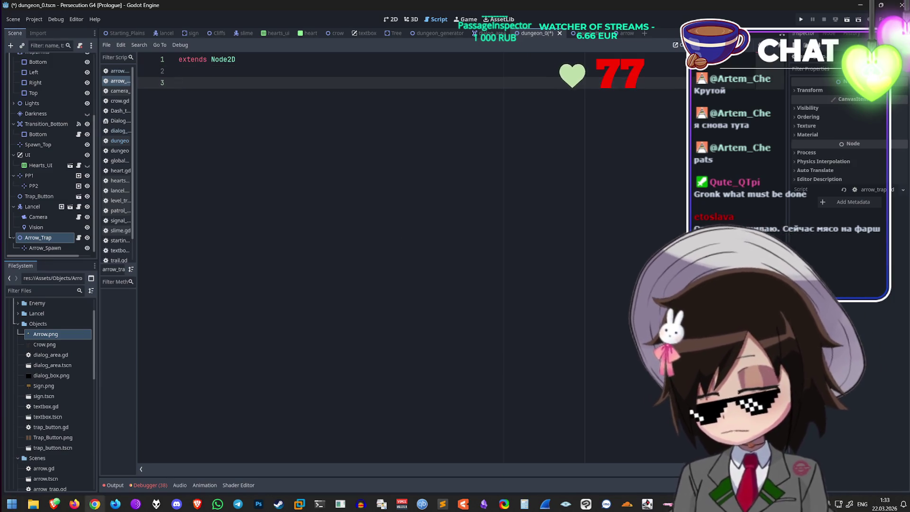
# Step: Copy Grok's trap script code block from Brave and return to Godot
pyautogui.moveTo(55, 504)
pyautogui.click(81, 465)
pyautogui.scroll(-6, 656, 348)
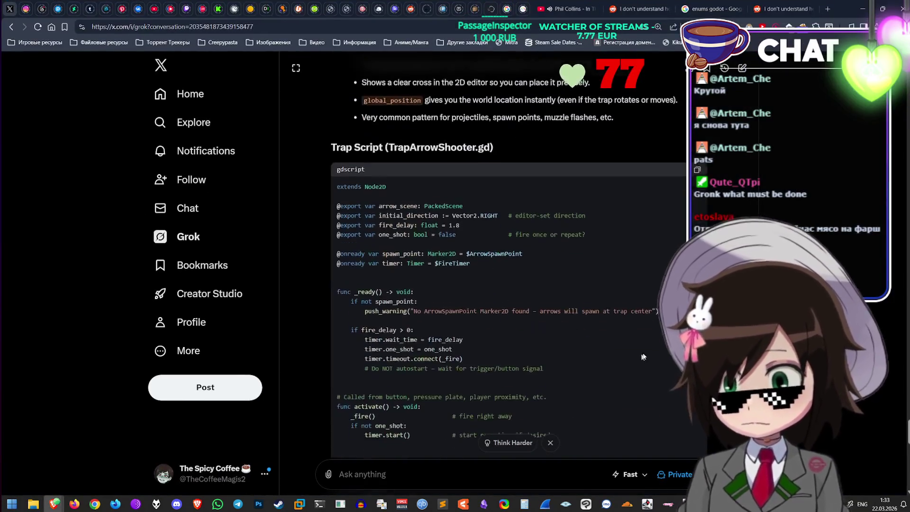
pyautogui.scroll(-2, 658, 364)
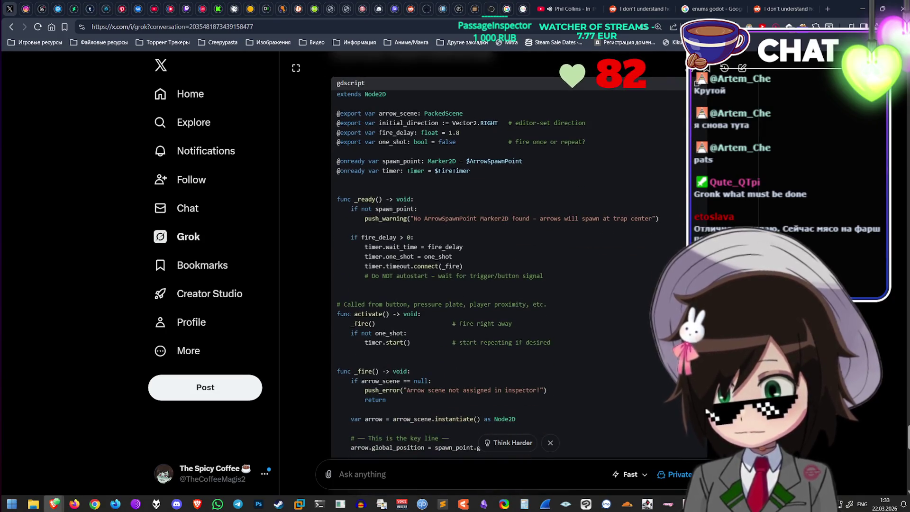
pyautogui.scroll(1, 658, 364)
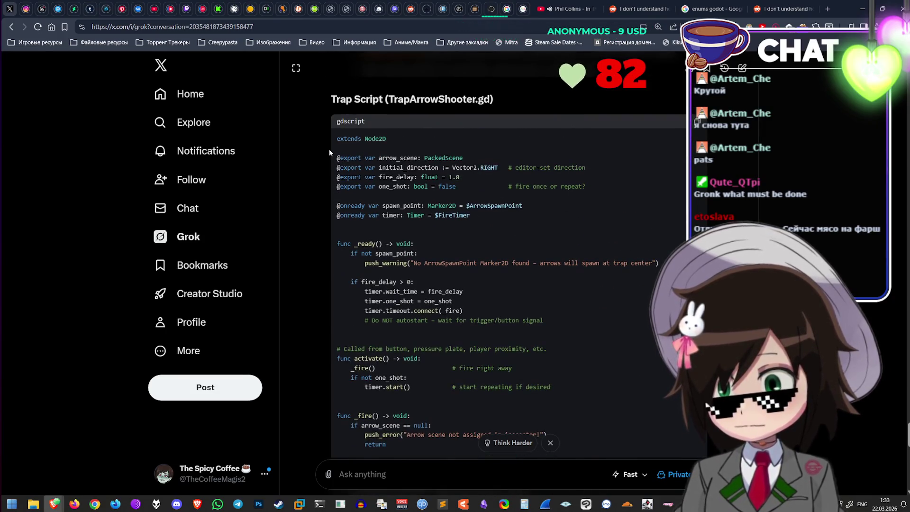
pyautogui.click(703, 123)
pyautogui.hotkey('alt', 'Tab')
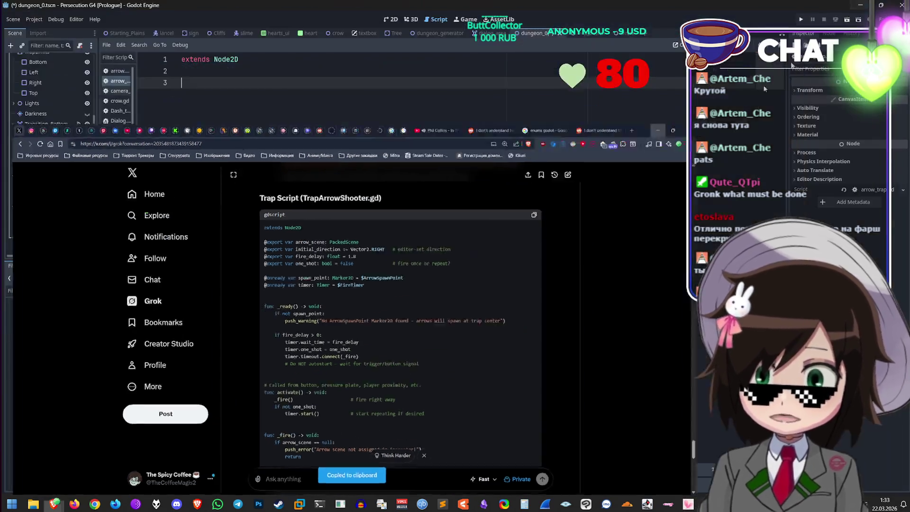
# Step: Replace the arrow_trap.gd contents with the copied trap script
pyautogui.hotkey('ctrl', 'a')
pyautogui.hotkey('ctrl', 'v')
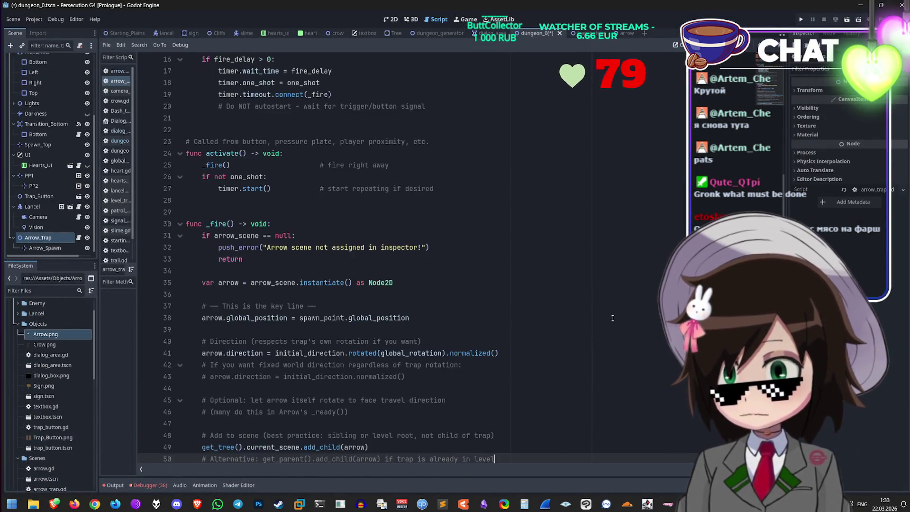
pyautogui.scroll(10, 284, 237)
pyautogui.click(256, 83)
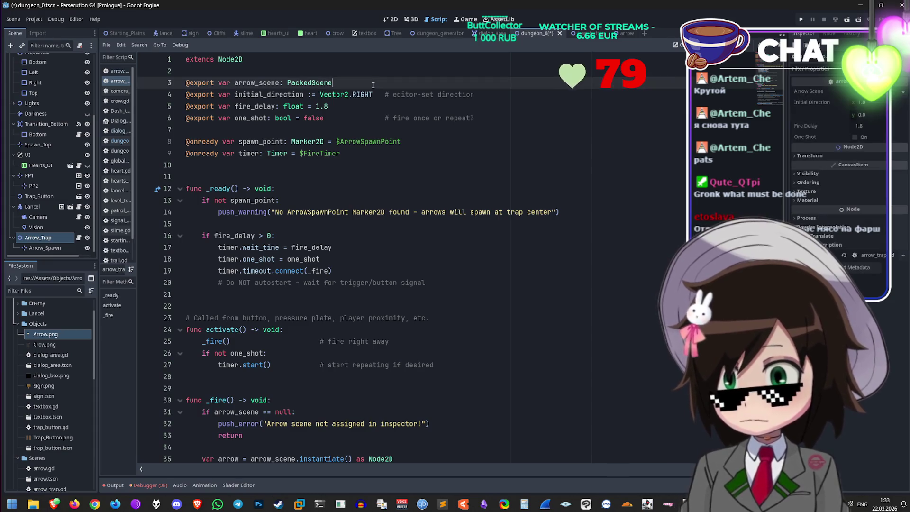
pyautogui.click(344, 101)
pyautogui.click(472, 95)
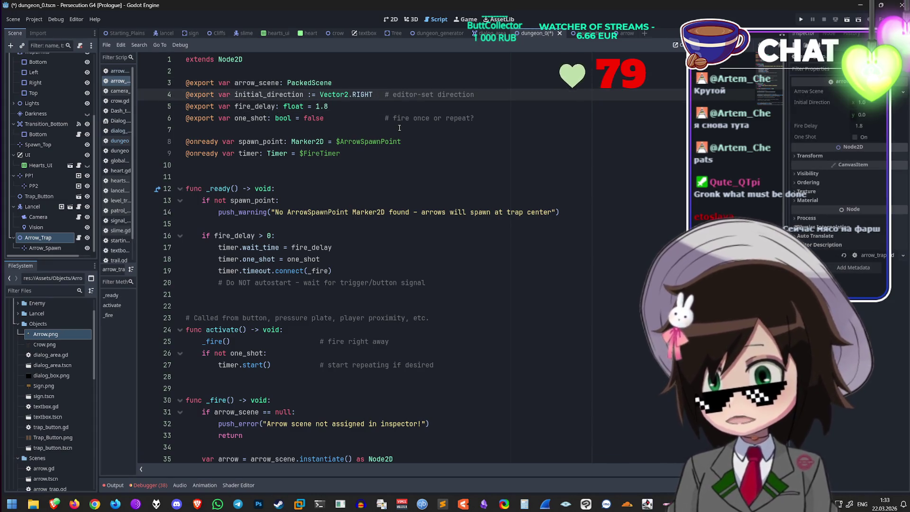
pyautogui.moveTo(475, 95)
pyautogui.mouseDown()
pyautogui.moveTo(241, 95)
pyautogui.moveTo(439, 95)
pyautogui.mouseUp()
pyautogui.click(486, 96)
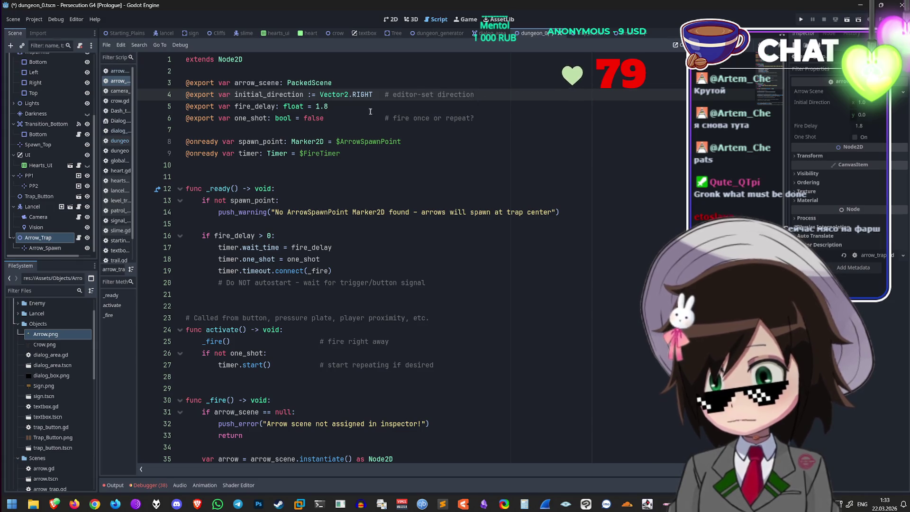
# Step: Delete the fire_delay and one_shot export lines
pyautogui.click(382, 110)
pyautogui.hotkey('shift', 'Home')
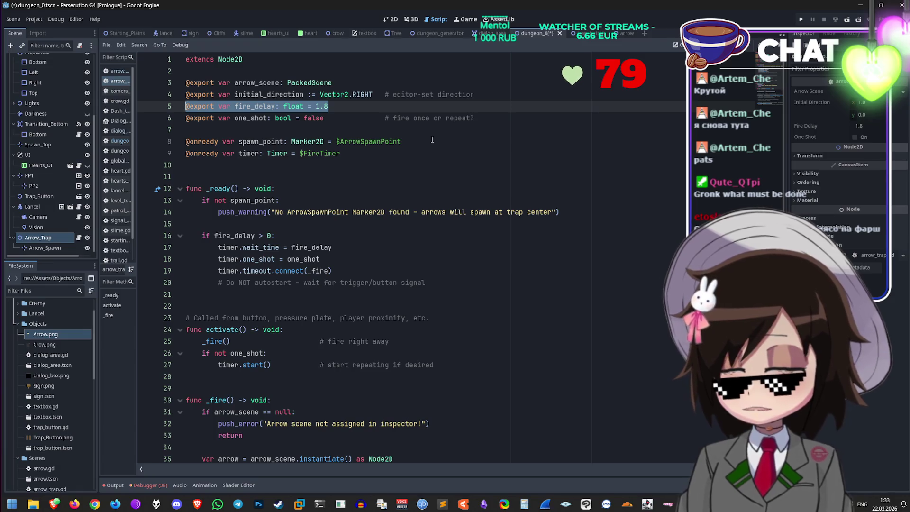
pyautogui.press('BackSpace')
pyautogui.press('BackSpace')
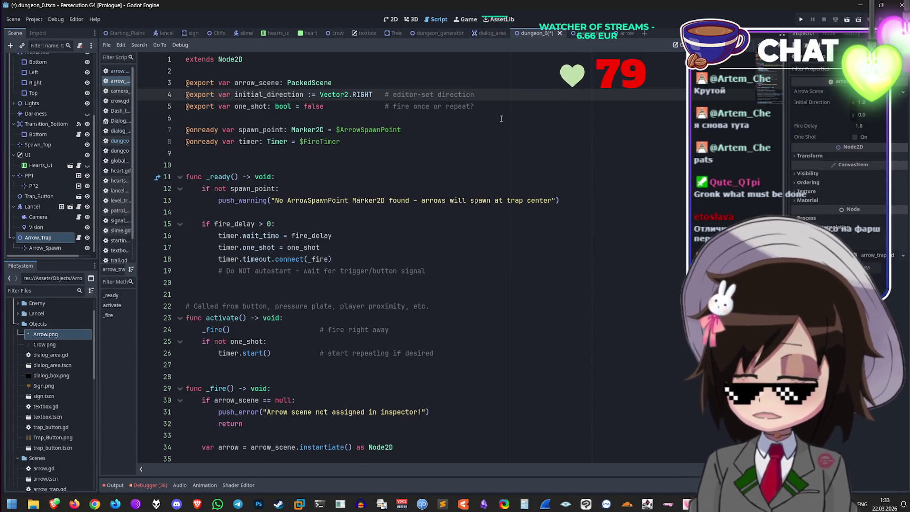
pyautogui.click(504, 106)
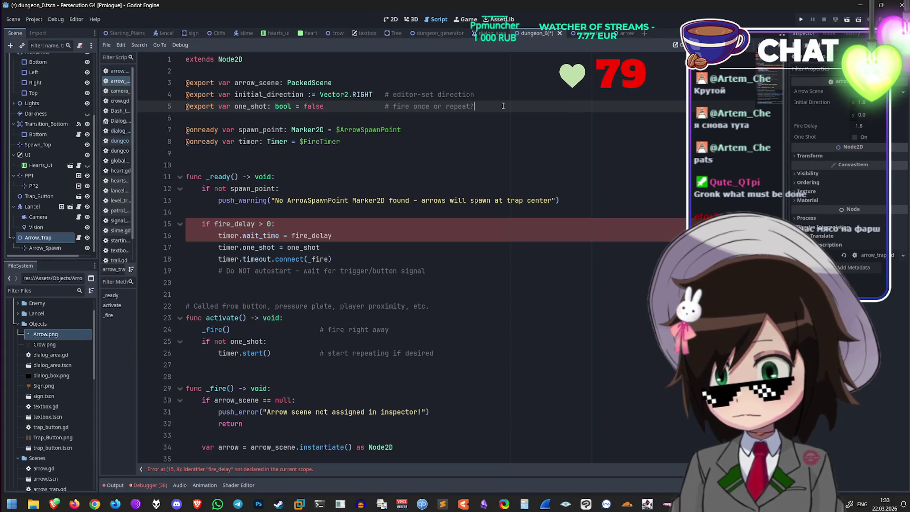
pyautogui.hotkey('shift', 'Home')
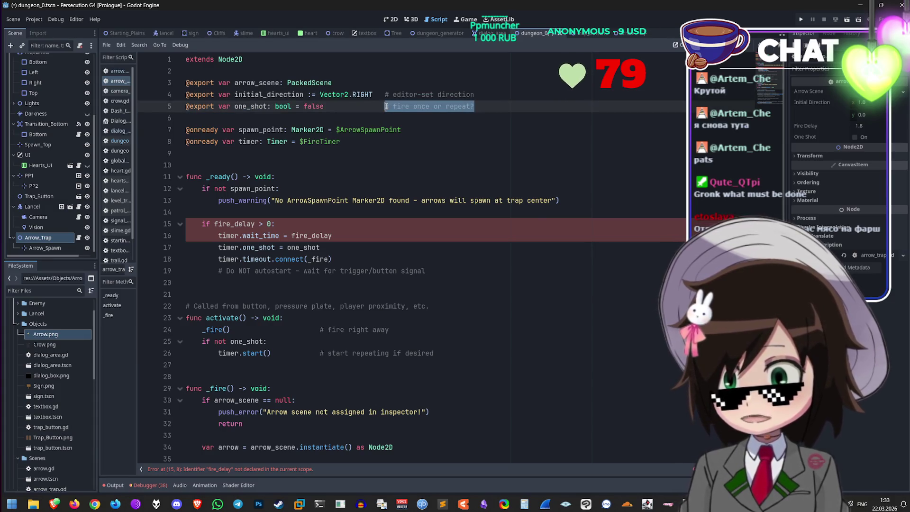
pyautogui.press('BackSpace')
pyautogui.press('BackSpace')
# Step: Point spawn_point at $Arrow_Spawn instead of $ArrowSpawnPoint
pyautogui.click(457, 119)
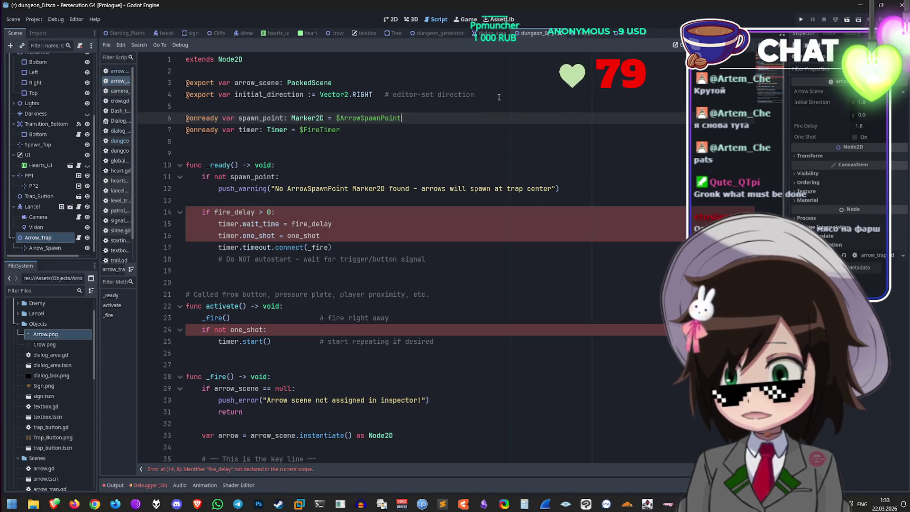
pyautogui.click(498, 96)
pyautogui.click(460, 117)
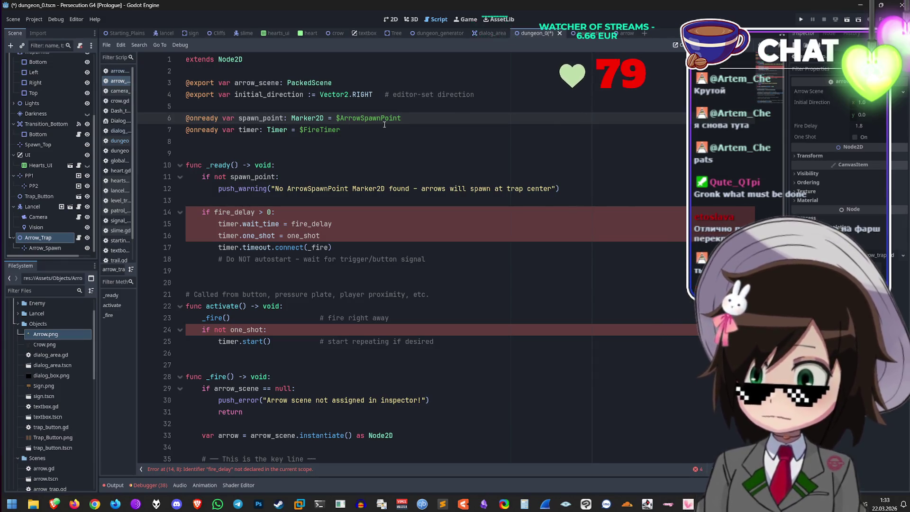
pyautogui.moveTo(45, 247)
pyautogui.mouseDown()
pyautogui.moveTo(284, 151)
pyautogui.moveTo(453, 119)
pyautogui.moveTo(185, 129)
pyautogui.mouseUp()
pyautogui.press('BackSpace')
pyautogui.click(350, 129)
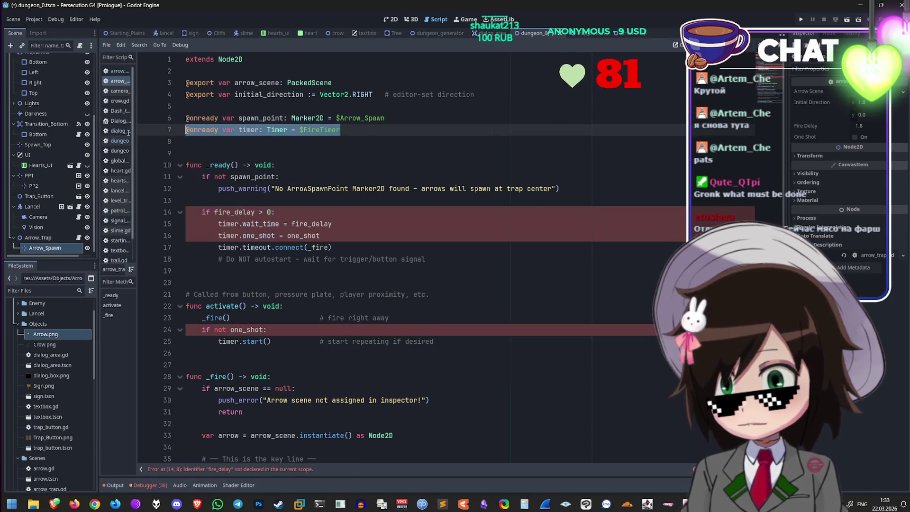
# Step: Remove the timer onready line and the fire_delay timer block in _ready
pyautogui.press('BackSpace')
pyautogui.press('BackSpace')
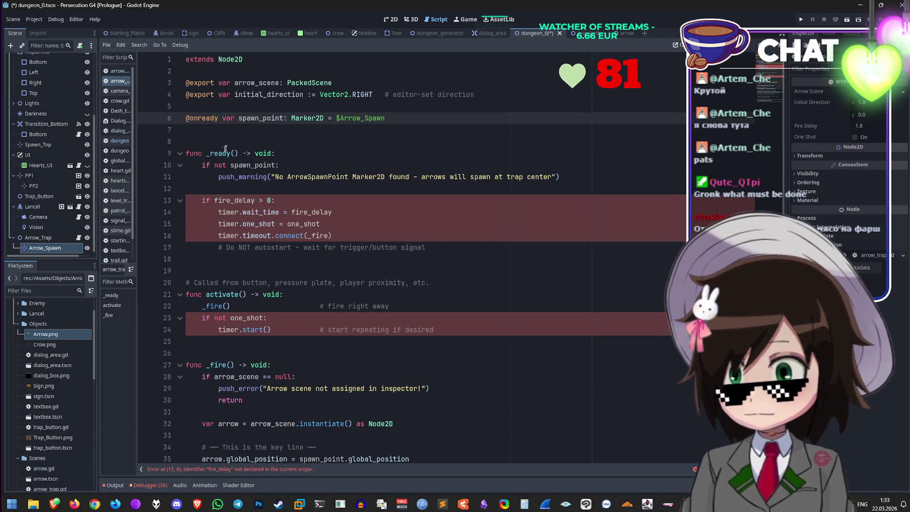
pyautogui.press('Delete')
pyautogui.click(319, 139)
pyautogui.scroll(-1, 360, 150)
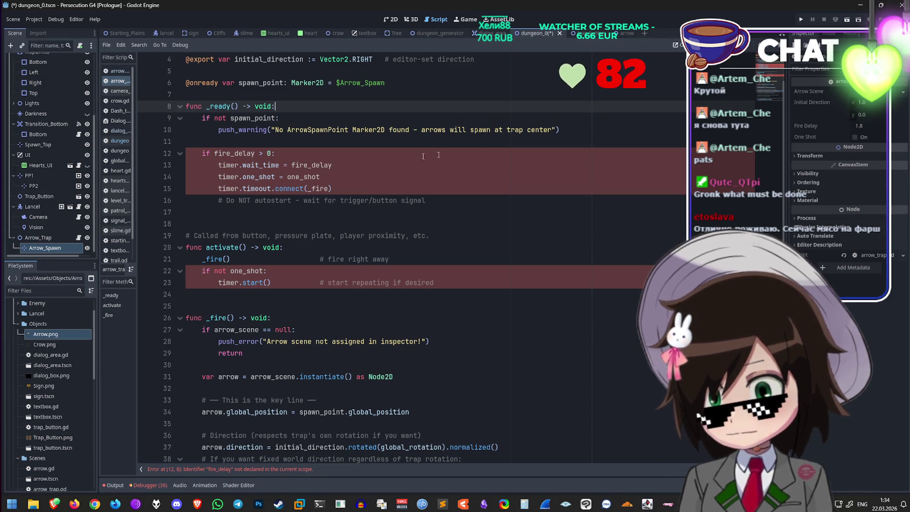
pyautogui.click(316, 161)
pyautogui.scroll(-1, 342, 183)
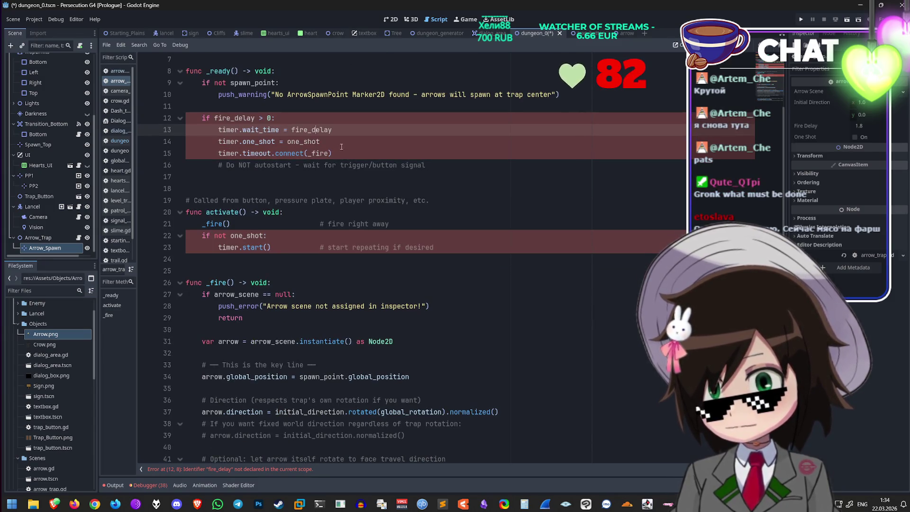
pyautogui.moveTo(438, 165)
pyautogui.mouseDown()
pyautogui.moveTo(185, 124)
pyautogui.moveTo(203, 107)
pyautogui.mouseUp()
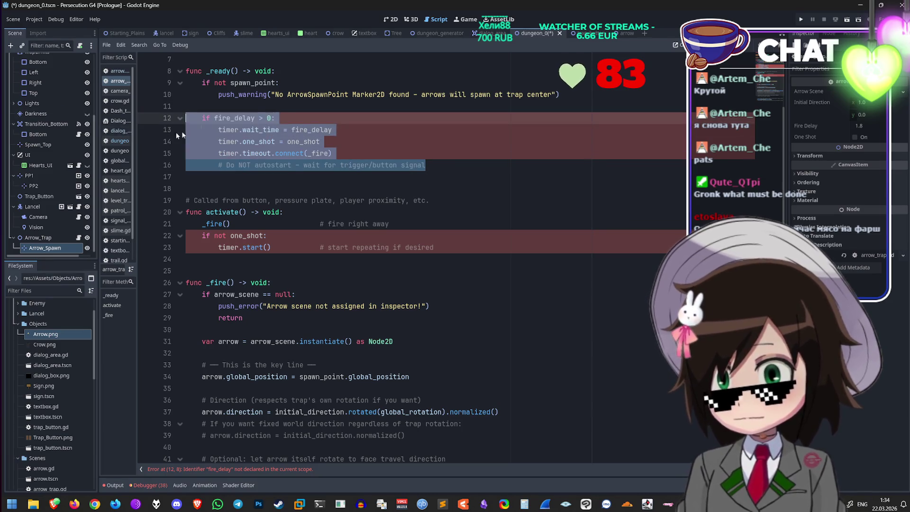
pyautogui.press('BackSpace')
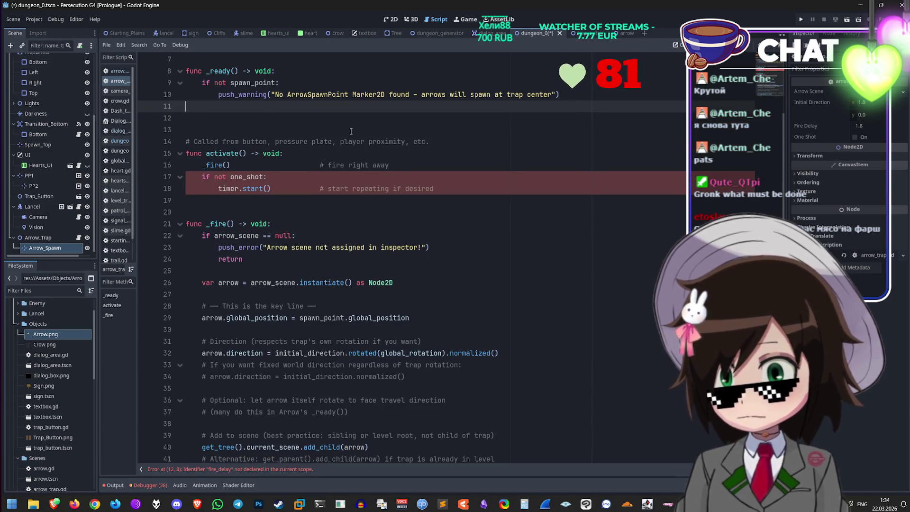
pyautogui.press('BackSpace')
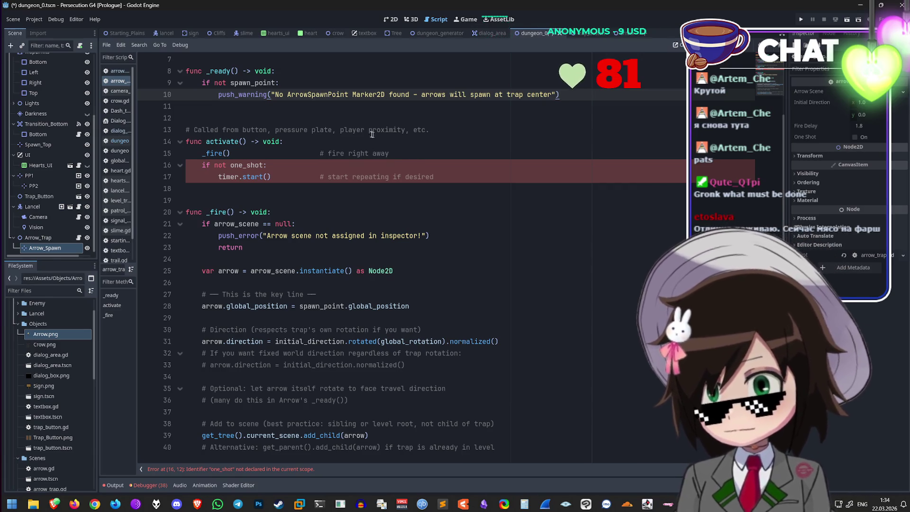
pyautogui.press('Delete')
# Step: Delete the one_shot timer restart lines so activate() only calls _fire()
pyautogui.click(474, 149)
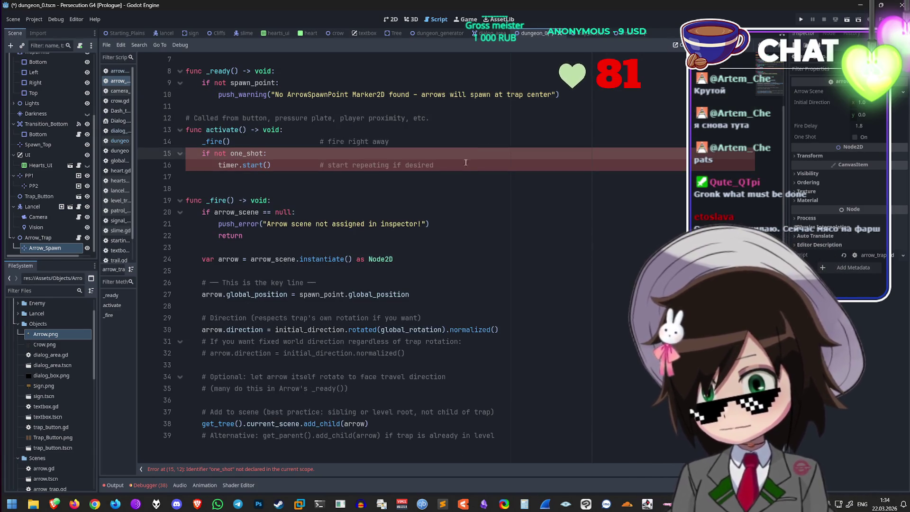
pyautogui.click(467, 164)
pyautogui.moveTo(423, 164)
pyautogui.mouseDown()
pyautogui.moveTo(189, 142)
pyautogui.moveTo(186, 152)
pyautogui.mouseUp()
pyautogui.press('Delete')
pyautogui.press('Delete')
pyautogui.click(319, 161)
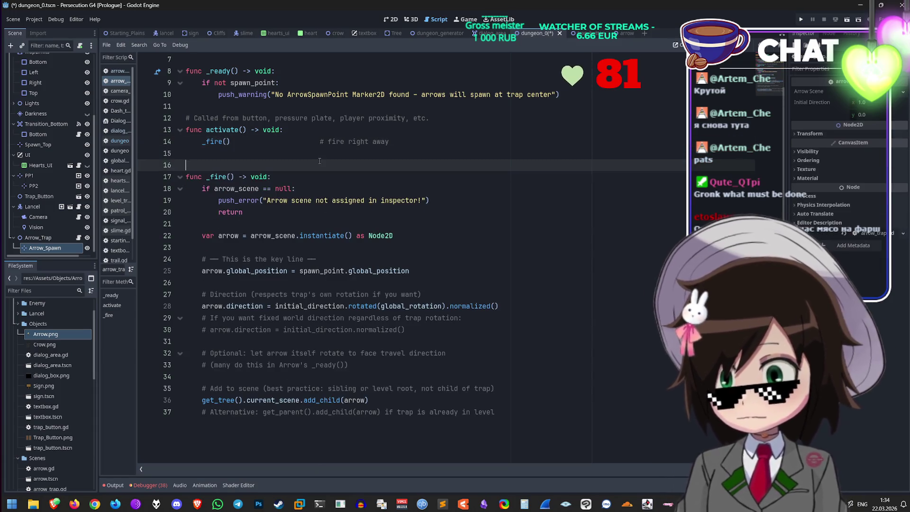
pyautogui.press('BackSpace')
# Step: Delete the '# —— This is the key line ——' comment in _fire()
pyautogui.click(429, 177)
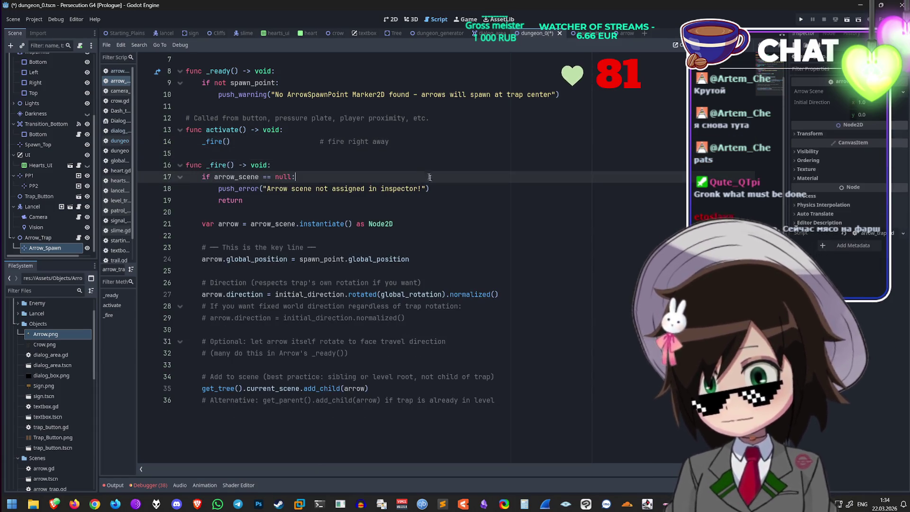
pyautogui.click(353, 196)
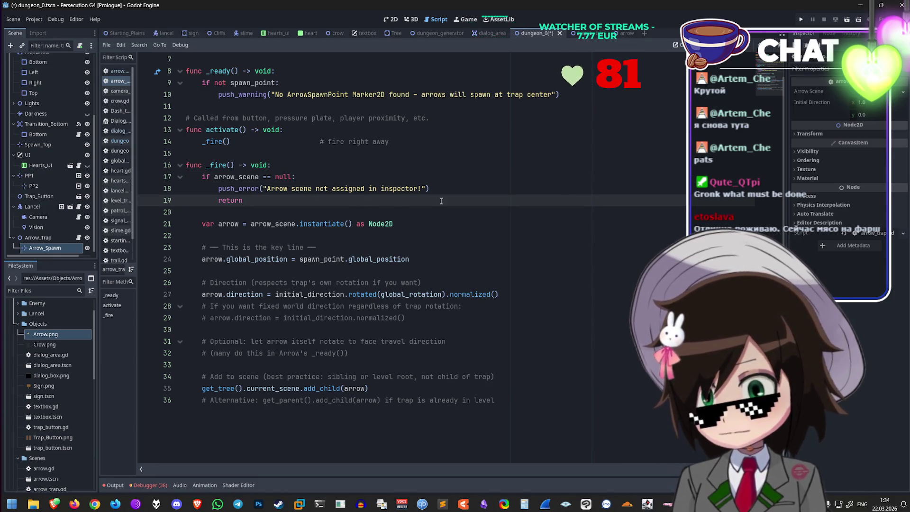
pyautogui.click(423, 228)
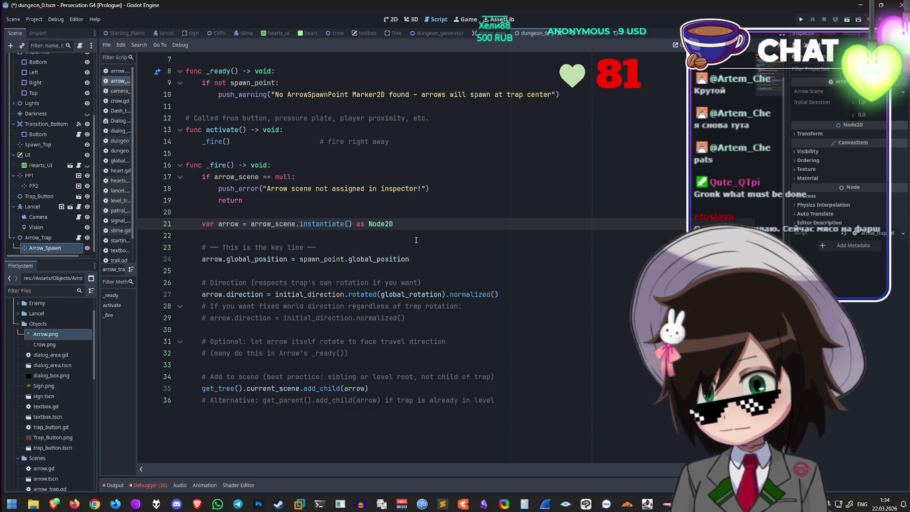
pyautogui.click(422, 249)
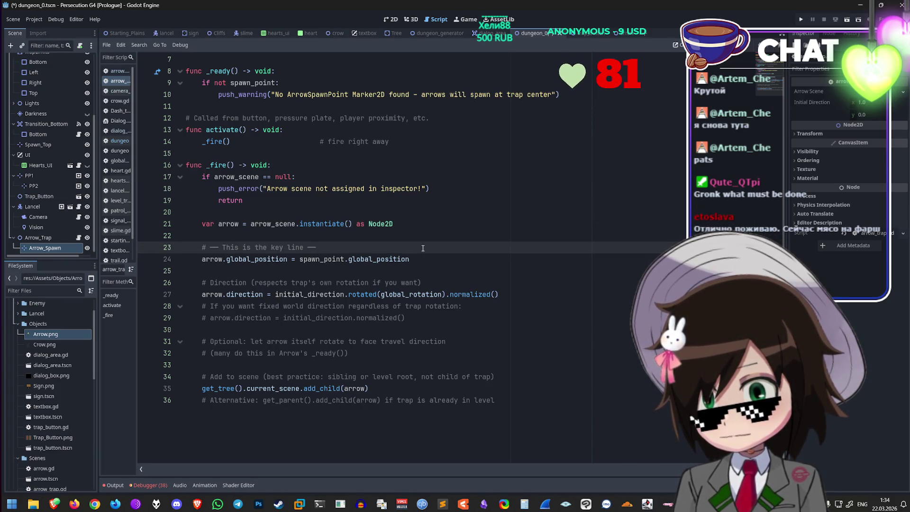
pyautogui.moveTo(369, 248); pyautogui.dragTo(140, 243)
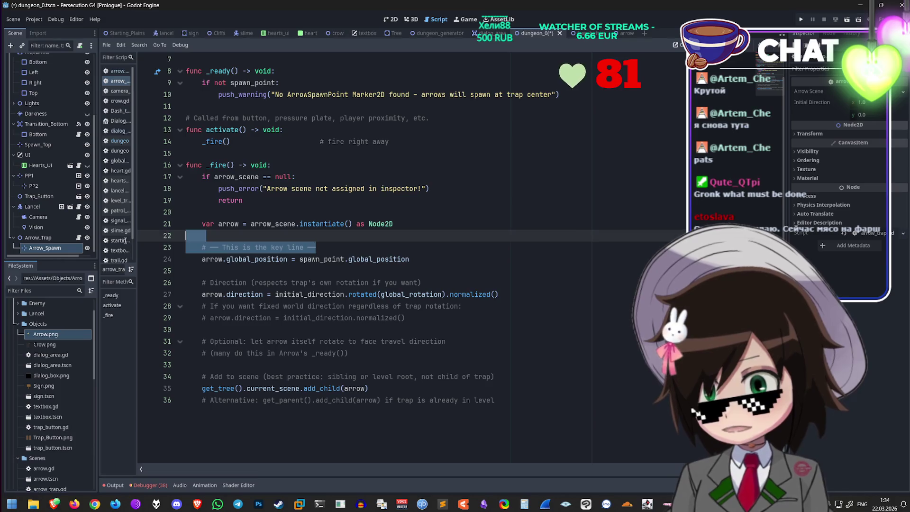
pyautogui.click(276, 224)
pyautogui.scroll(2, 269, 256)
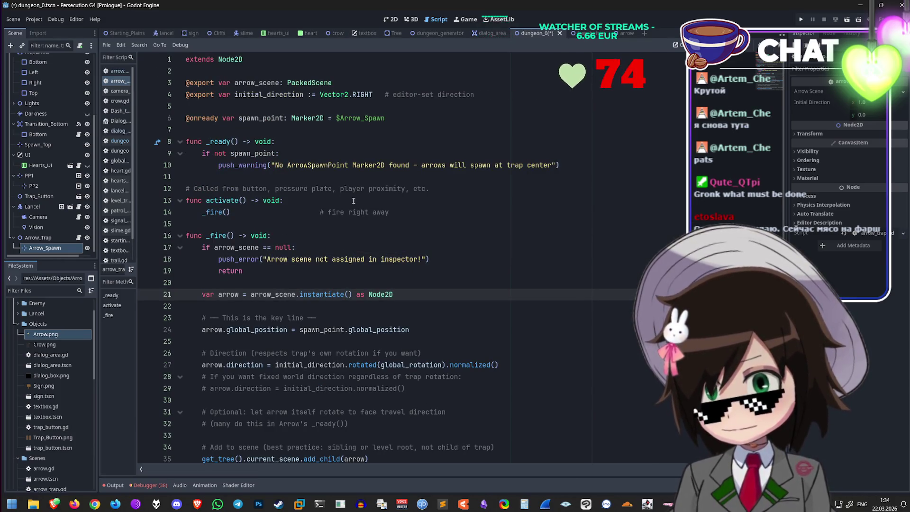
pyautogui.scroll(-1, 369, 230)
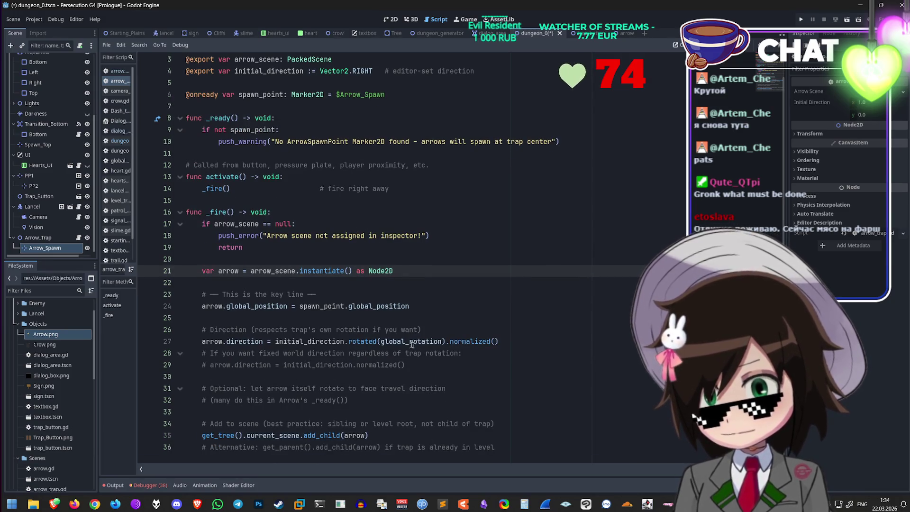
pyautogui.moveTo(332, 295); pyautogui.dragTo(163, 299)
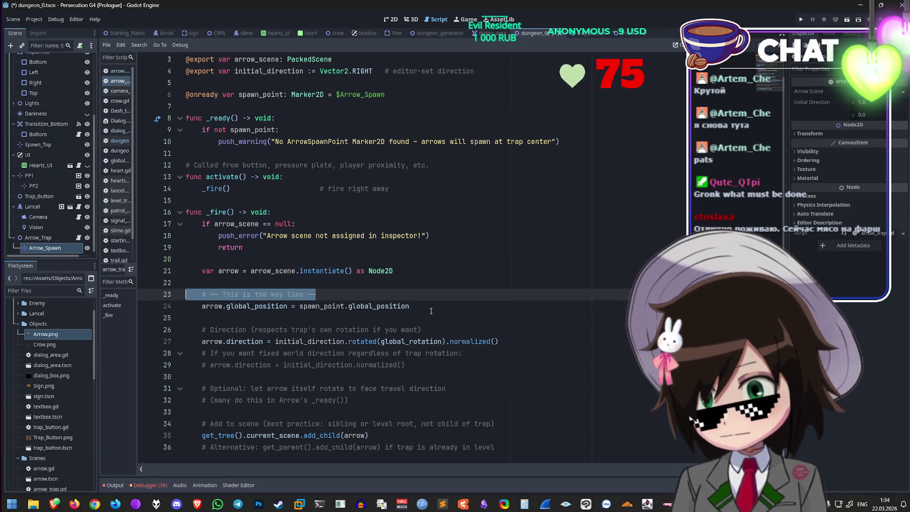
pyautogui.click(451, 329)
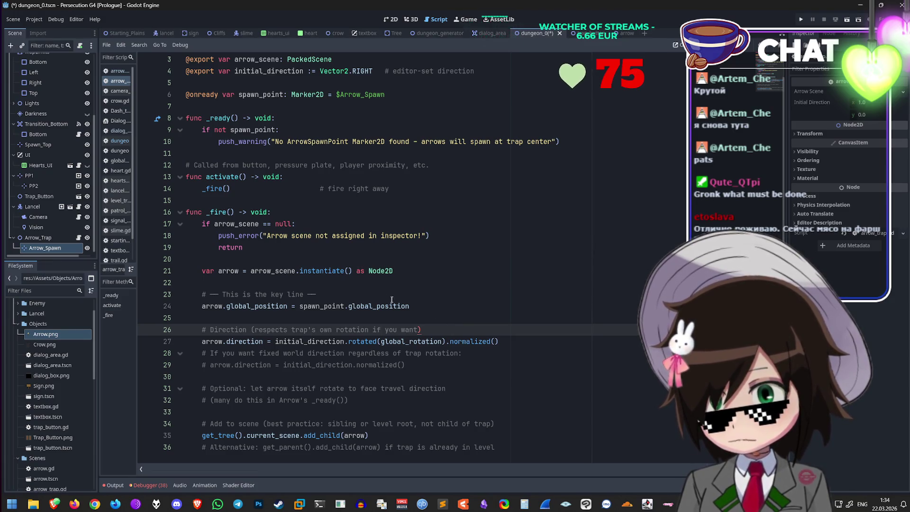
pyautogui.press('Up')
pyautogui.press('Up')
pyautogui.press('Up')
pyautogui.hotkey('shift', 'Home')
pyautogui.press('BackSpace')
pyautogui.press('BackSpace')
# Step: Delete the '# Direction' comment line and its leftover empty line
pyautogui.click(456, 318)
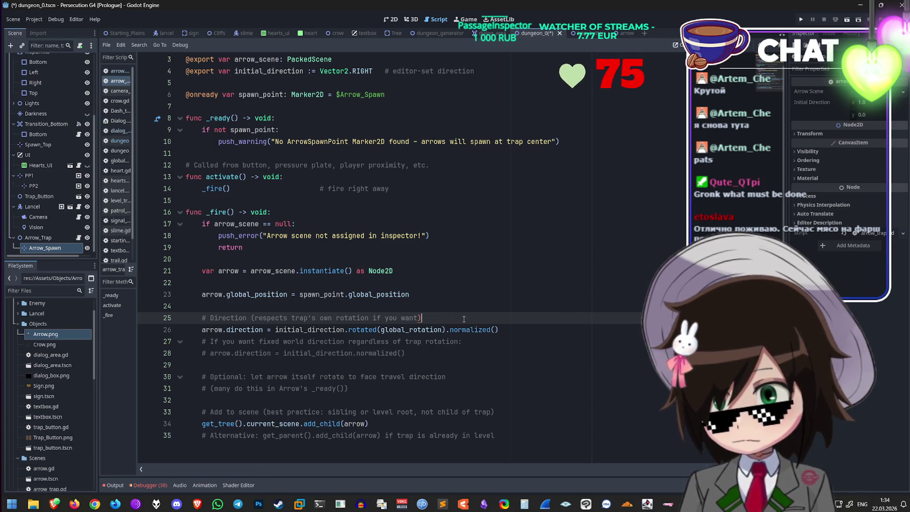
pyautogui.moveTo(469, 318); pyautogui.dragTo(251, 318)
pyautogui.press('BackSpace')
pyautogui.click(235, 340)
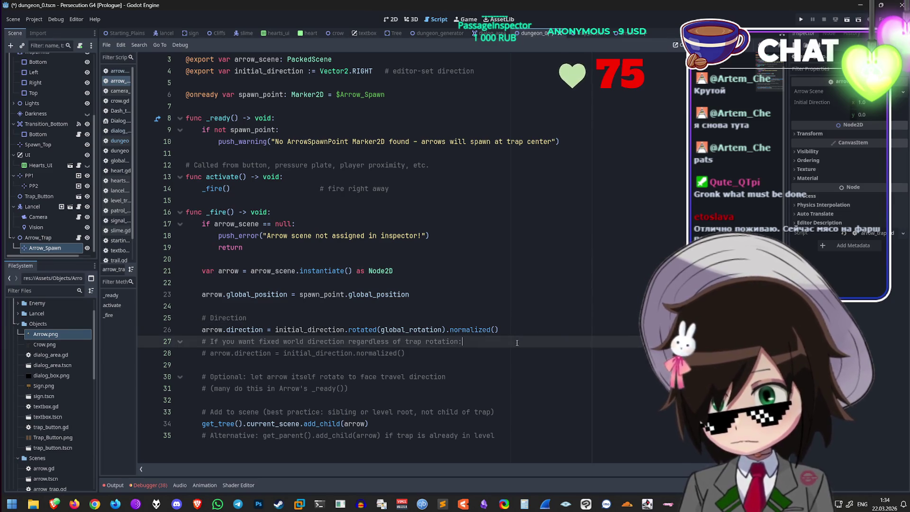
pyautogui.tripleClick(303, 317)
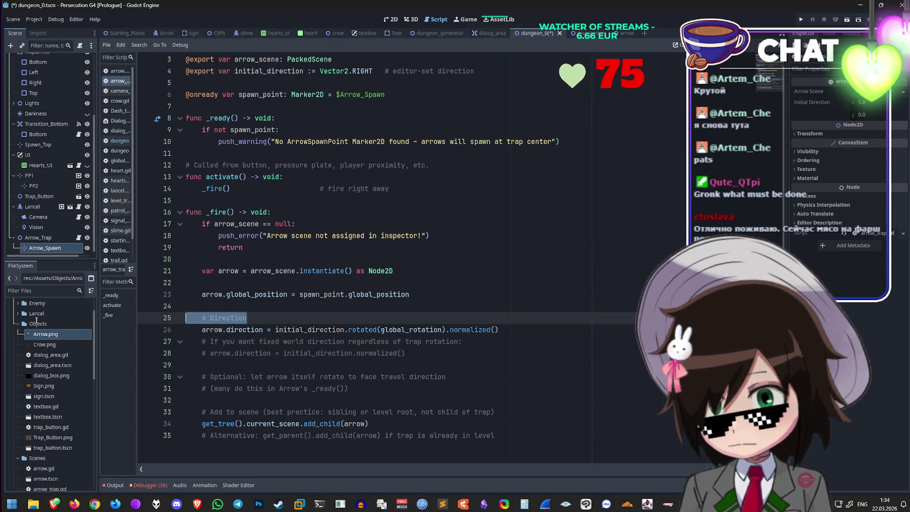
pyautogui.press('BackSpace')
pyautogui.scroll(1, 557, 355)
pyautogui.press('BackSpace')
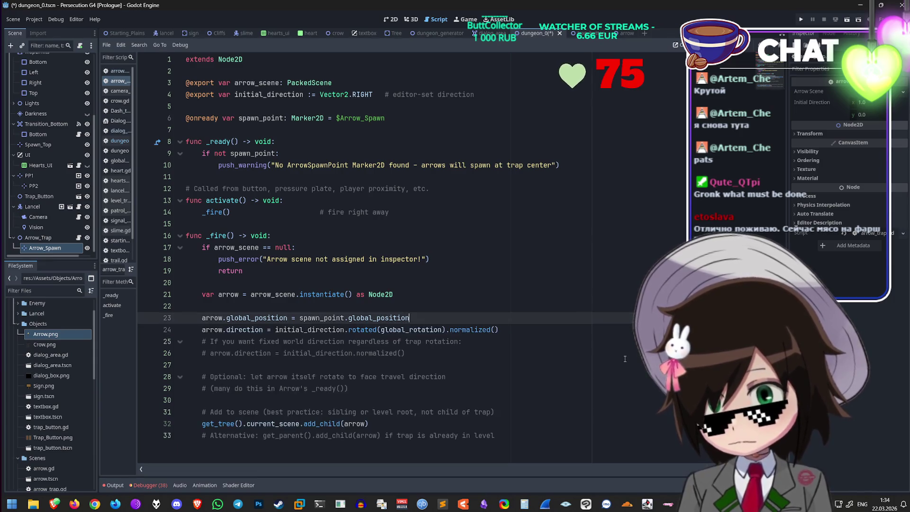
# Step: Delete the remaining comment lines, including the trailing Alternative comment, ending at add_child(arrow)
pyautogui.click(575, 359)
pyautogui.click(466, 342)
pyautogui.moveTo(481, 349); pyautogui.dragTo(185, 341)
pyautogui.moveTo(379, 390)
pyautogui.mouseDown()
pyautogui.moveTo(285, 353)
pyautogui.moveTo(101, 344)
pyautogui.mouseUp()
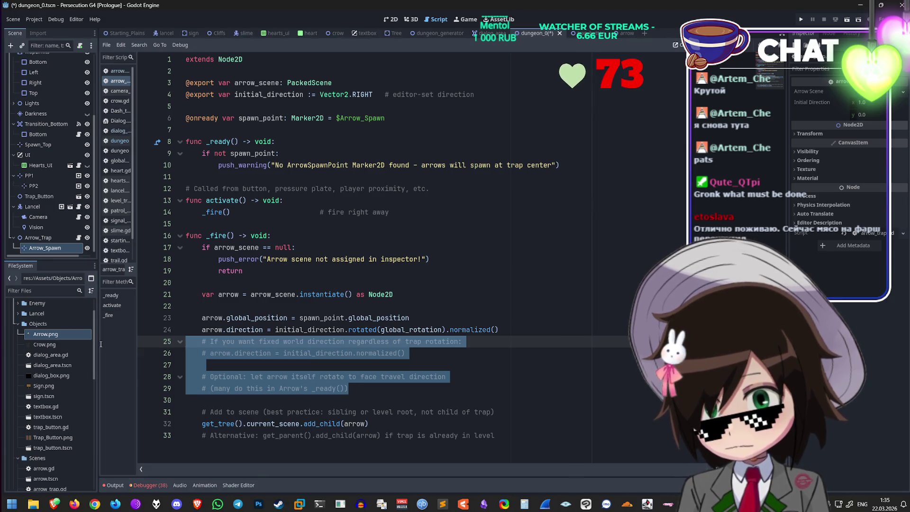
pyautogui.moveTo(537, 410); pyautogui.dragTo(139, 357)
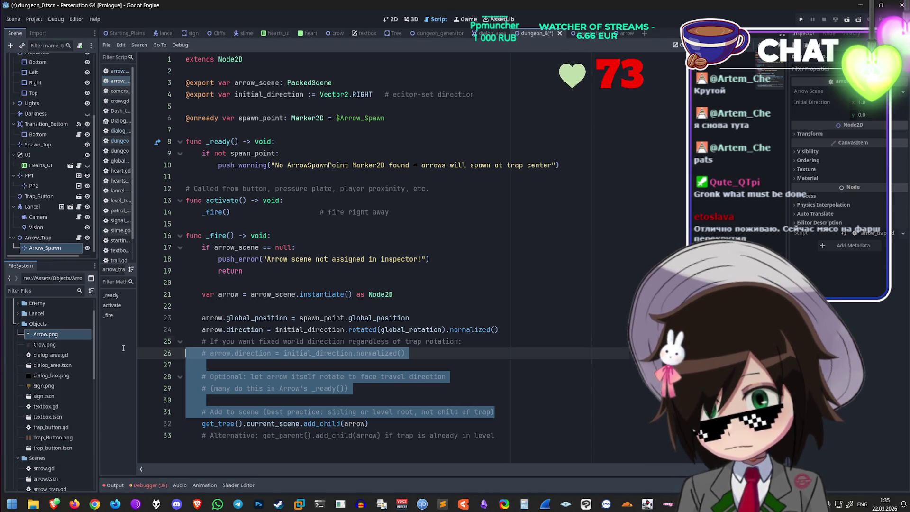
pyautogui.hotkey('shift', 'Up')
pyautogui.press('Delete')
pyautogui.press('Delete')
pyautogui.hotkey('shift', 'End')
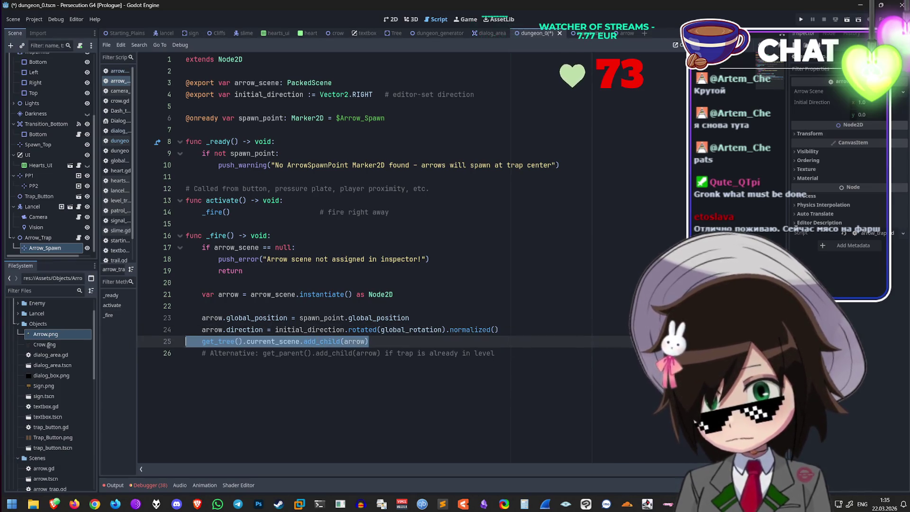
pyautogui.press('Down')
pyautogui.hotkey('ctrl', 'shift', 'k')
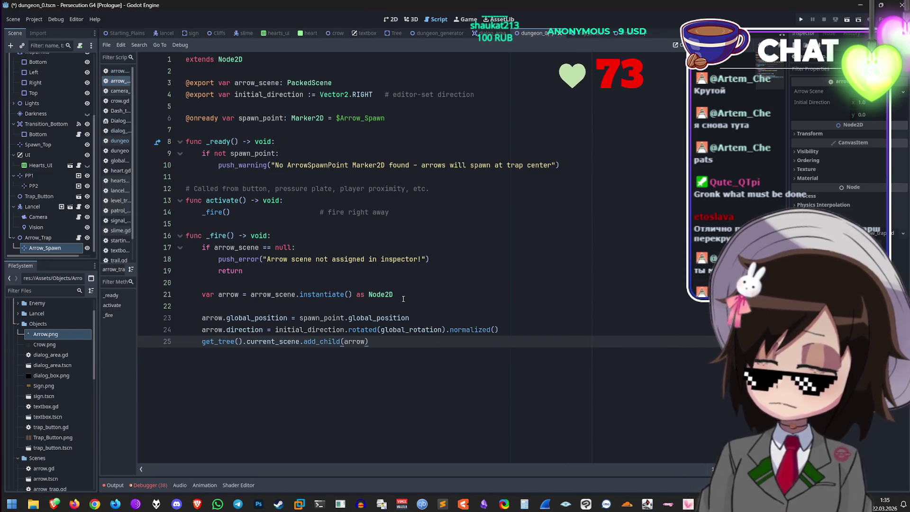
# Step: Save the scene and arrow_trap.gd, then switch to the trap_button scene
pyautogui.click(226, 200)
pyautogui.hotkey('ctrl', 's')
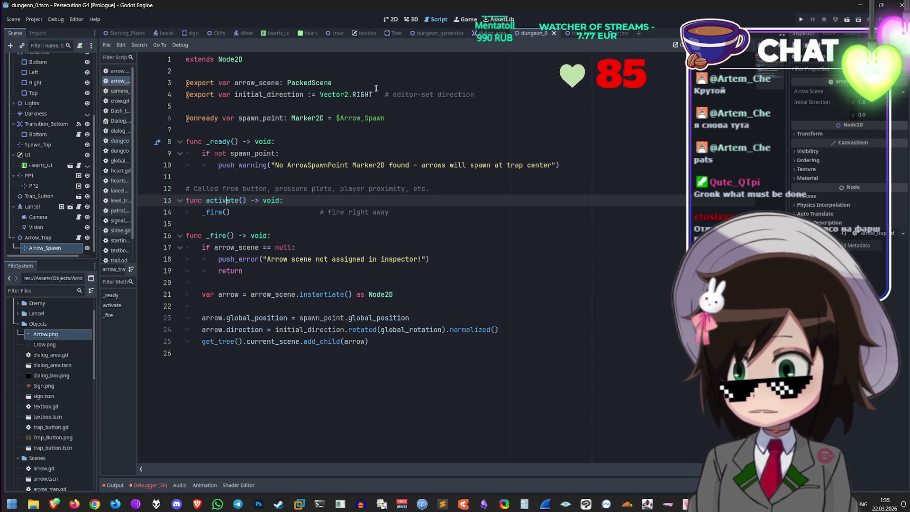
pyautogui.hotkey('ctrl', 'Tab')
pyautogui.scroll(-5, 417, 353)
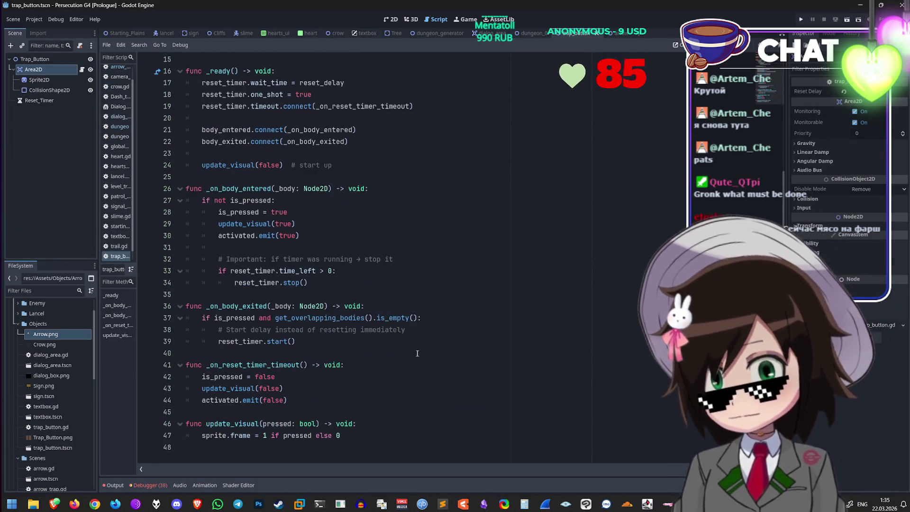
pyautogui.scroll(5, 384, 387)
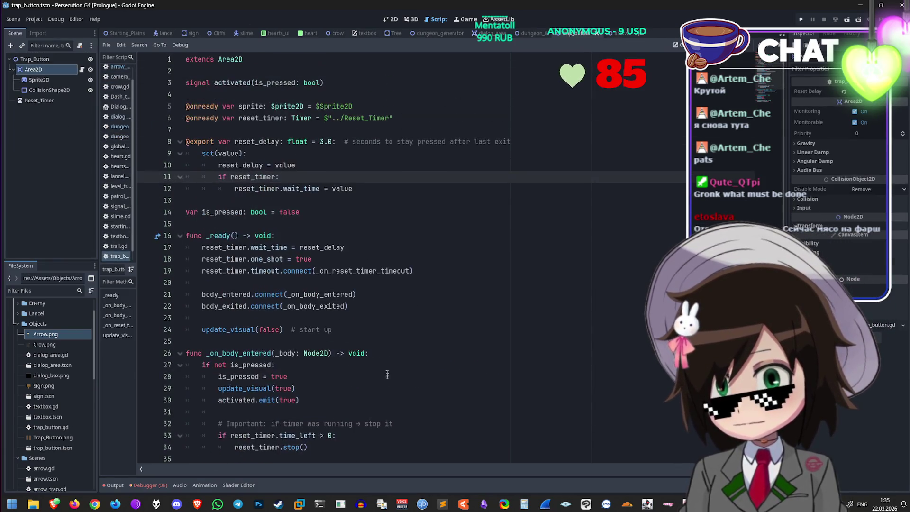
pyautogui.click(439, 117)
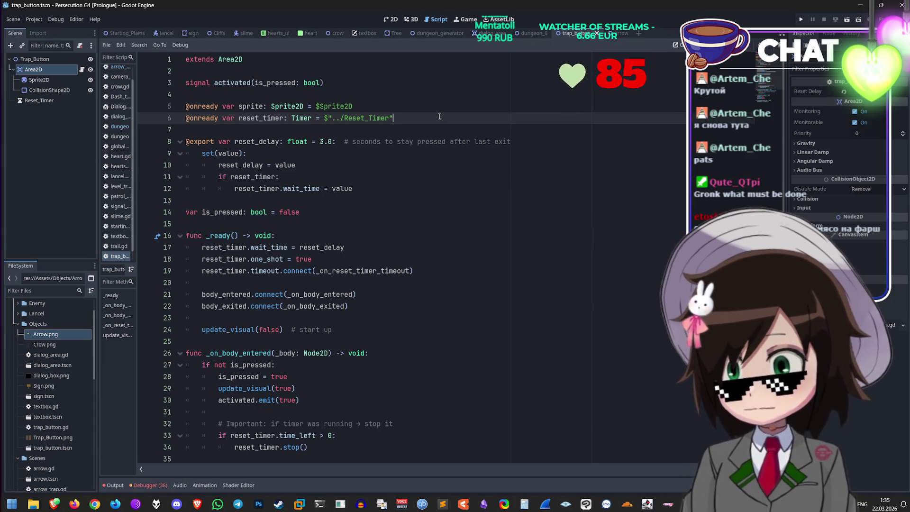
pyautogui.press('Up')
pyautogui.press('Up')
pyautogui.press('Down')
pyautogui.press('Down')
pyautogui.press('Down')
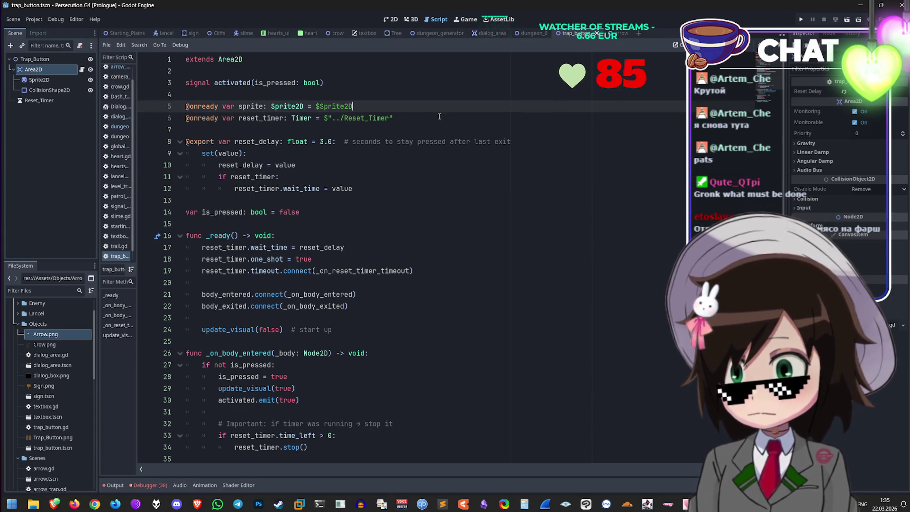
pyautogui.press('Return')
pyautogui.write('#')
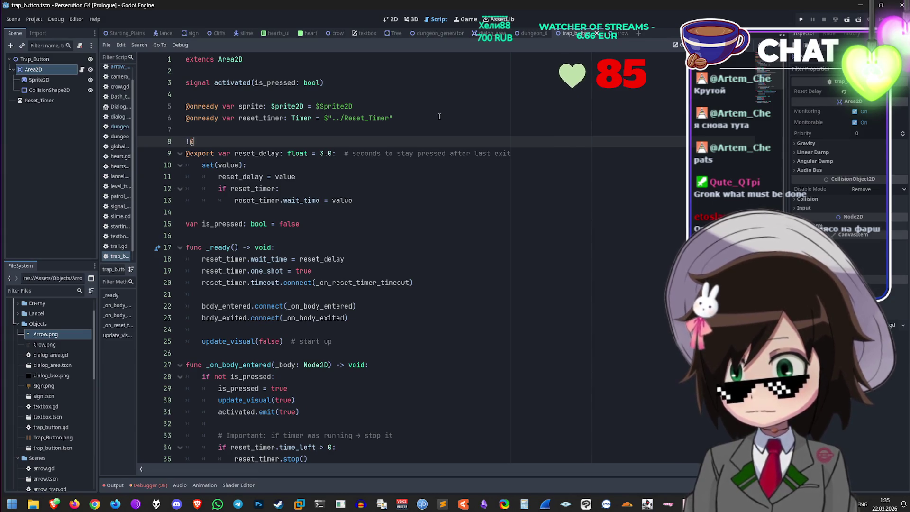
pyautogui.press('BackSpace')
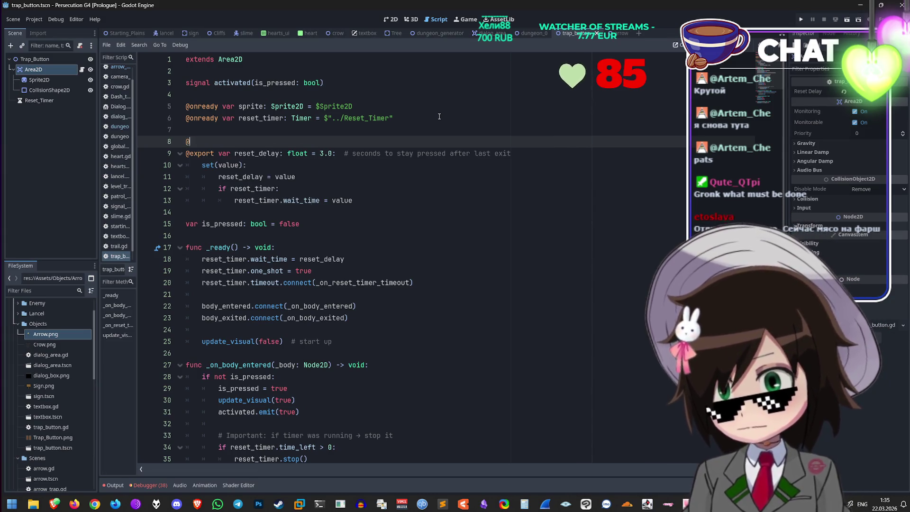
pyautogui.write('export var tra')
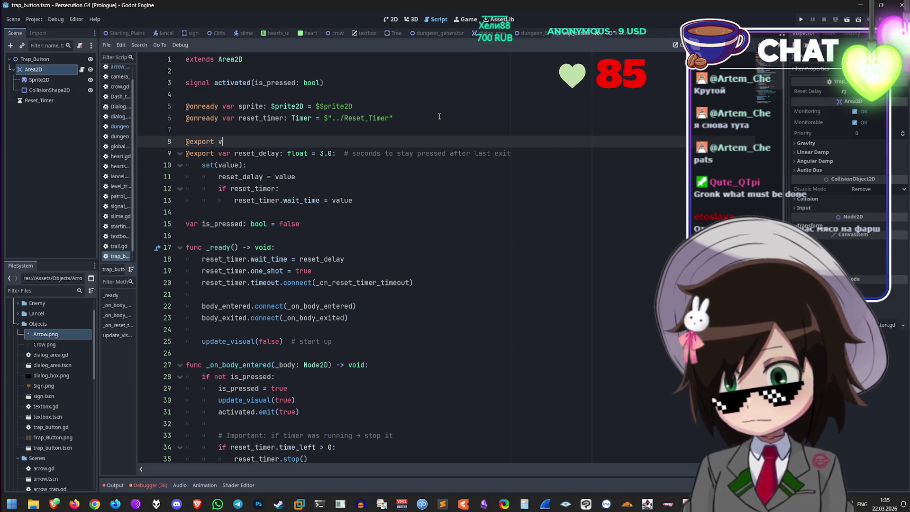
pyautogui.write('p_')
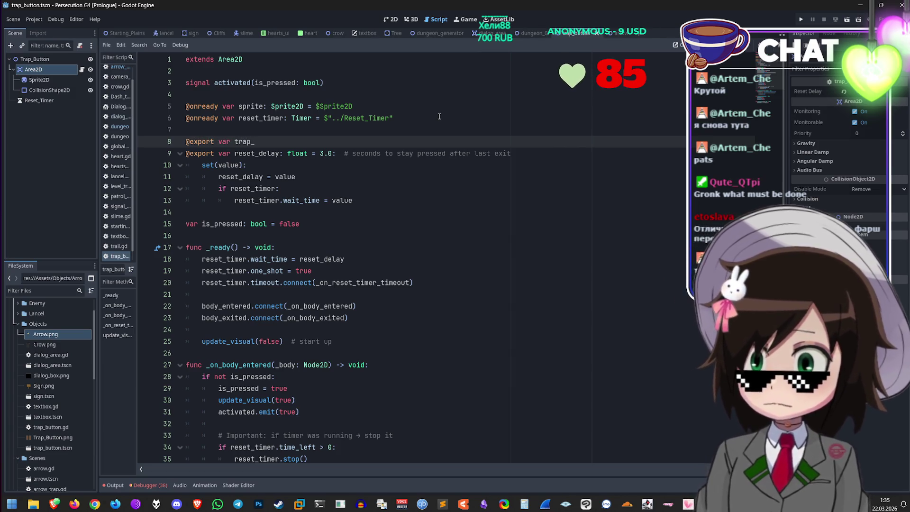
pyautogui.write('button:')
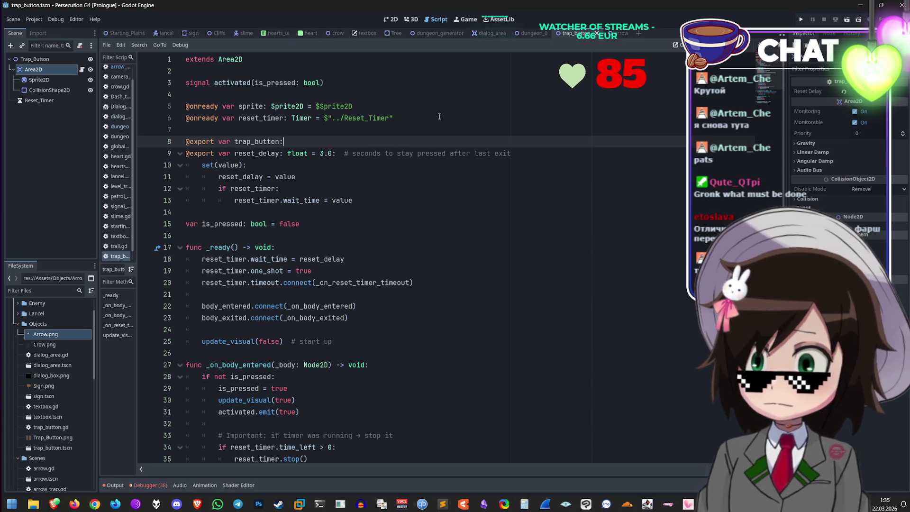
pyautogui.write(' Boolean = false')
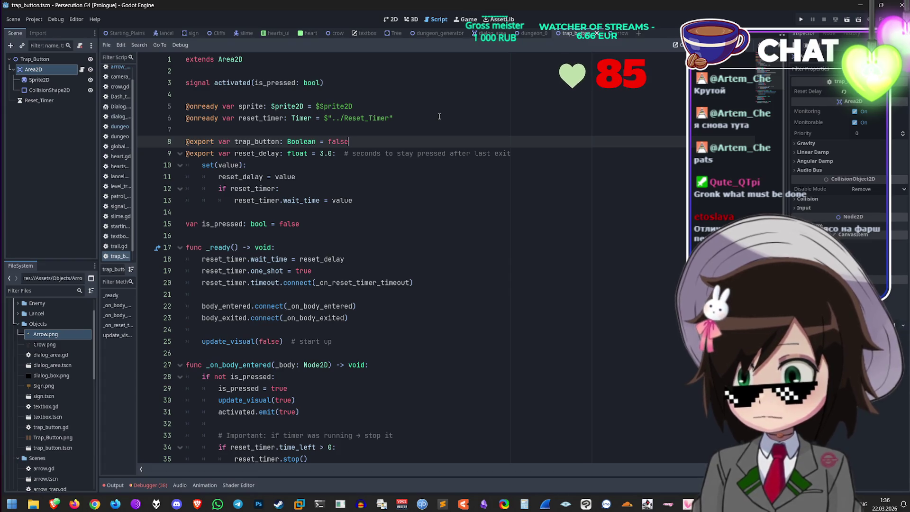
pyautogui.click(51, 62)
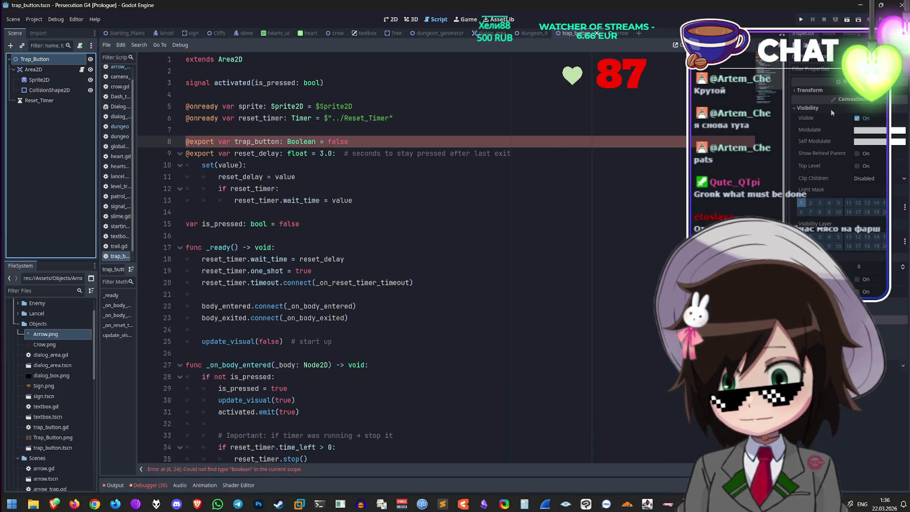
# Step: Show the trap button in the 2D view and inspect the Trap_Button root's transform
pyautogui.click(390, 19)
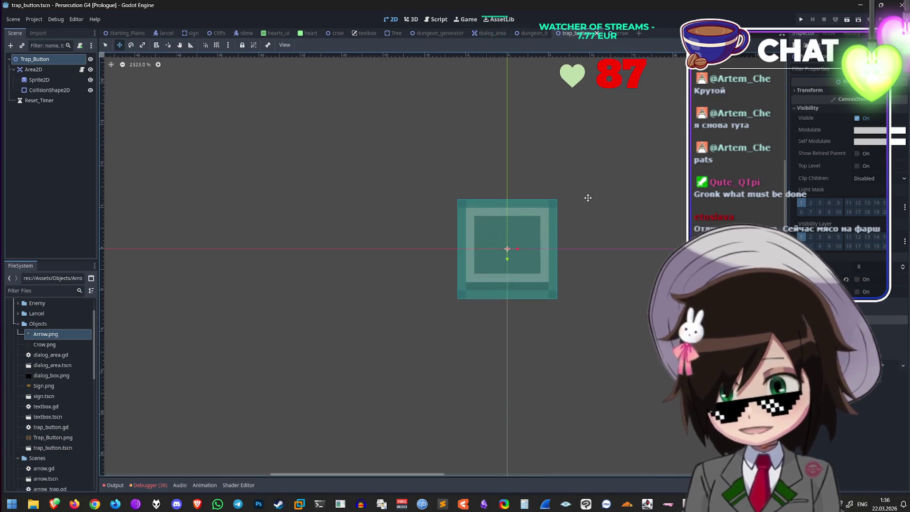
pyautogui.scroll(4, 545, 237)
pyautogui.click(52, 70)
pyautogui.hotkey('ctrl', 'z')
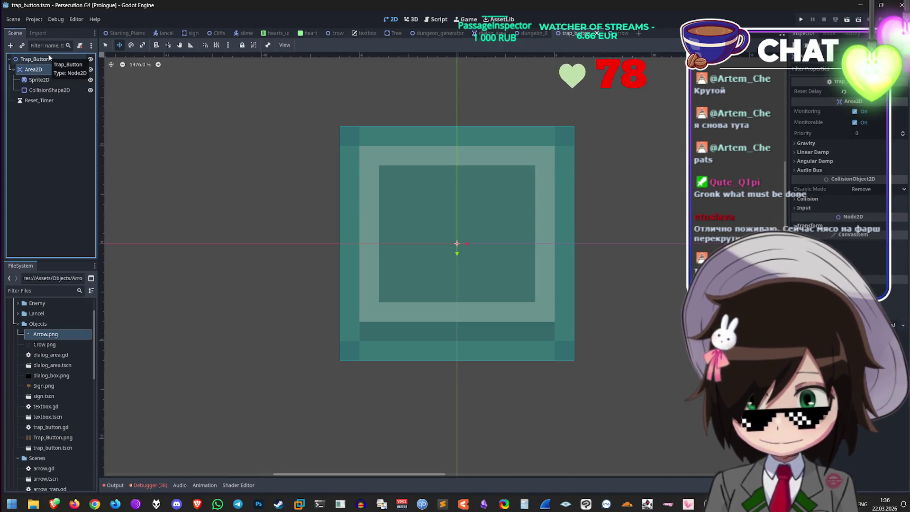
pyautogui.click(49, 58)
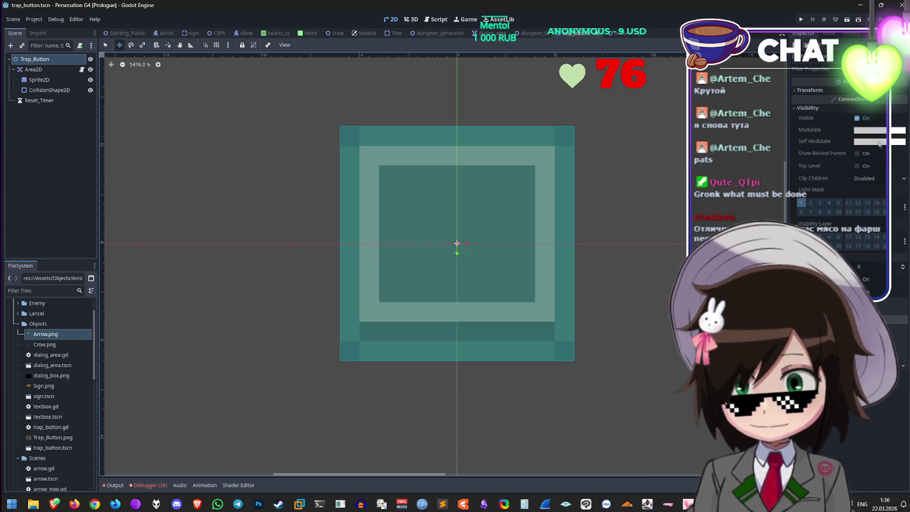
pyautogui.click(829, 90)
pyautogui.click(810, 90)
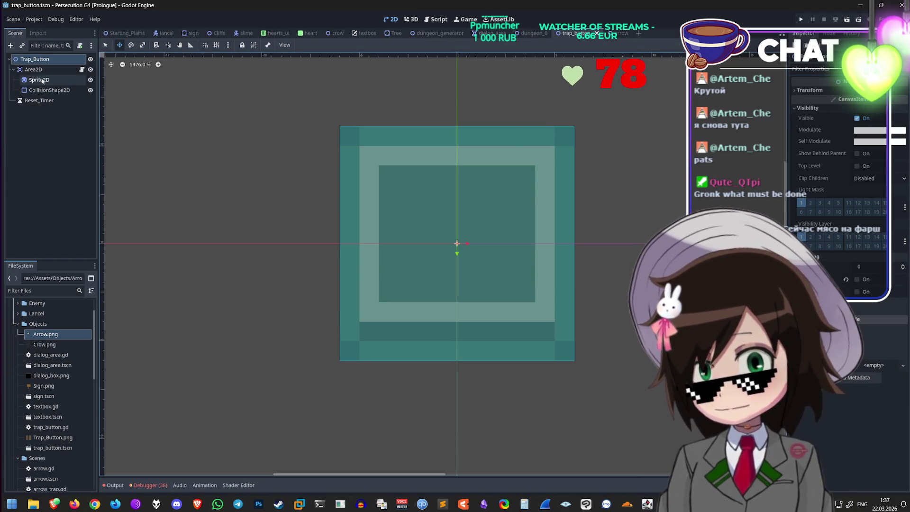
# Step: Review the Area2D and Sprite2D properties, then switch to the arrow.tscn scene
pyautogui.click(57, 69)
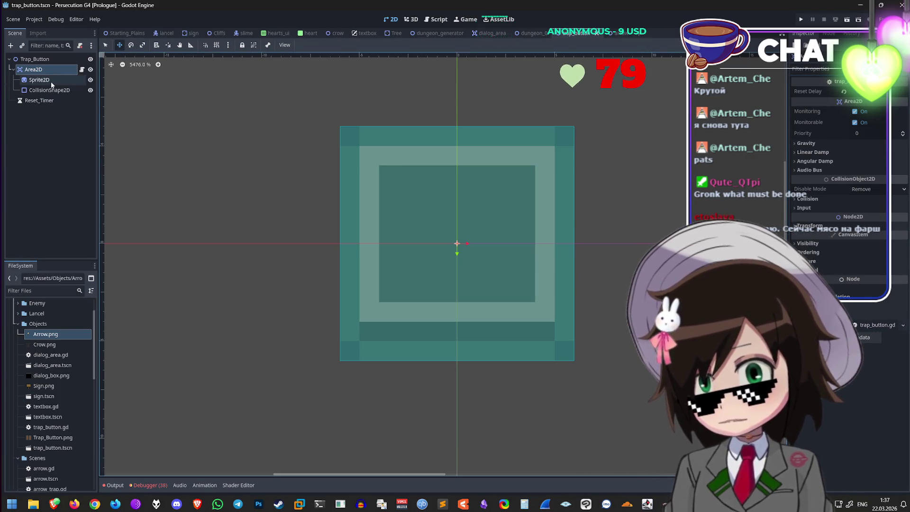
pyautogui.click(44, 61)
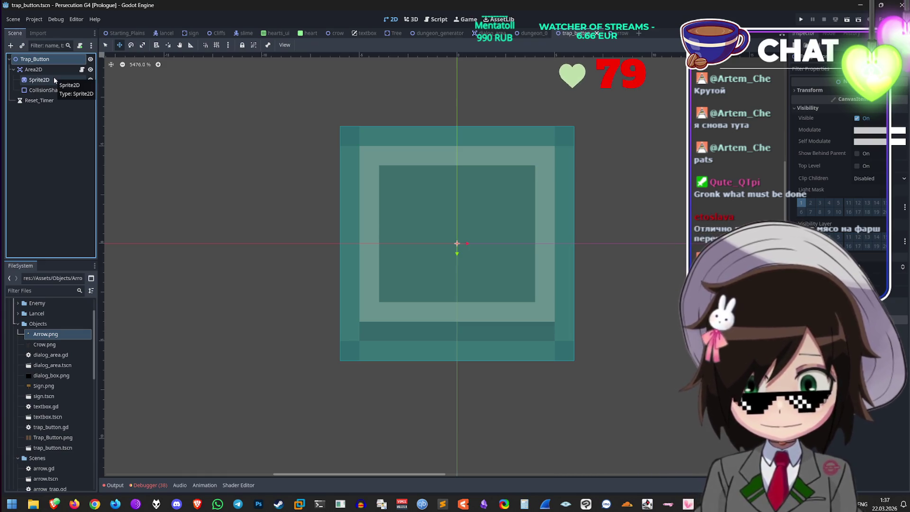
pyautogui.click(54, 78)
pyautogui.click(56, 73)
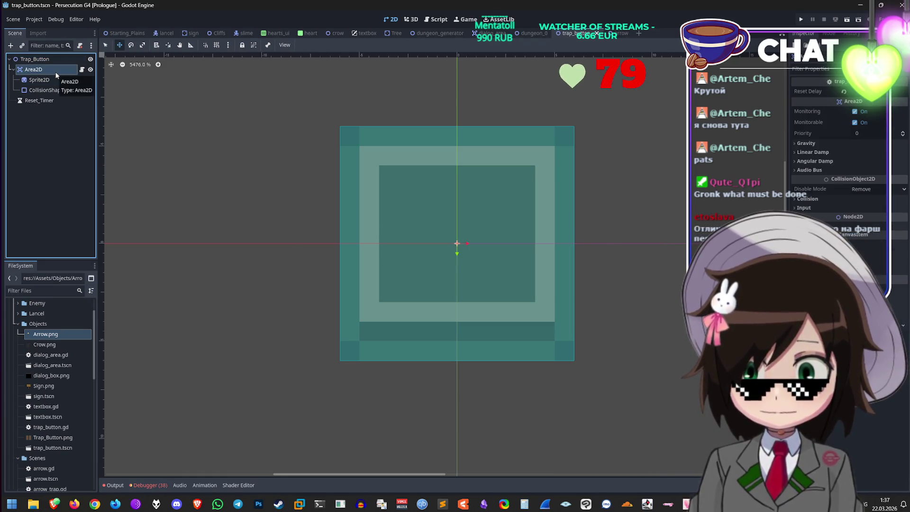
pyautogui.click(49, 61)
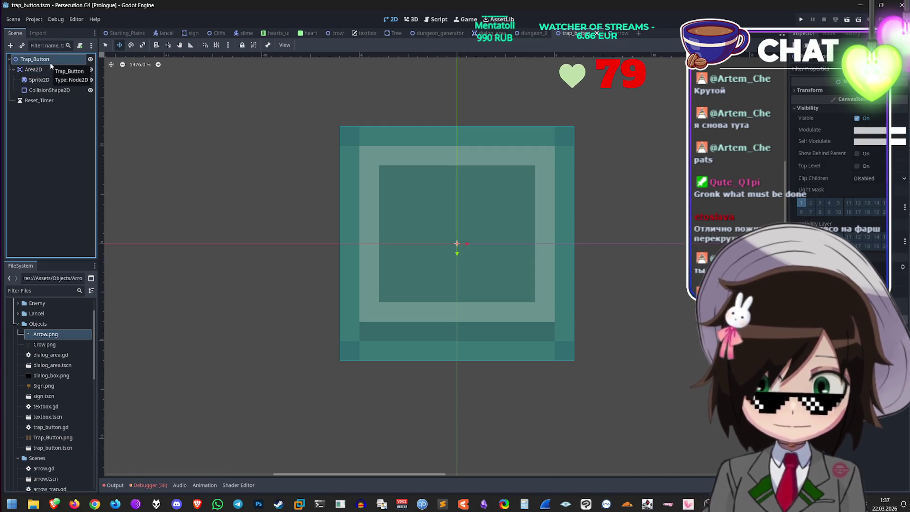
pyautogui.click(613, 33)
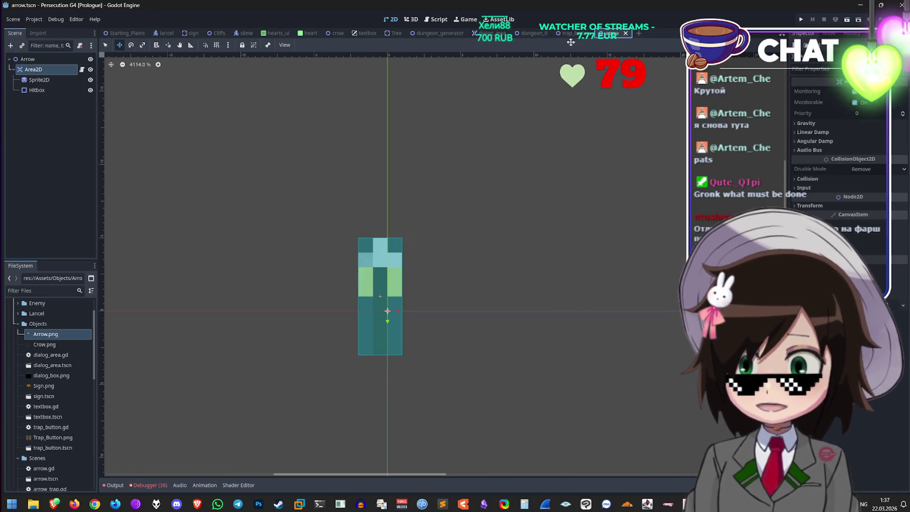
# Step: Open trap_button.gd in the Script workspace and change line 8's type from Boolean to Bool
pyautogui.click(533, 33)
pyautogui.scroll(-2, 406, 204)
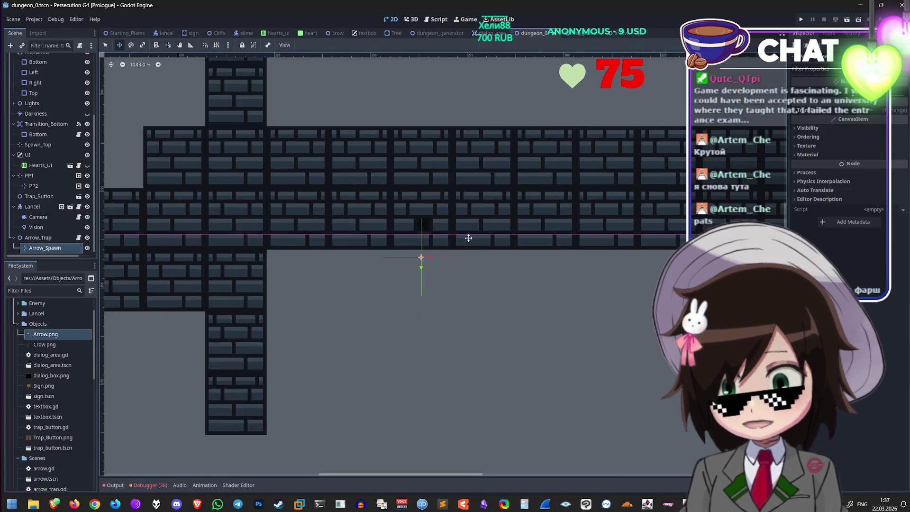
pyautogui.scroll(2, 462, 218)
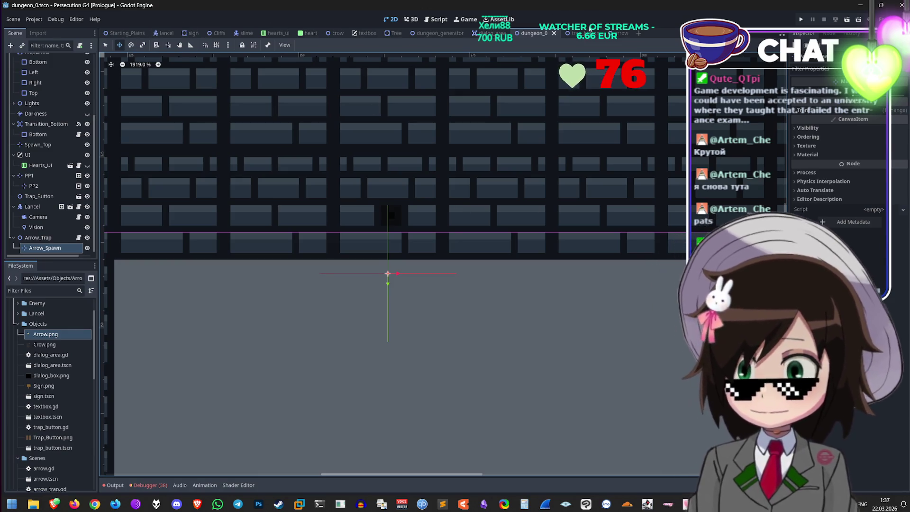
pyautogui.hotkey('ctrl', 'Tab')
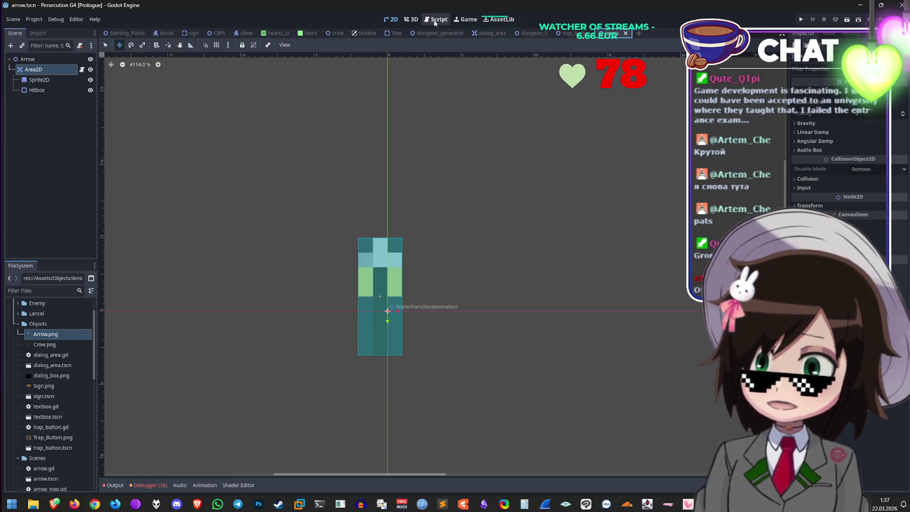
pyautogui.click(436, 19)
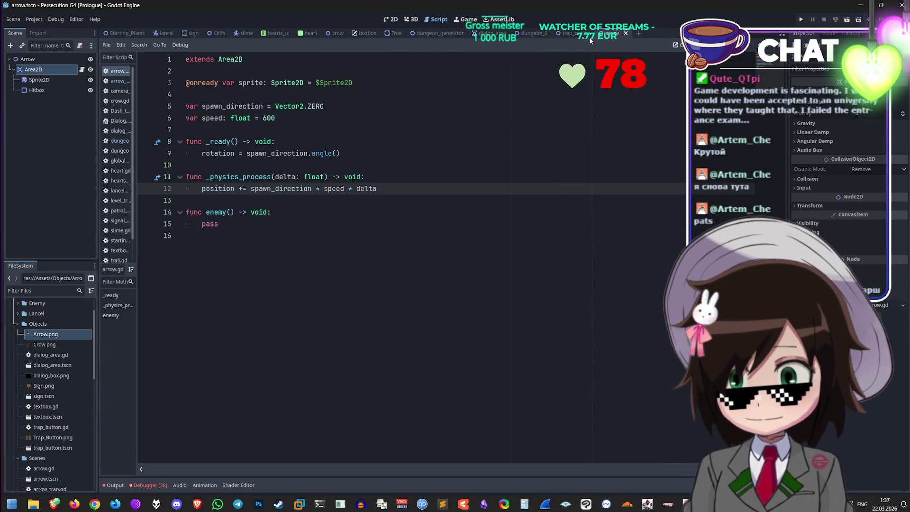
pyautogui.click(589, 36)
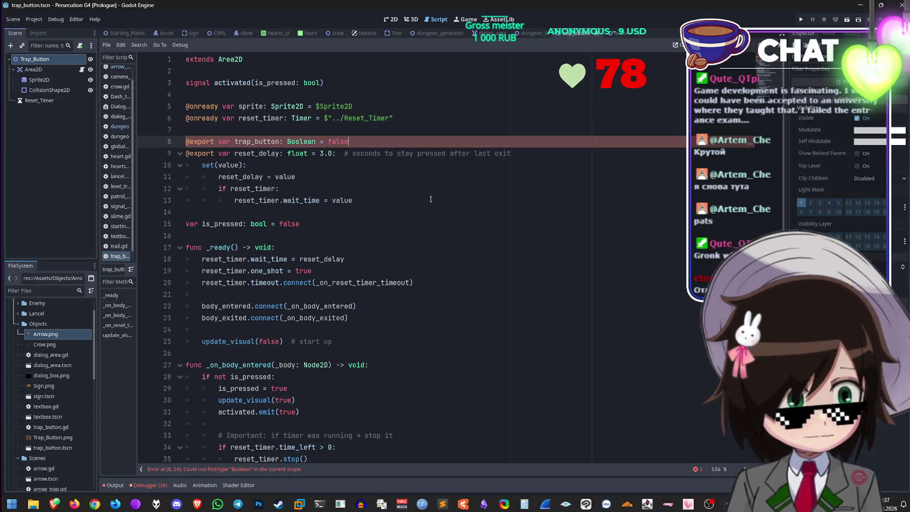
pyautogui.scroll(-5, 363, 202)
pyautogui.scroll(5, 343, 176)
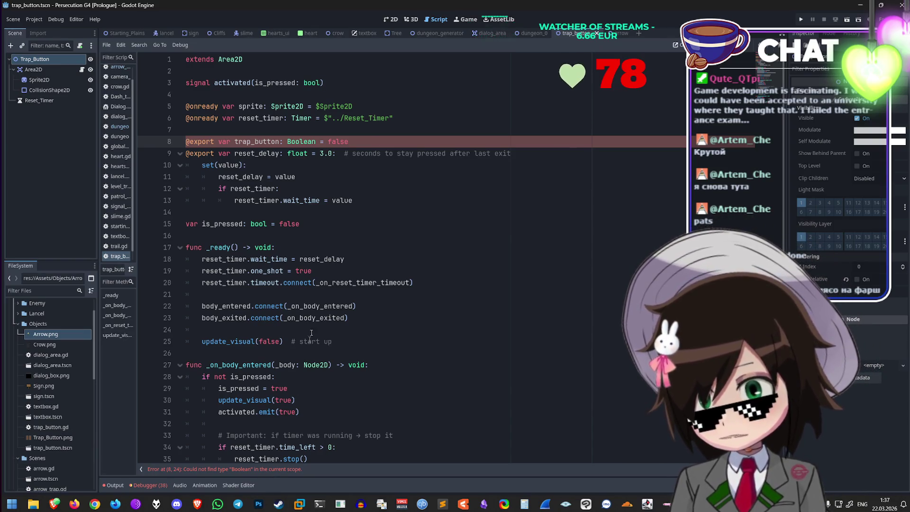
pyautogui.click(316, 141)
pyautogui.press('BackSpace')
pyautogui.press('BackSpace')
pyautogui.press('BackSpace')
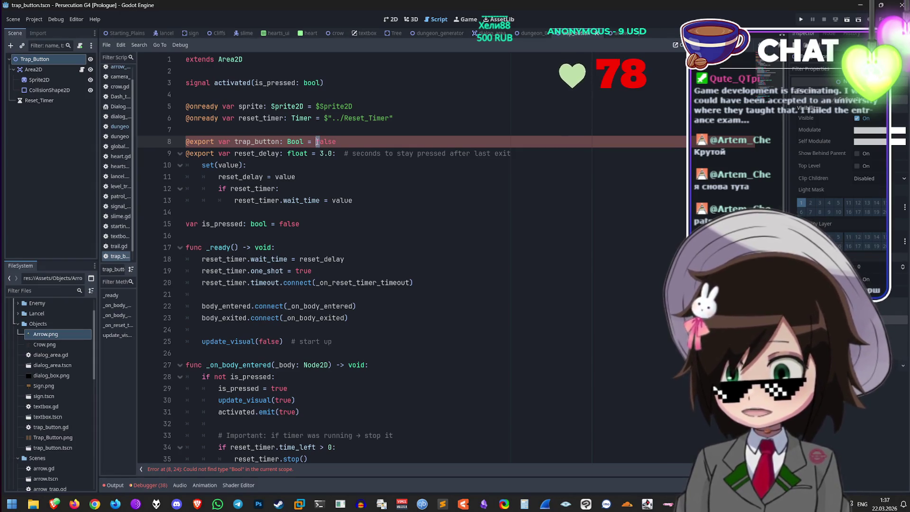
pyautogui.write('F')
# Step: Rewrite the default as lowercase false and delete the exported trap_button line 8
pyautogui.press('BackSpace')
pyautogui.write('f')
pyautogui.click(306, 142)
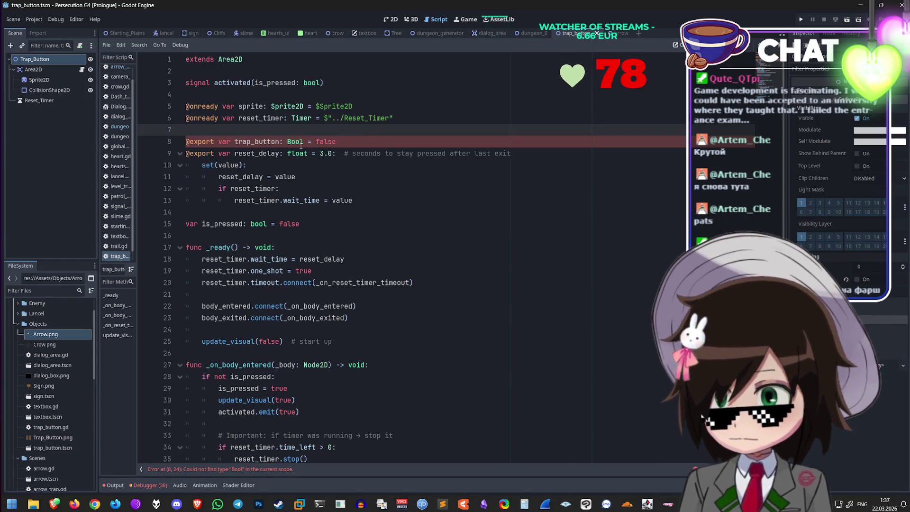
pyautogui.tripleClick(366, 141)
pyautogui.press('BackSpace')
# Step: Tidy the empty lines above the reset_delay export so it becomes the first export
pyautogui.click(390, 189)
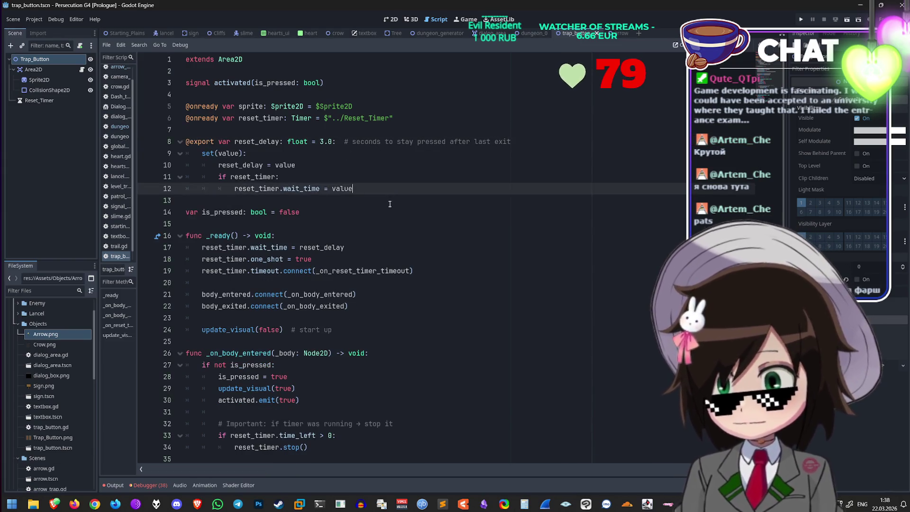
pyautogui.scroll(-3, 390, 204)
pyautogui.click(423, 176)
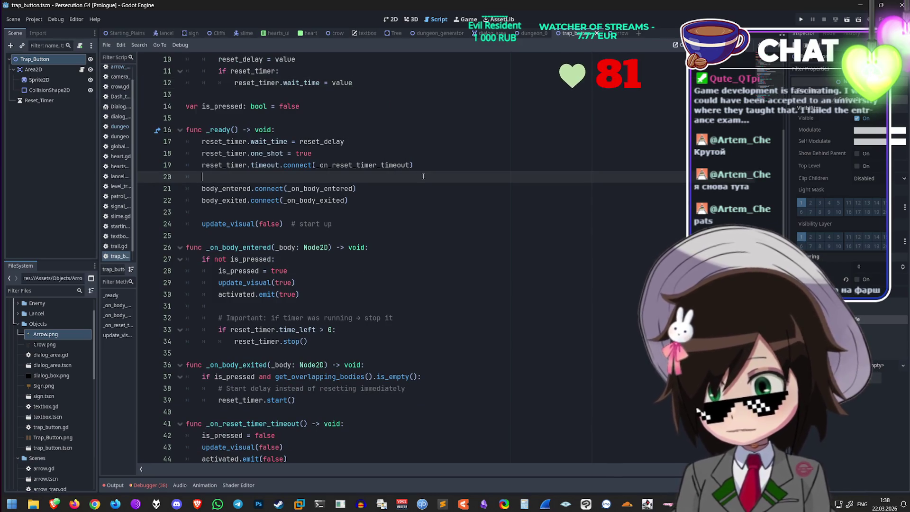
pyautogui.click(420, 224)
pyautogui.press('Up')
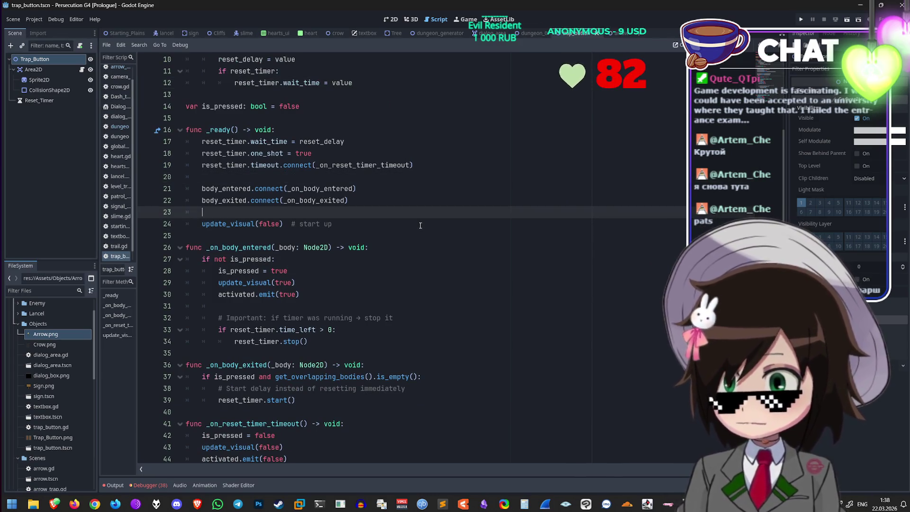
pyautogui.press('Down')
pyautogui.press('Down')
pyautogui.press('Down')
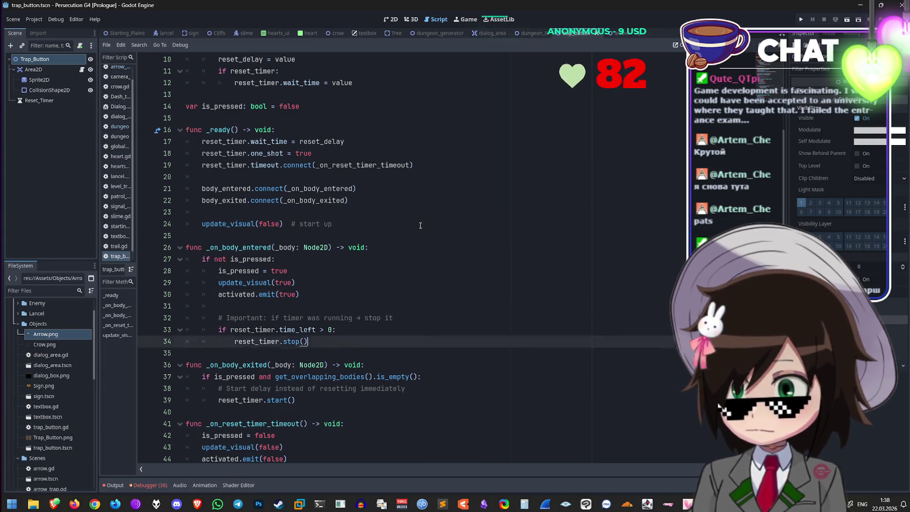
pyautogui.press('Up')
pyautogui.press('Up')
pyautogui.press('Up')
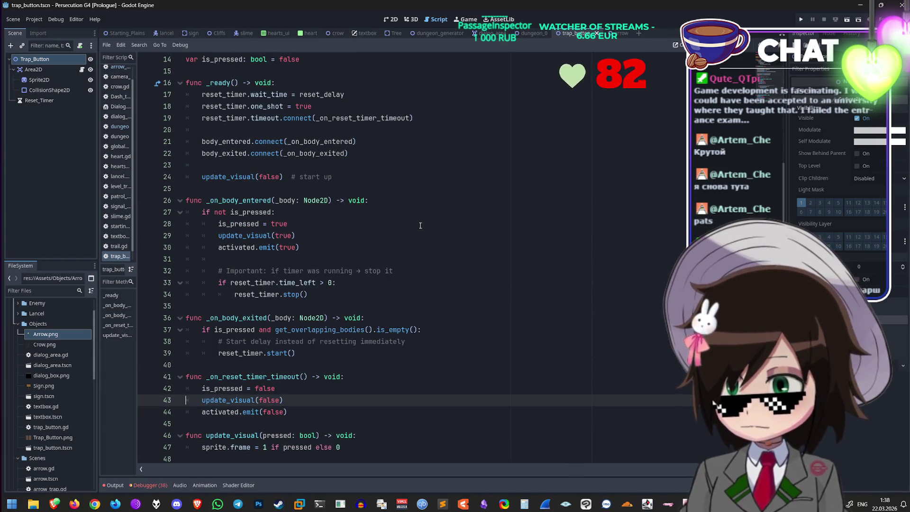
pyautogui.press('Up')
pyautogui.press('Up')
pyautogui.press('Up')
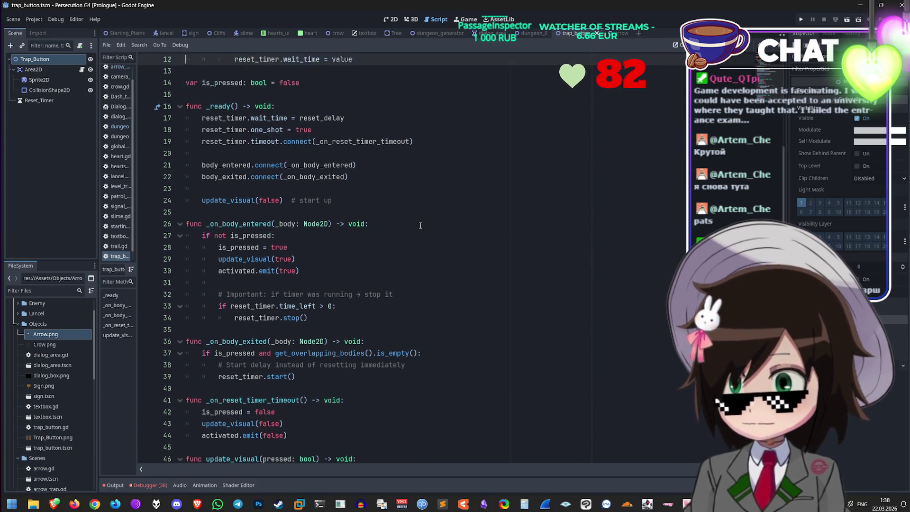
pyautogui.press('Down')
pyautogui.press('Down')
pyautogui.press('Down')
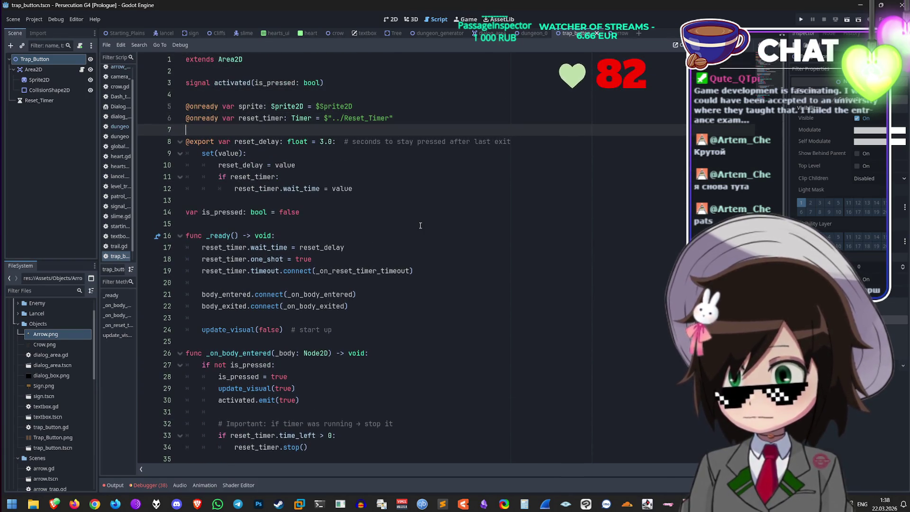
pyautogui.press('Return')
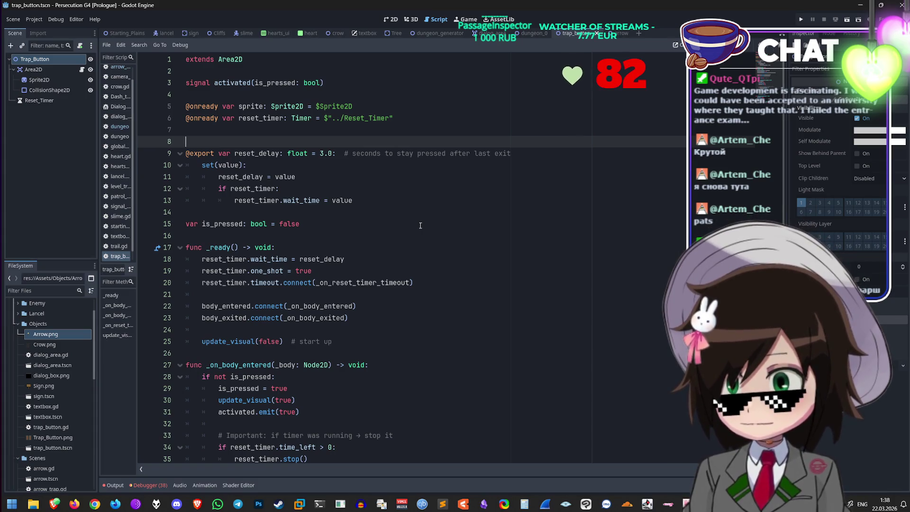
pyautogui.press('Up')
pyautogui.press('Down')
pyautogui.press('Up')
pyautogui.press('Delete')
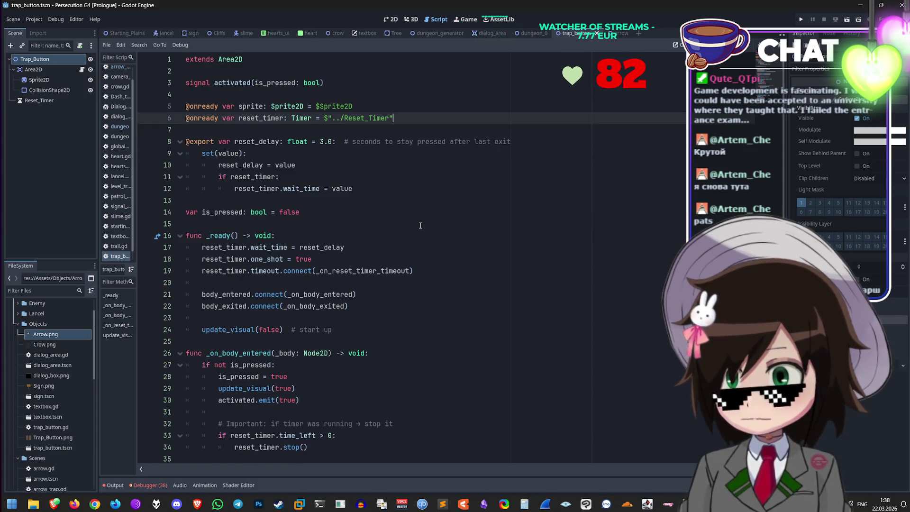
# Step: Try a 'var trap =' line below is_pressed, then delete the unfinished line
pyautogui.press('Down')
pyautogui.press('Down')
pyautogui.press('Down')
pyautogui.press('Return')
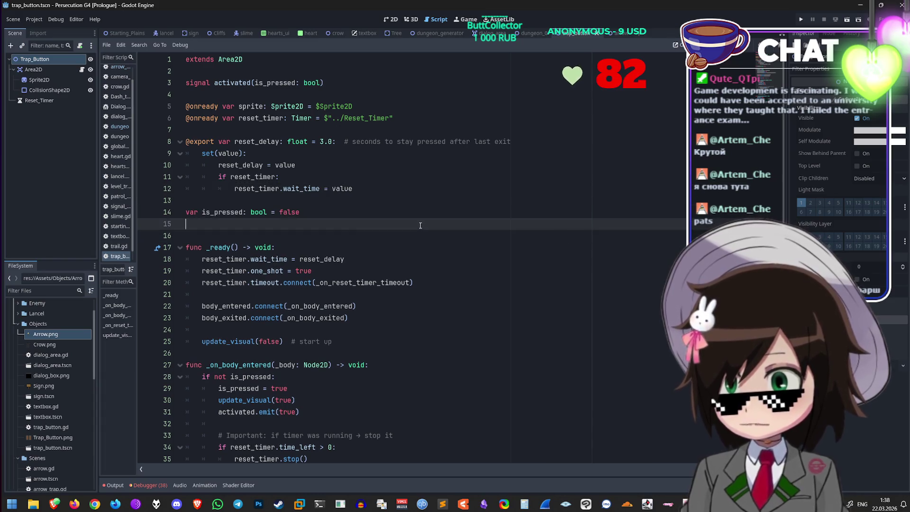
pyautogui.write('var trap')
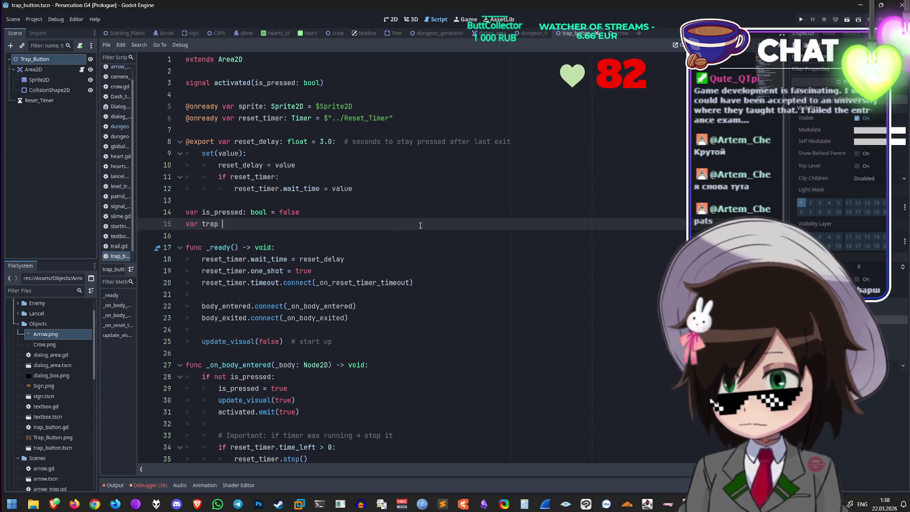
pyautogui.write(' =')
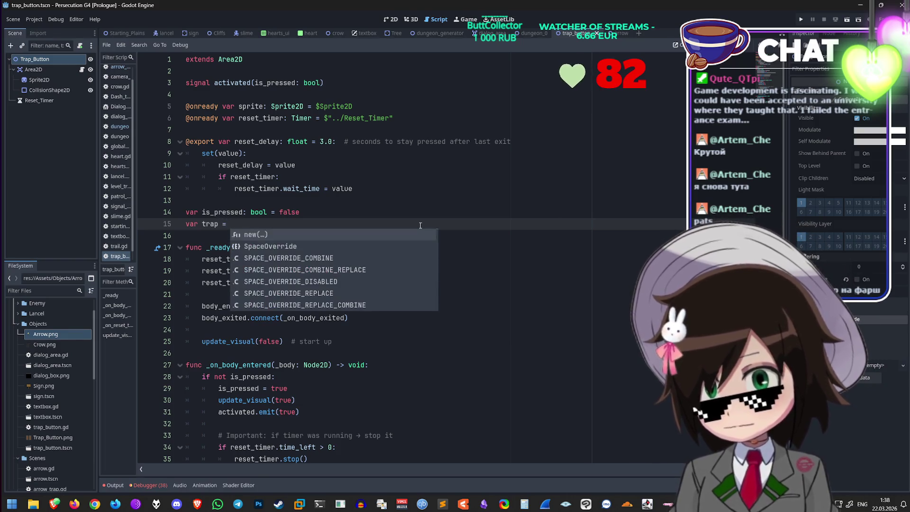
pyautogui.click(429, 198)
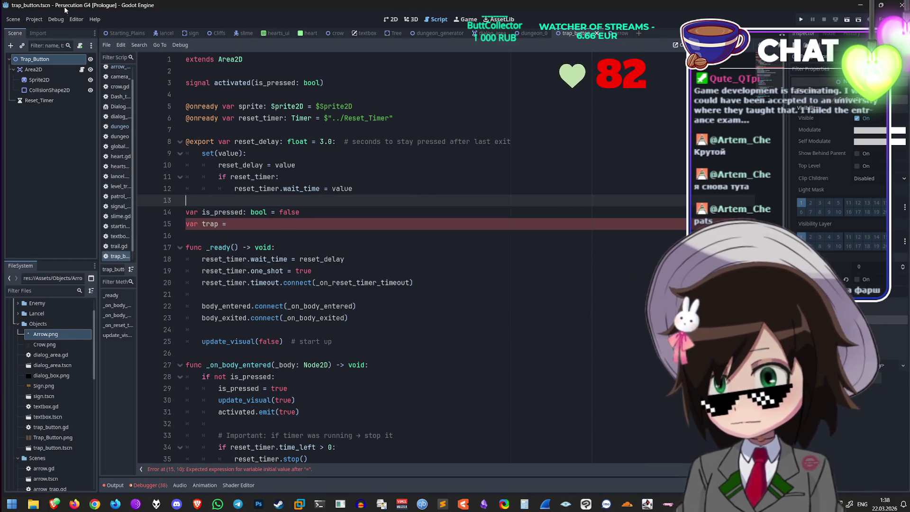
pyautogui.tripleClick(324, 224)
pyautogui.press('BackSpace')
pyautogui.press('BackSpace')
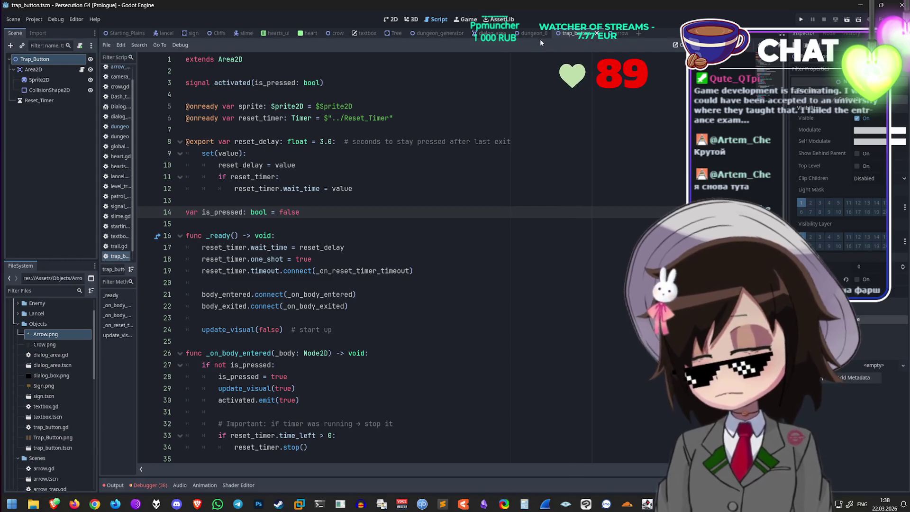
pyautogui.click(531, 32)
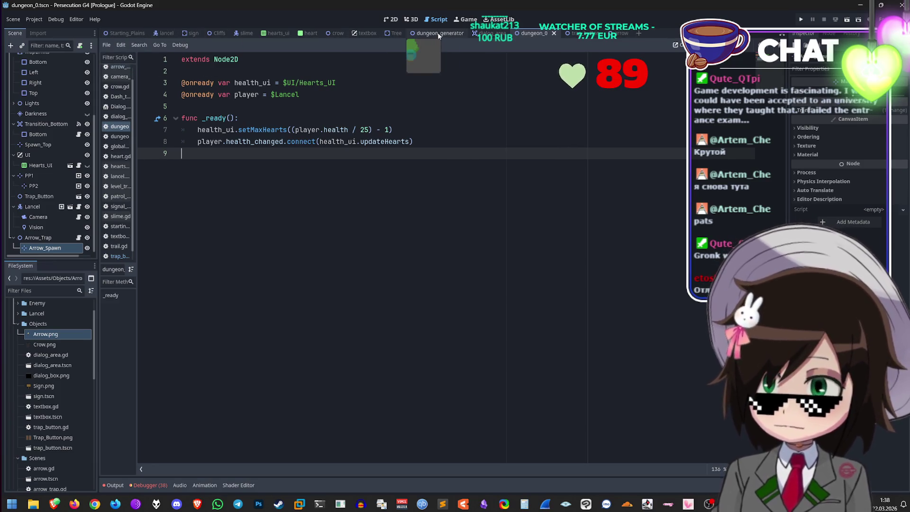
# Step: Switch through the dialog_area scene to dungeon_0 and show the level in 2D
pyautogui.click(437, 33)
pyautogui.click(495, 35)
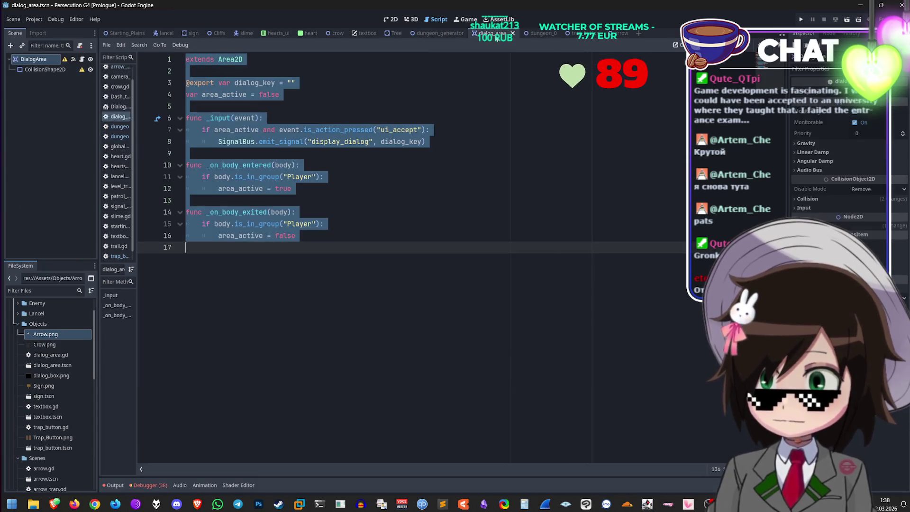
pyautogui.click(541, 34)
pyautogui.click(389, 20)
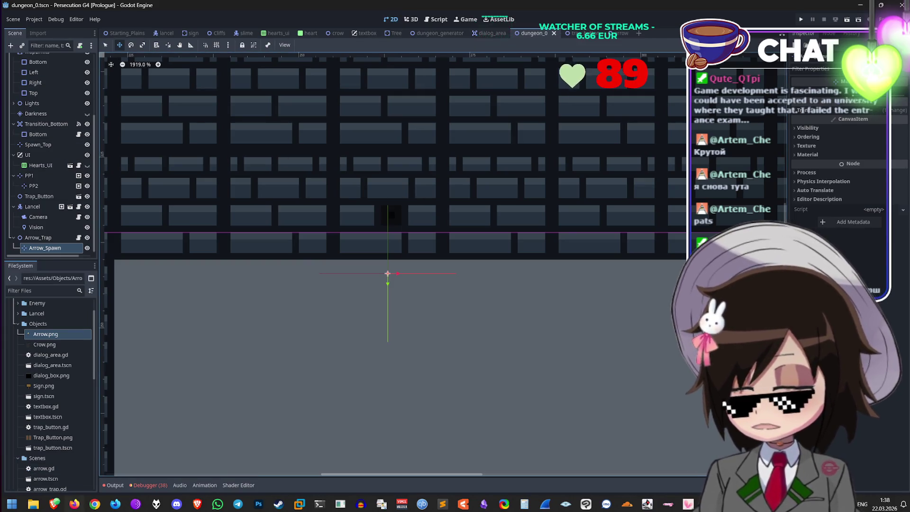
# Step: Bring the Grok chat forward and review its previous reply
pyautogui.moveTo(54, 503)
pyautogui.click(87, 458)
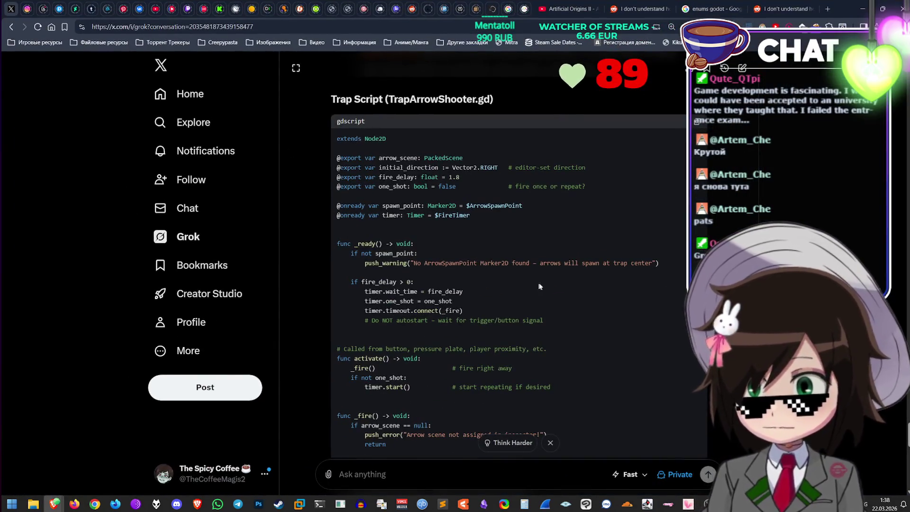
pyautogui.scroll(5, 539, 286)
pyautogui.scroll(-12, 553, 301)
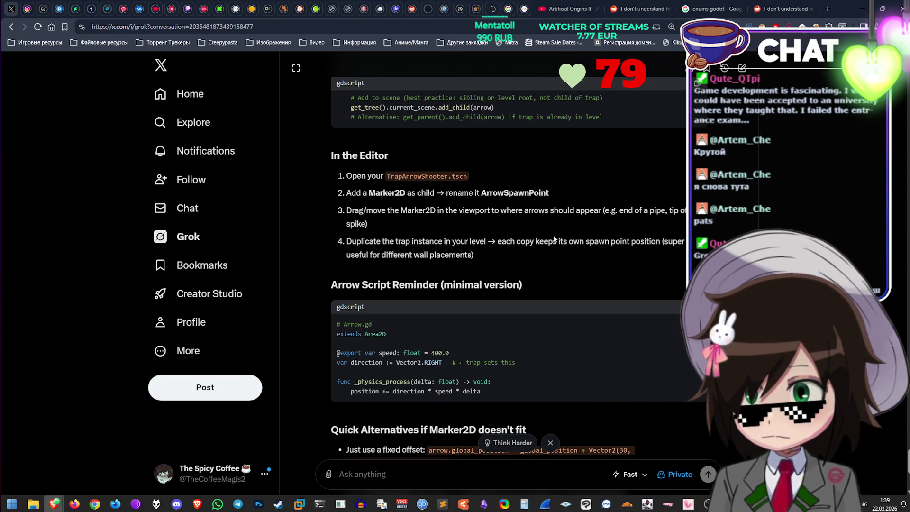
pyautogui.scroll(-5, 553, 252)
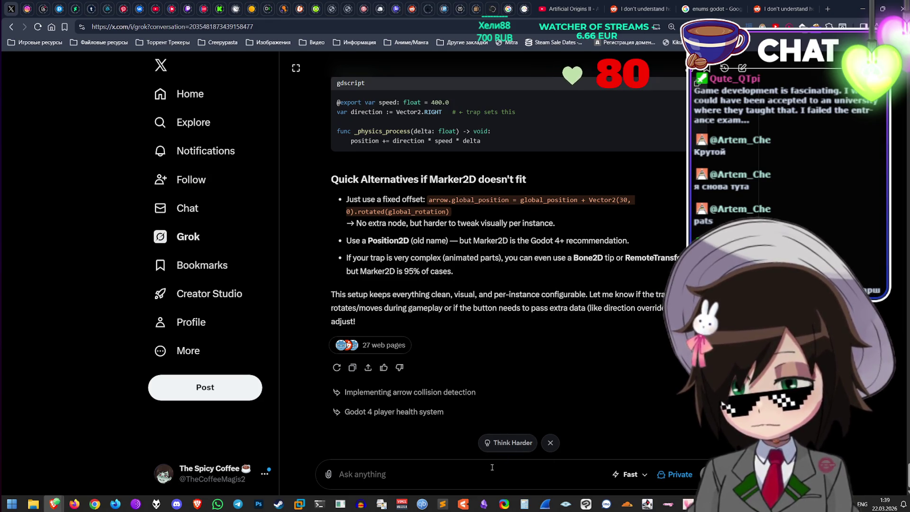
pyautogui.scroll(8, 568, 365)
pyautogui.scroll(-5, 571, 376)
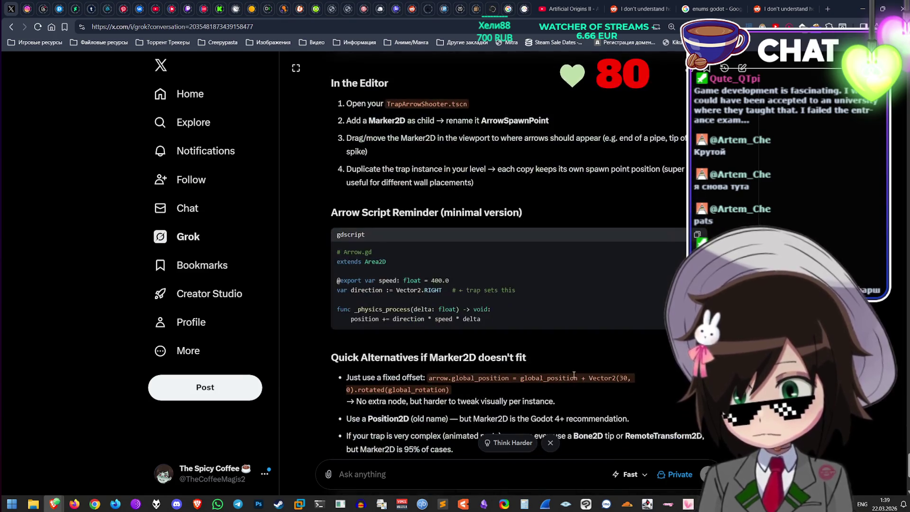
pyautogui.scroll(-4, 573, 374)
# Step: Ask Grok how to connect the trap and button, since the button isn't always a trap activator
pyautogui.click(475, 481)
pyautogui.write('H')
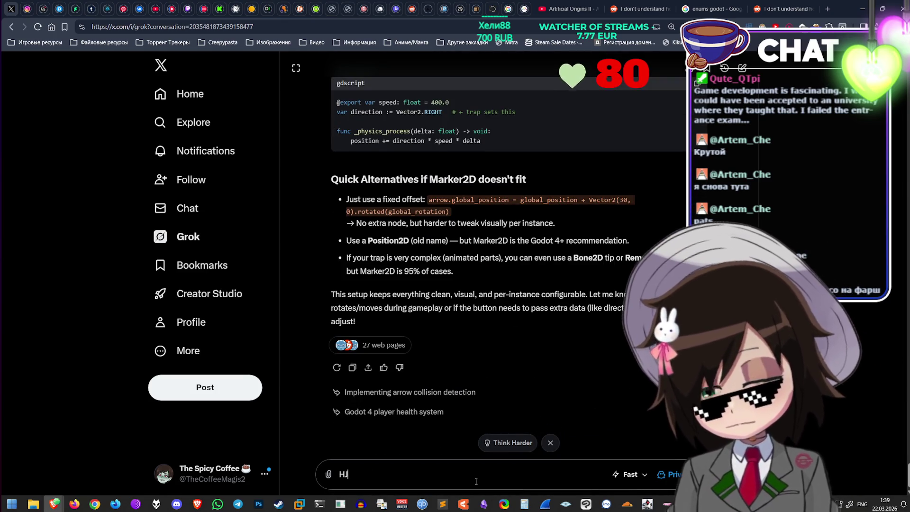
pyautogui.write('ow do I connec')
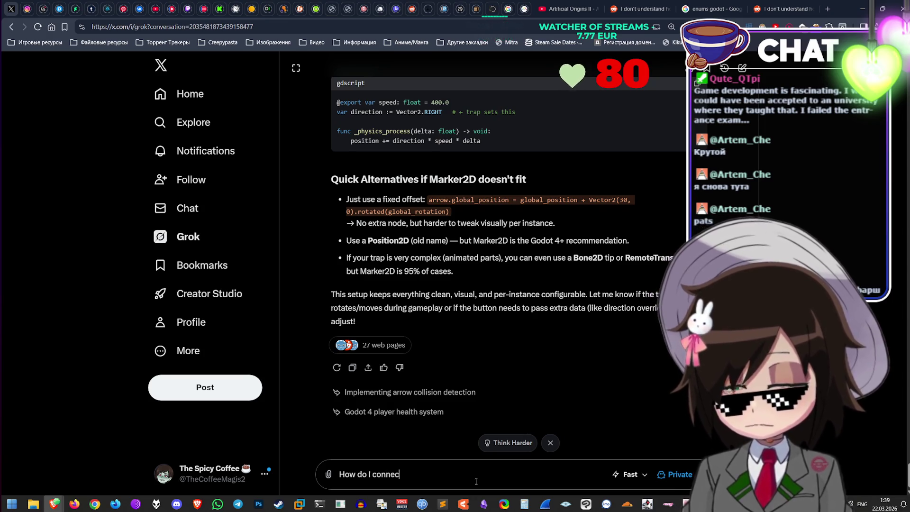
pyautogui.write('t the tra')
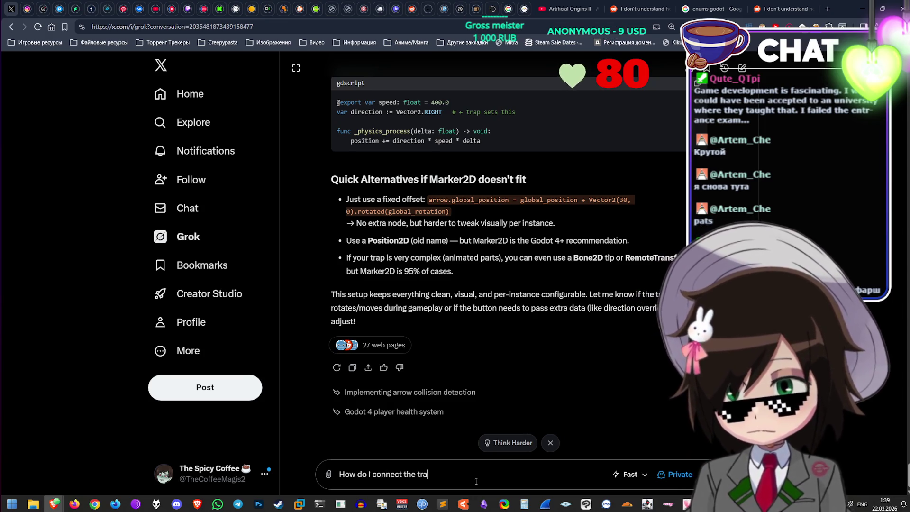
pyautogui.write('p and the button in the edito')
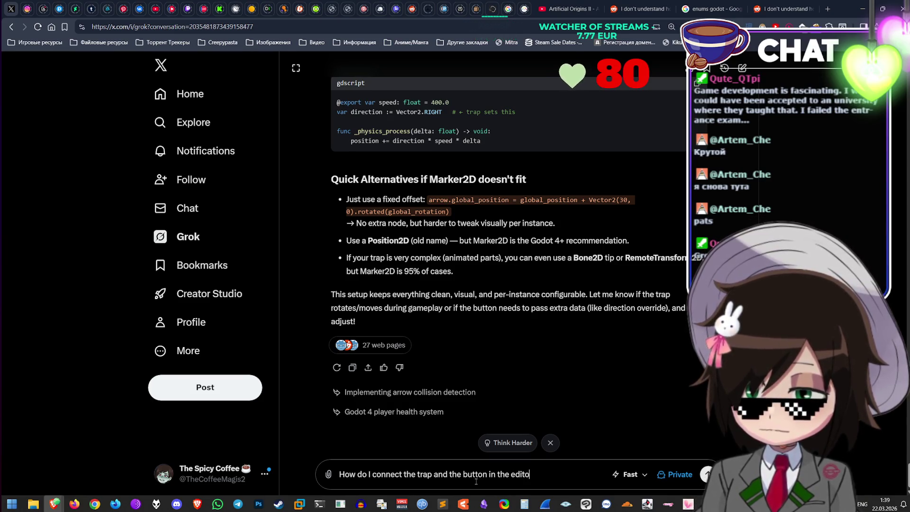
pyautogui.press('BackSpace')
pyautogui.press('BackSpace')
pyautogui.press('BackSpace')
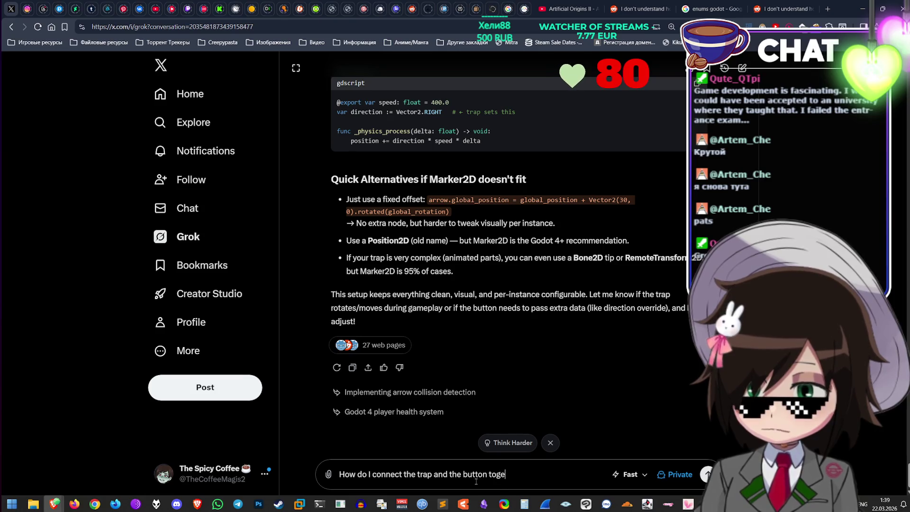
pyautogui.write('ther, considering that the button is not always a trap')
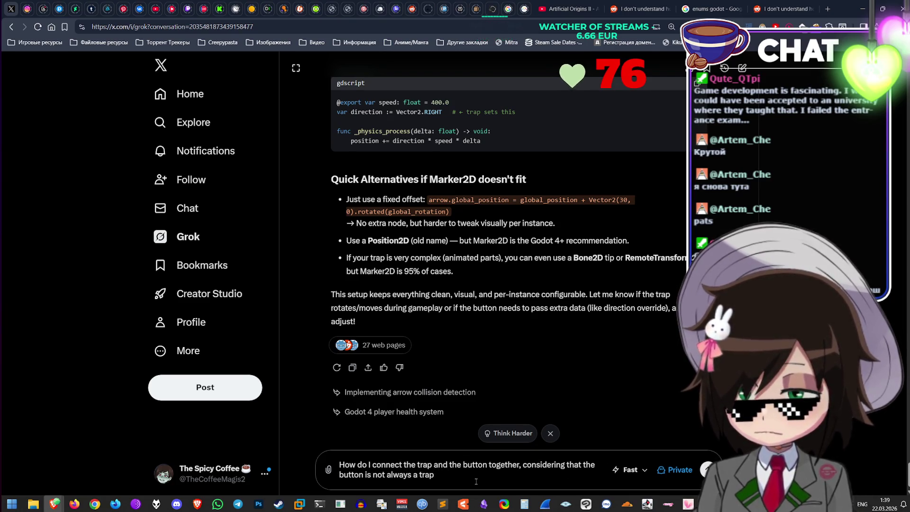
pyautogui.write(' activation button ?')
pyautogui.press('Return')
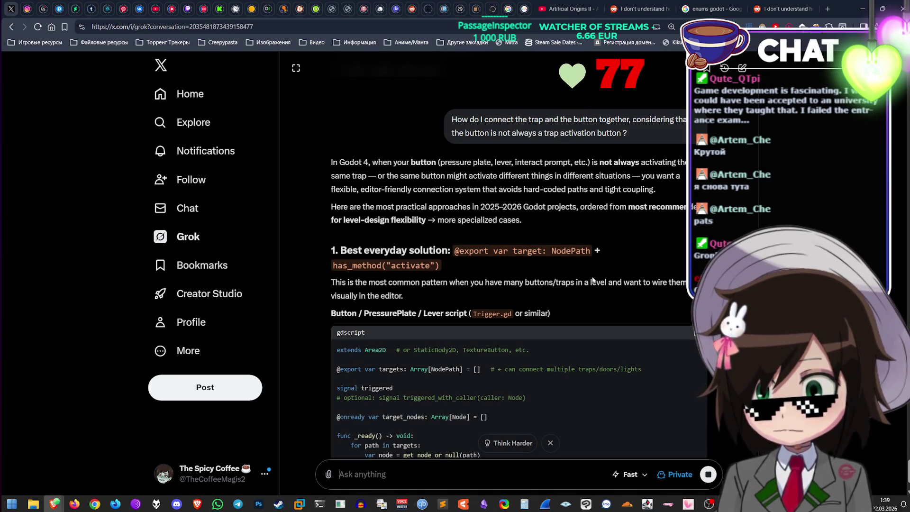
# Step: Read Grok's Trigger.gd answer and select its exported NodePath targets line
pyautogui.scroll(-3, 592, 278)
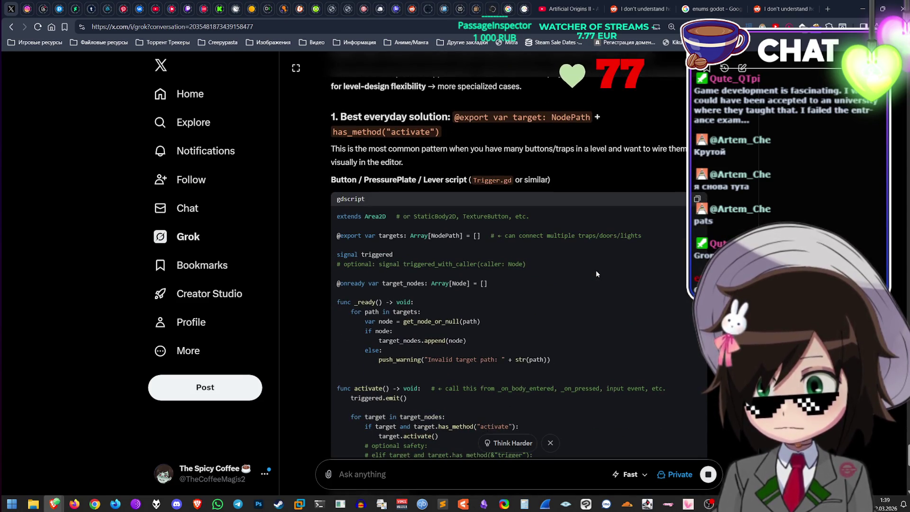
pyautogui.scroll(-2, 596, 273)
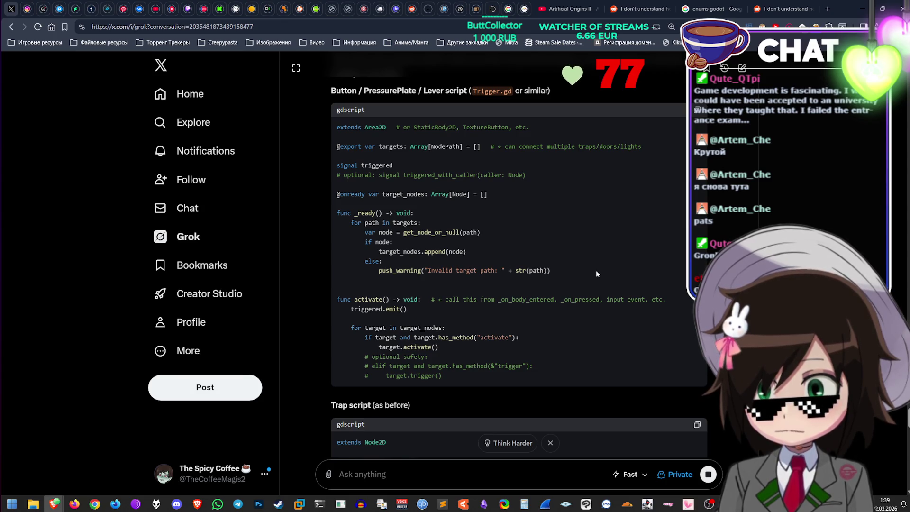
pyautogui.scroll(-2, 594, 275)
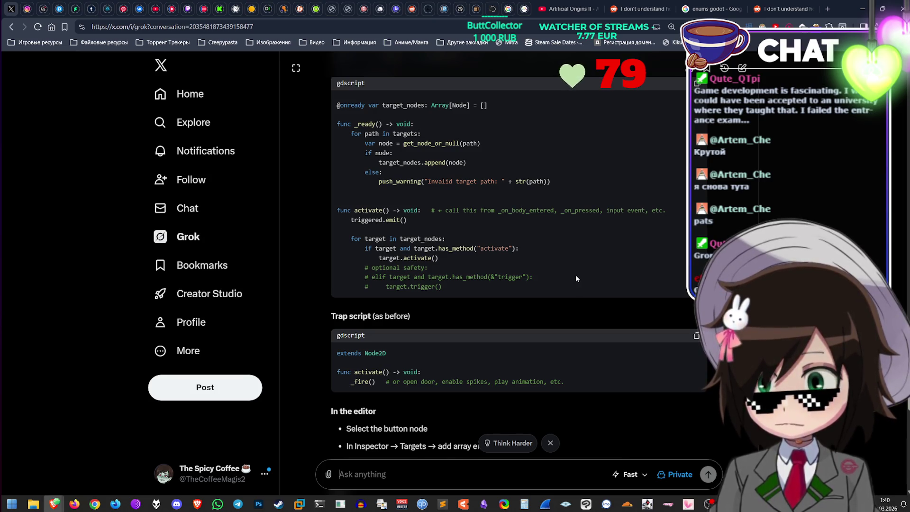
pyautogui.scroll(-2, 576, 279)
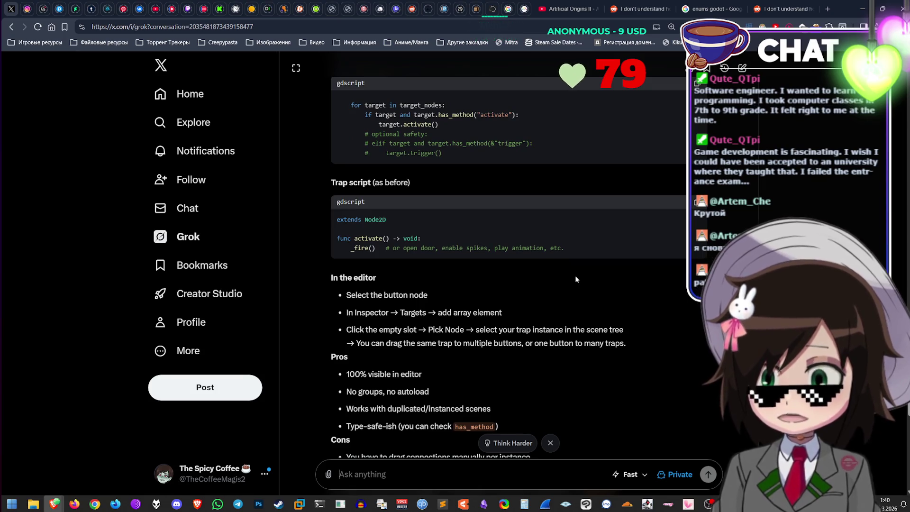
pyautogui.scroll(5, 583, 274)
pyautogui.scroll(3, 587, 279)
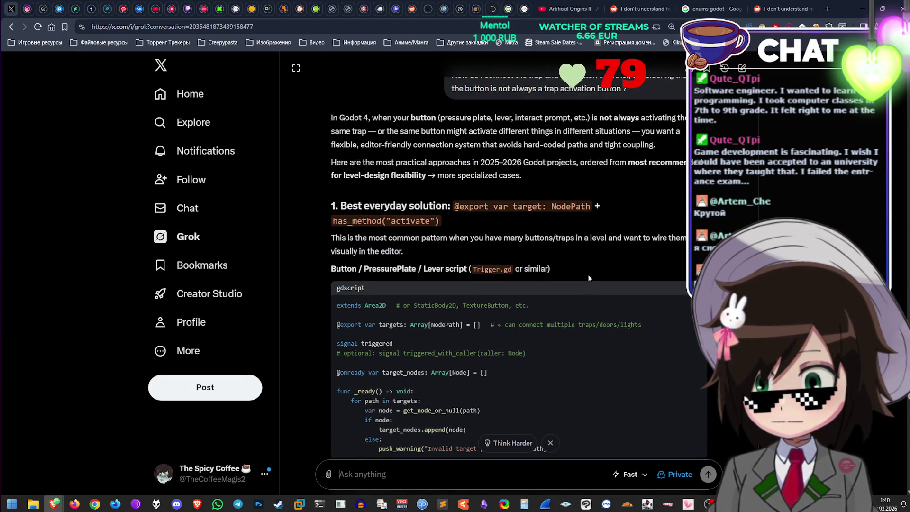
pyautogui.scroll(-2, 583, 300)
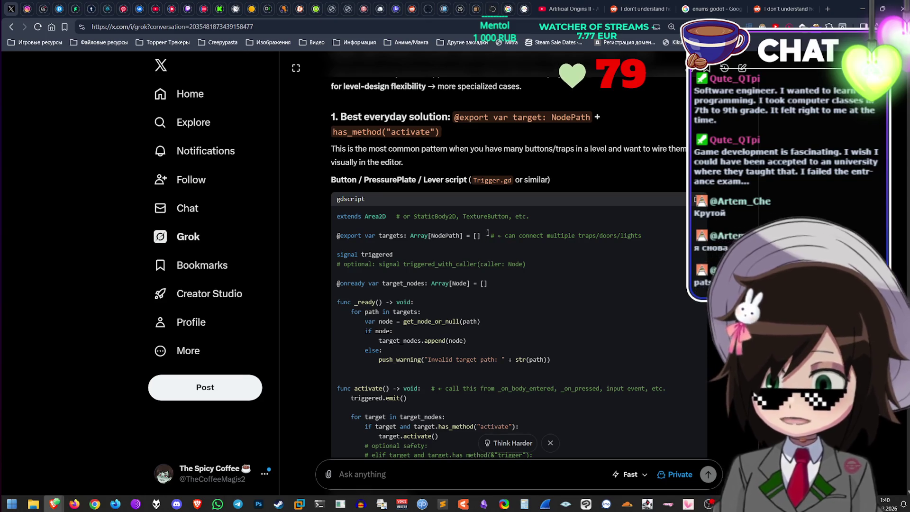
pyautogui.moveTo(480, 235); pyautogui.dragTo(334, 237)
pyautogui.hotkey('ctrl', 'c')
pyautogui.click(864, 4)
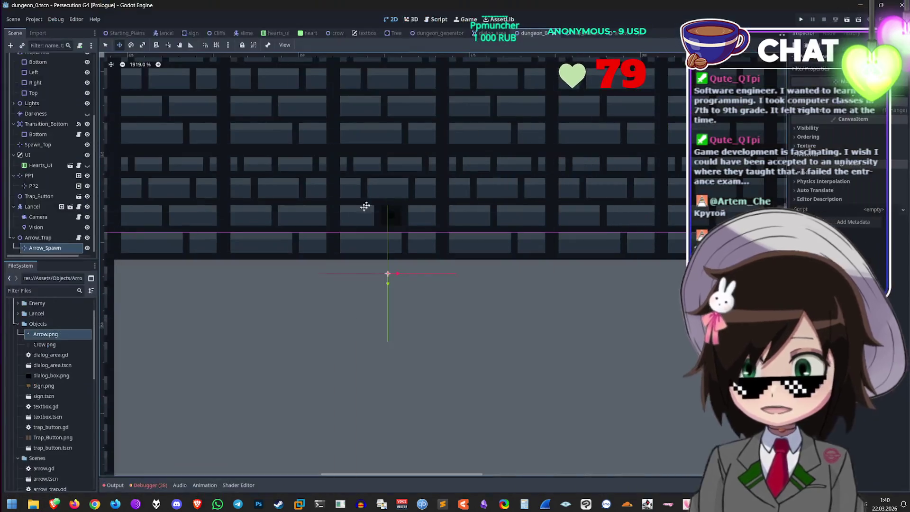
# Step: Paste the copied targets declaration into trap_button.gd above reset_delay
pyautogui.click(587, 35)
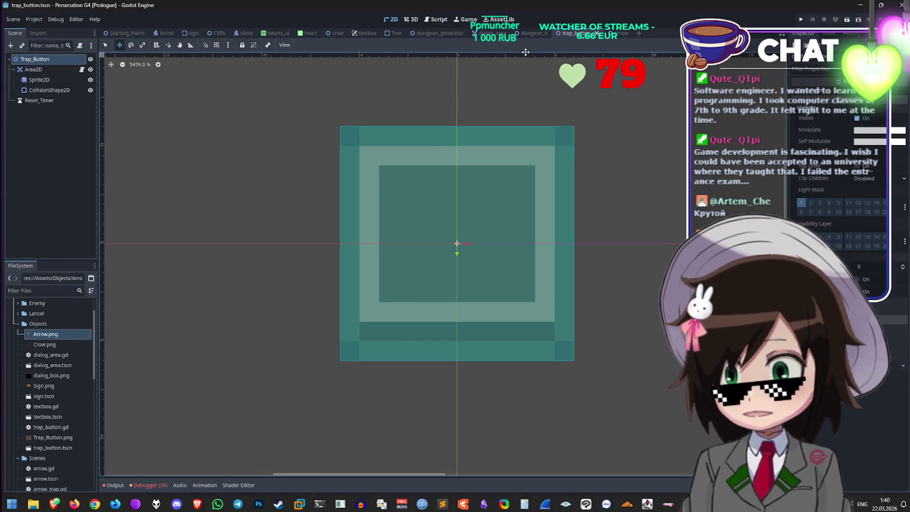
pyautogui.click(82, 69)
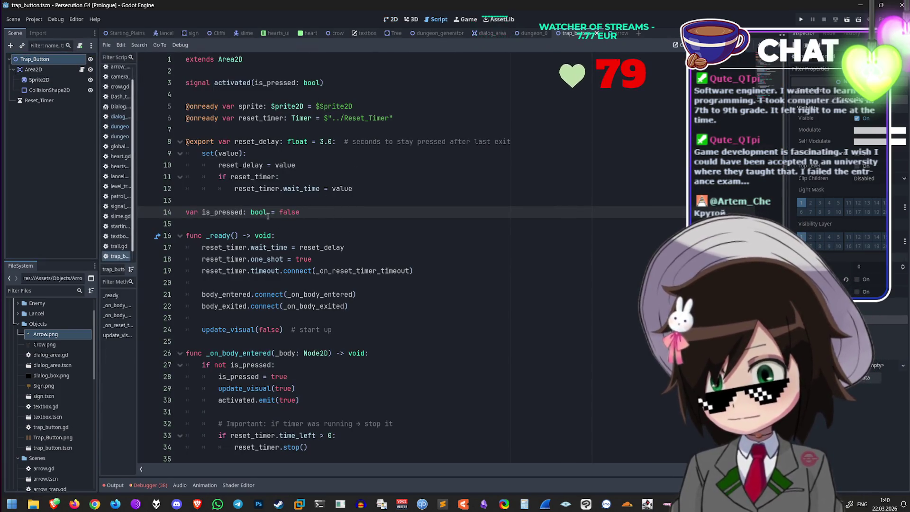
pyautogui.click(319, 128)
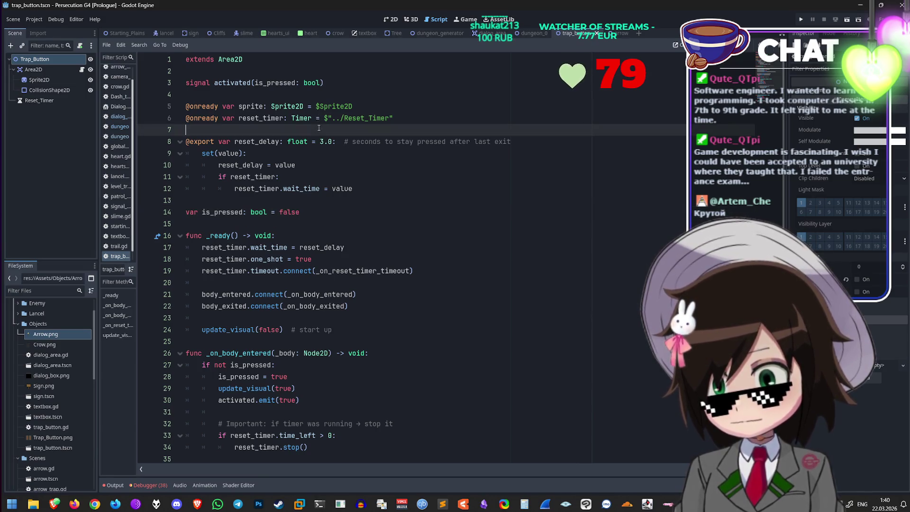
pyautogui.press('Up')
pyautogui.press('Up')
pyautogui.press('Up')
pyautogui.press('Return')
pyautogui.hotkey('ctrl', 'v')
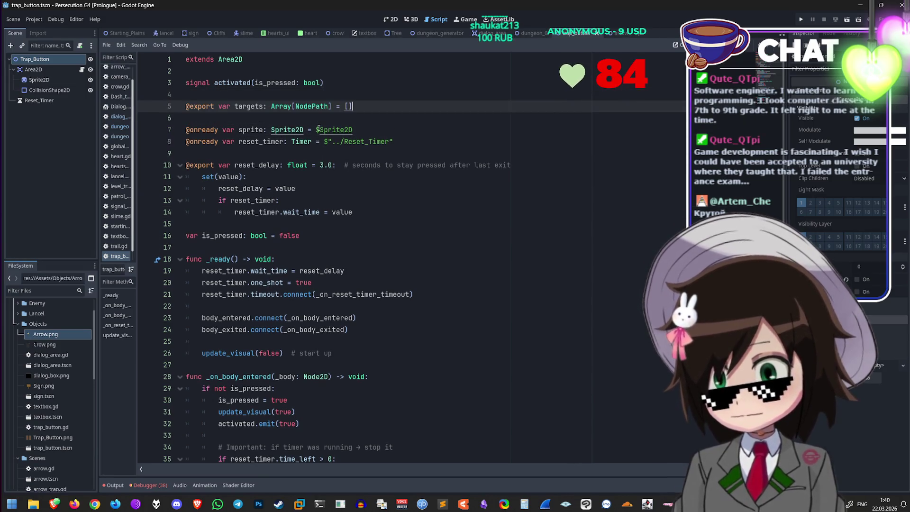
pyautogui.click(262, 106)
pyautogui.press('BackSpace')
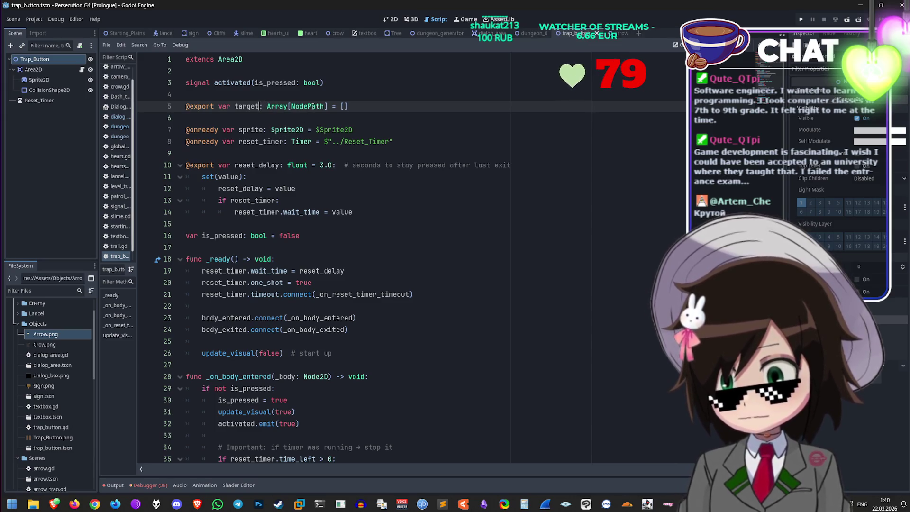
pyautogui.click(291, 106)
pyautogui.press('BackSpace')
pyautogui.press('BackSpace')
pyautogui.press('BackSpace')
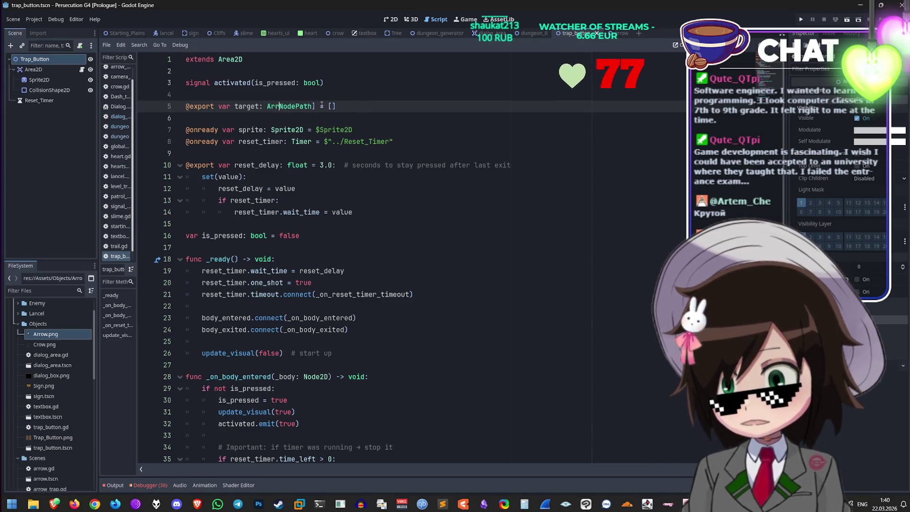
pyautogui.click(304, 107)
pyautogui.press('BackSpace')
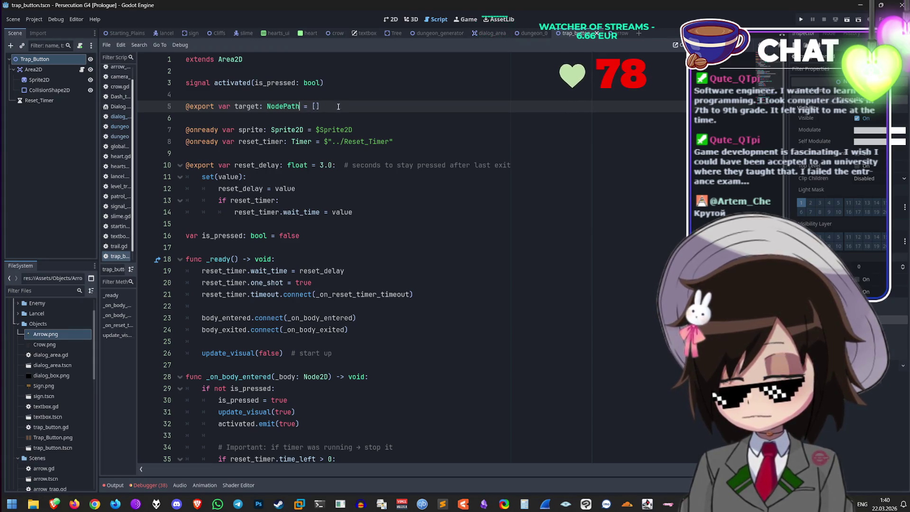
pyautogui.press('BackSpace')
pyautogui.press('BackSpace')
pyautogui.write('":')
pyautogui.press('BackSpace')
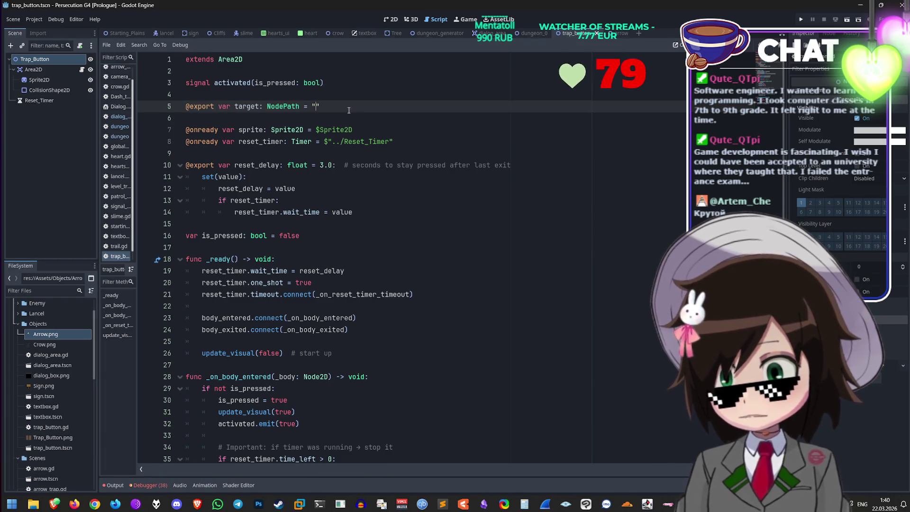
pyautogui.press('Down')
pyautogui.press('Down')
pyautogui.press('Down')
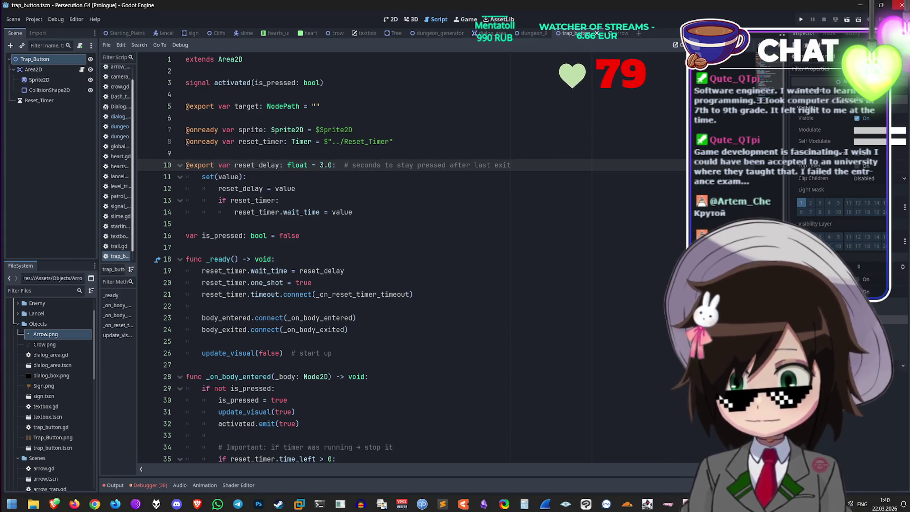
pyautogui.press('super+d')
# Step: Scroll through the Grok answer again, then minimize the browser and return to Godot
pyautogui.moveTo(54, 504)
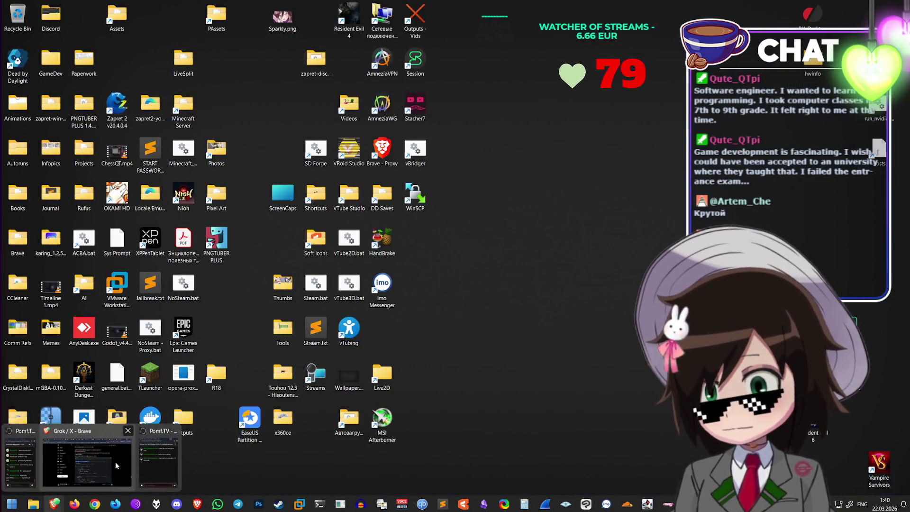
pyautogui.click(45, 458)
pyautogui.scroll(-2, 492, 221)
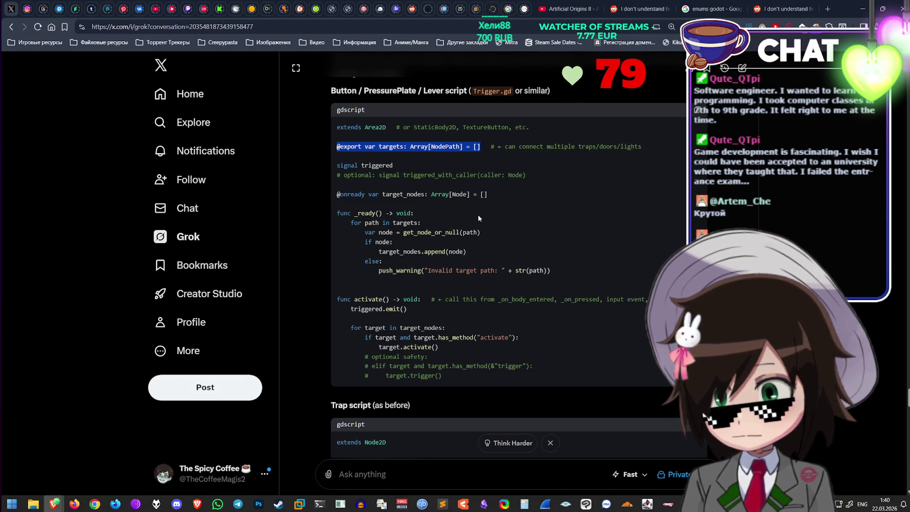
pyautogui.scroll(-3, 478, 217)
pyautogui.scroll(-4, 490, 263)
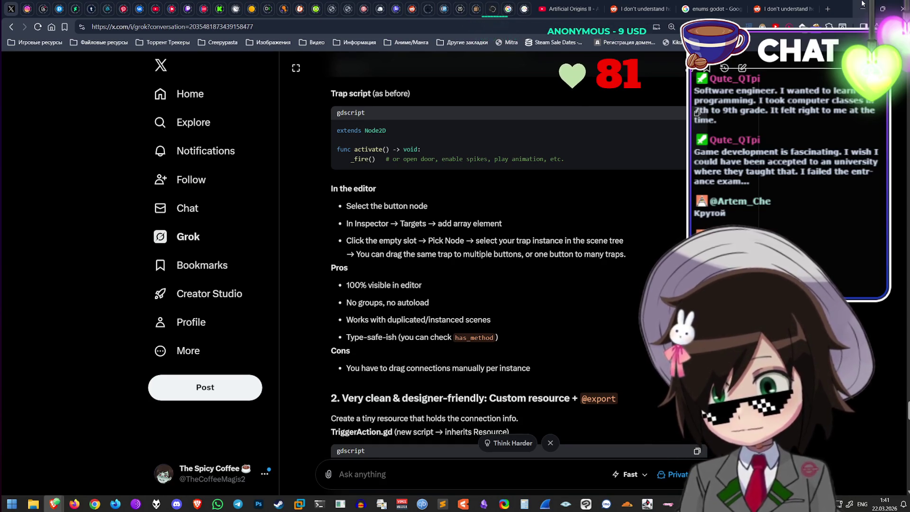
pyautogui.click(862, 6)
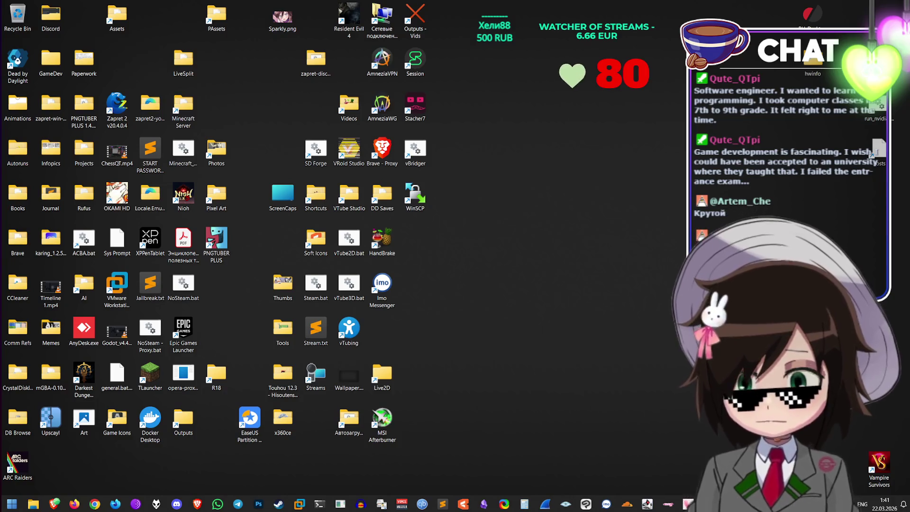
pyautogui.hotkey('alt', 'Tab')
# Step: Make Trap_Button's child nodes editable in the dungeon_0 scene
pyautogui.click(519, 32)
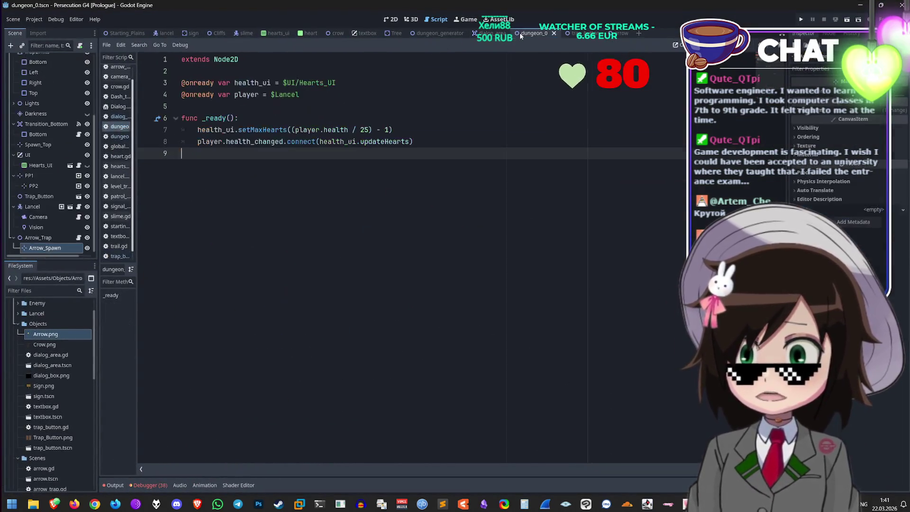
pyautogui.click(391, 19)
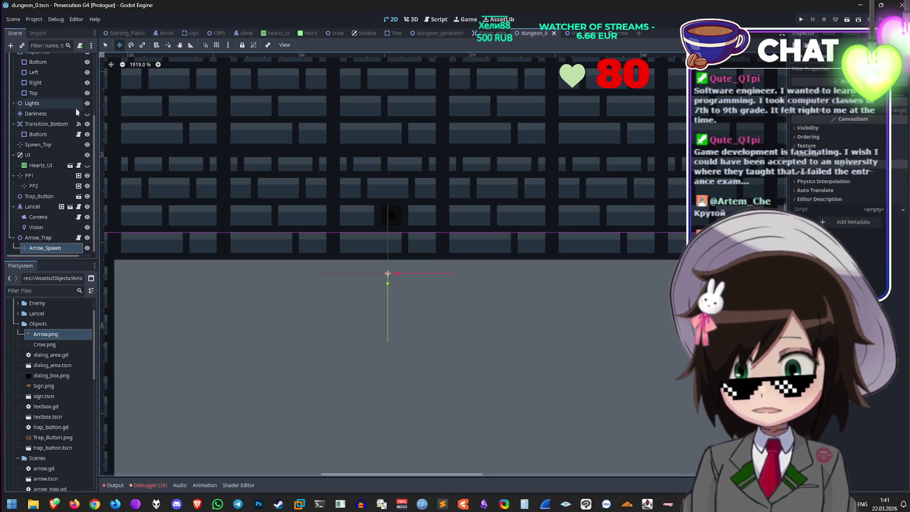
pyautogui.scroll(-8, 302, 163)
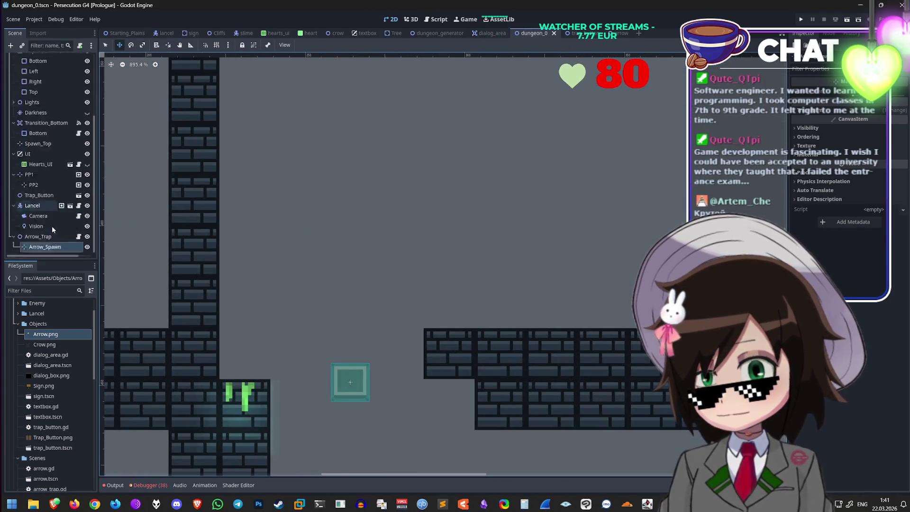
pyautogui.click(39, 195)
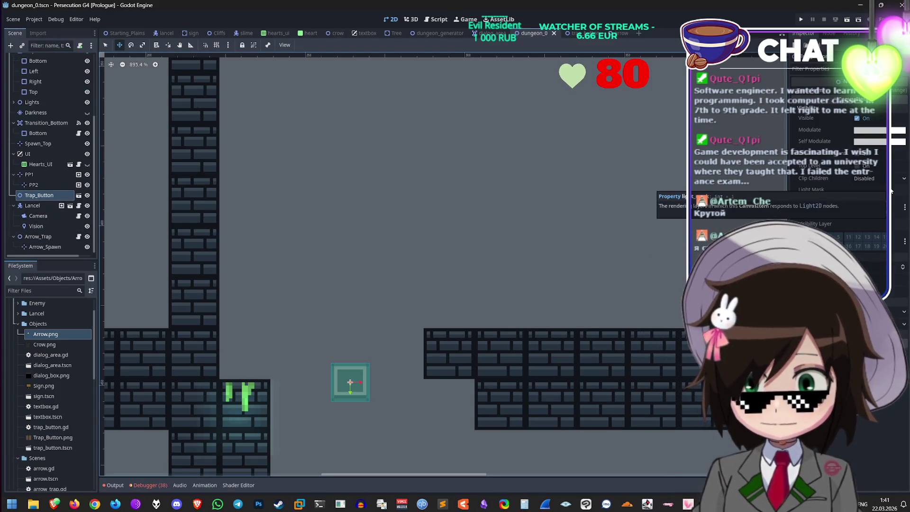
pyautogui.scroll(3, 839, 190)
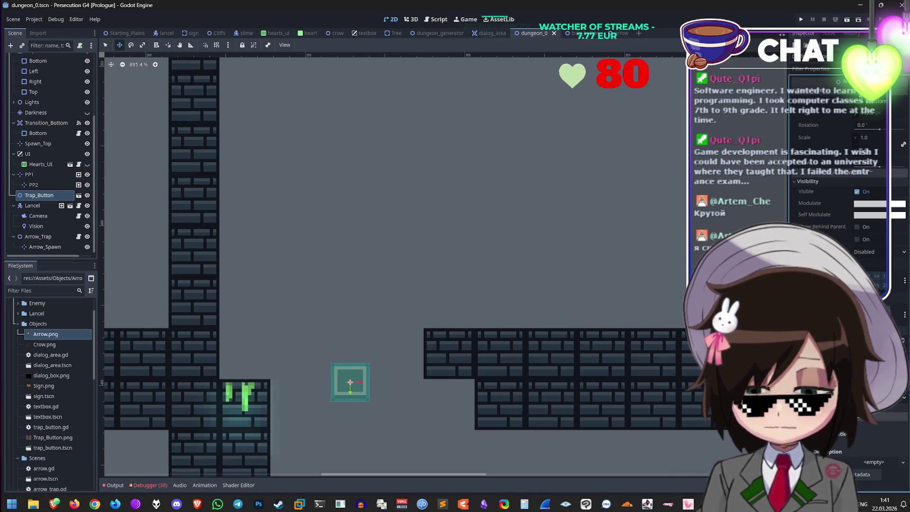
pyautogui.scroll(-3, 848, 213)
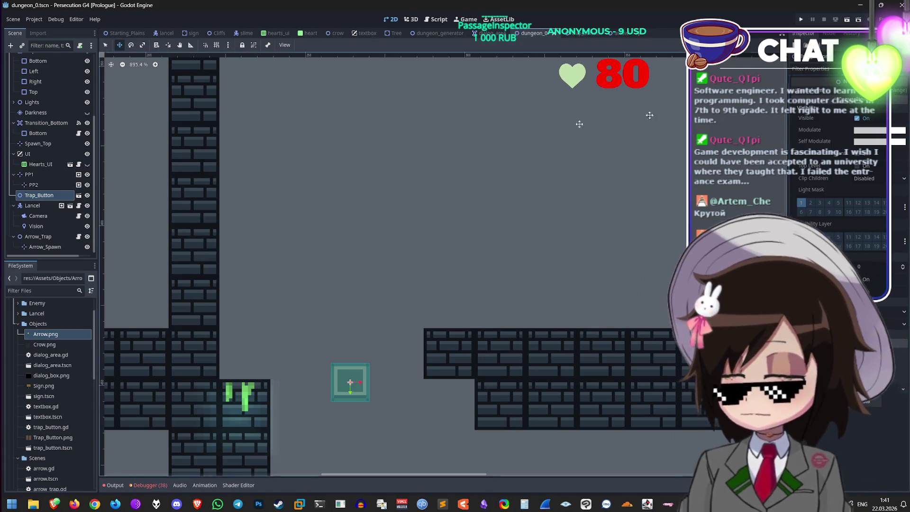
pyautogui.click(40, 198)
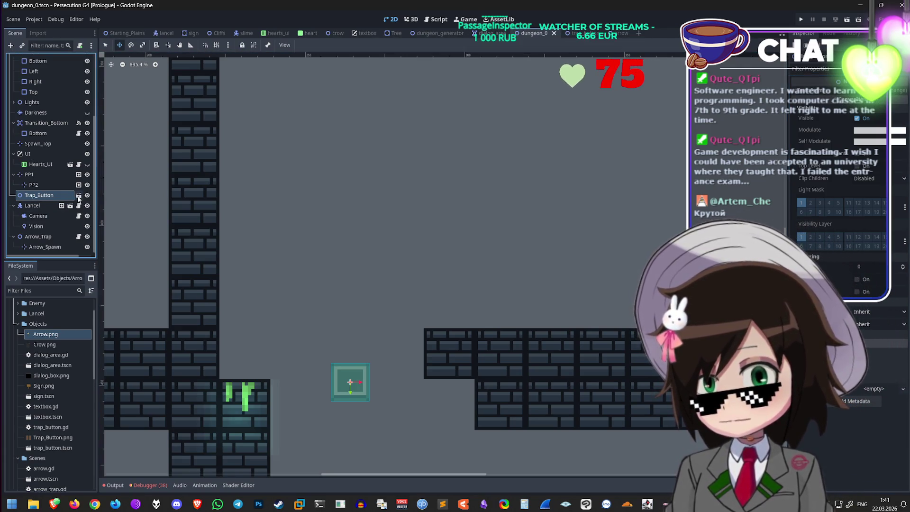
pyautogui.click(78, 196)
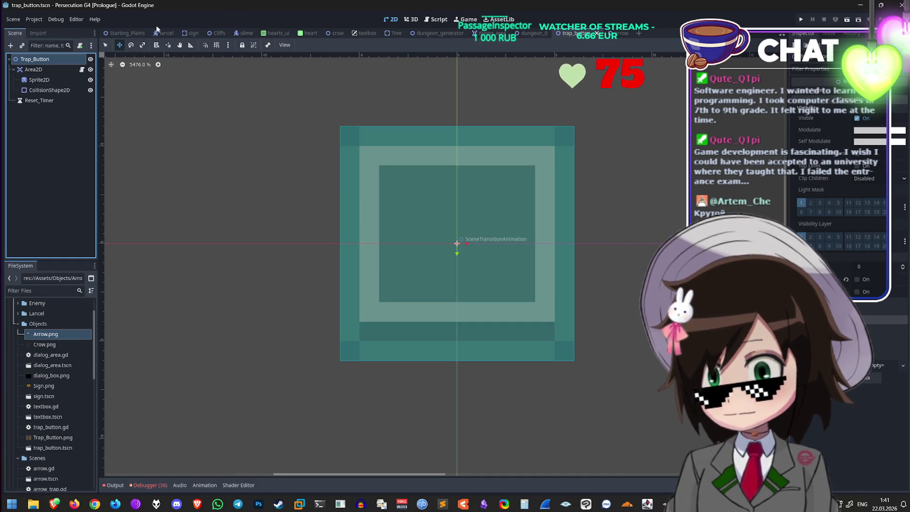
pyautogui.click(519, 36)
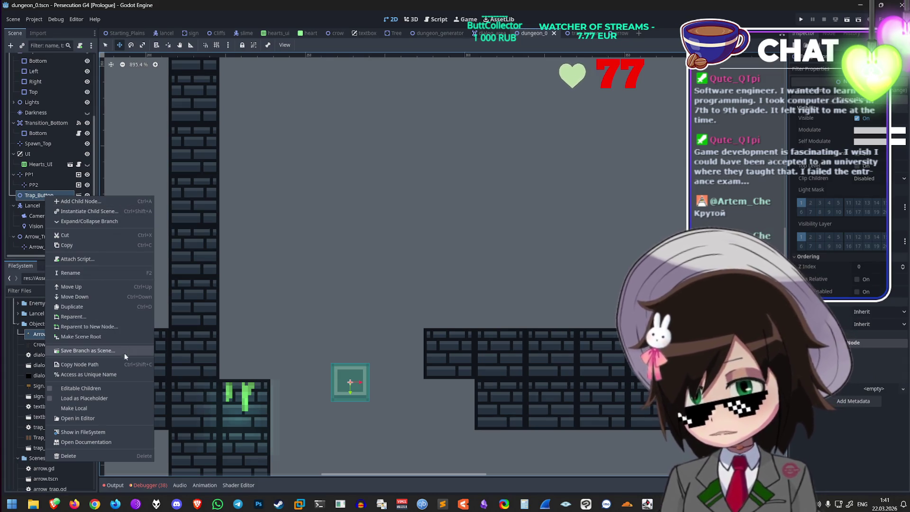
pyautogui.click(120, 386)
# Step: Set the Area2D child's Target to Arrow_Trap and save dungeon_0
pyautogui.click(37, 205)
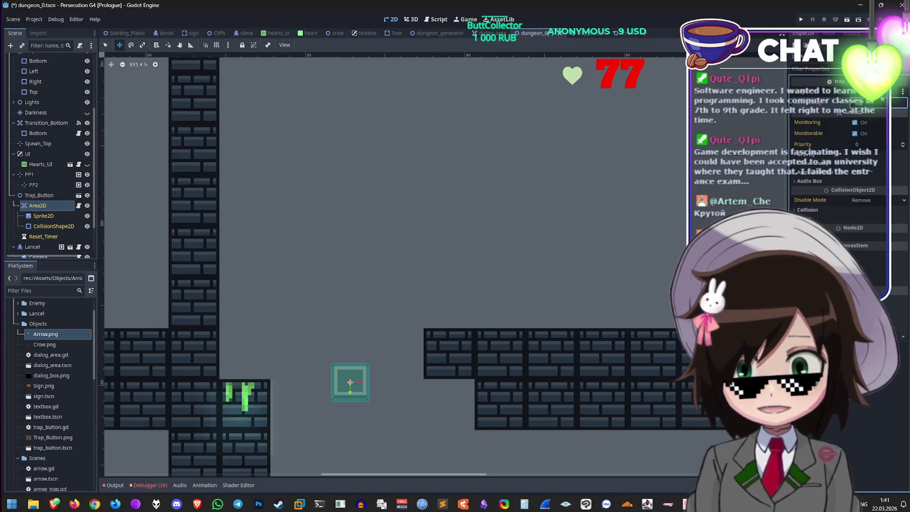
pyautogui.click(853, 360)
pyautogui.scroll(-5, 471, 284)
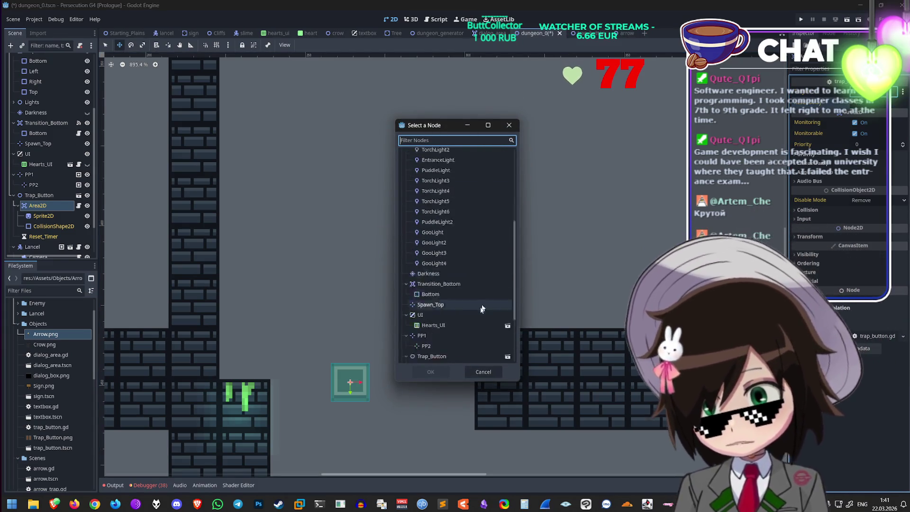
pyautogui.click(477, 346)
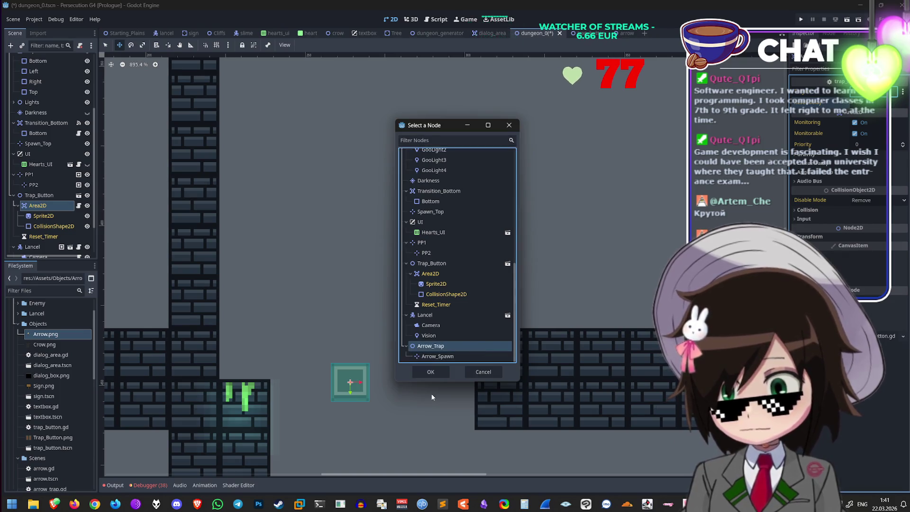
pyautogui.click(430, 371)
pyautogui.scroll(-3, 454, 280)
pyautogui.scroll(5, 425, 158)
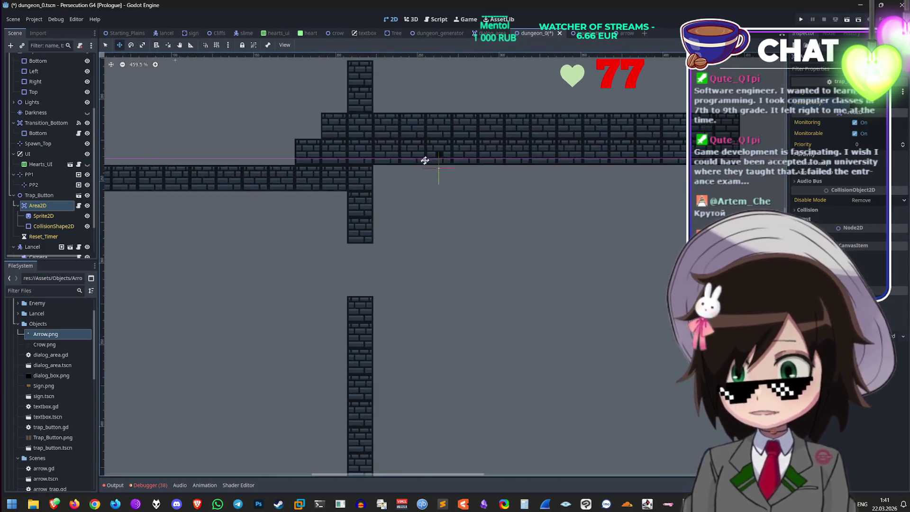
pyautogui.scroll(3, 470, 147)
pyautogui.hotkey('ctrl', 's')
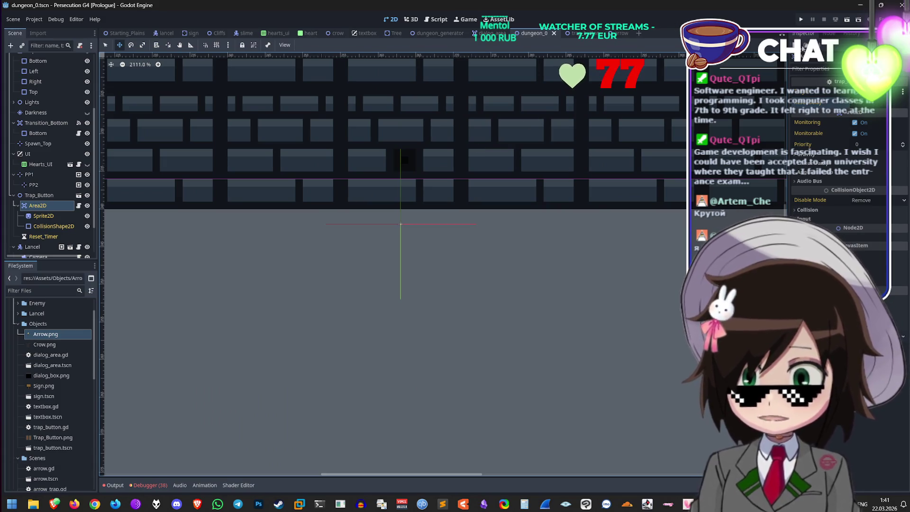
pyautogui.click(438, 20)
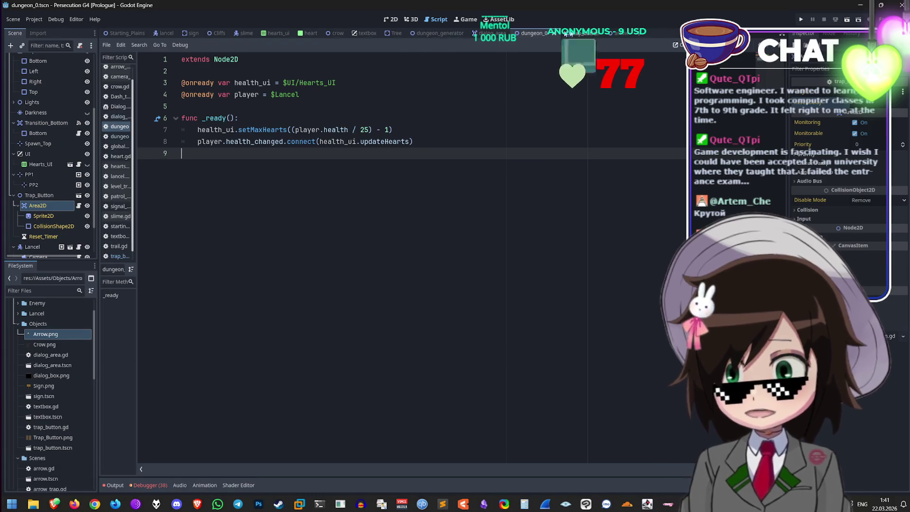
# Step: Open trap_button.gd and find the activated.emit(true) line in _on_body_entered
pyautogui.click(576, 34)
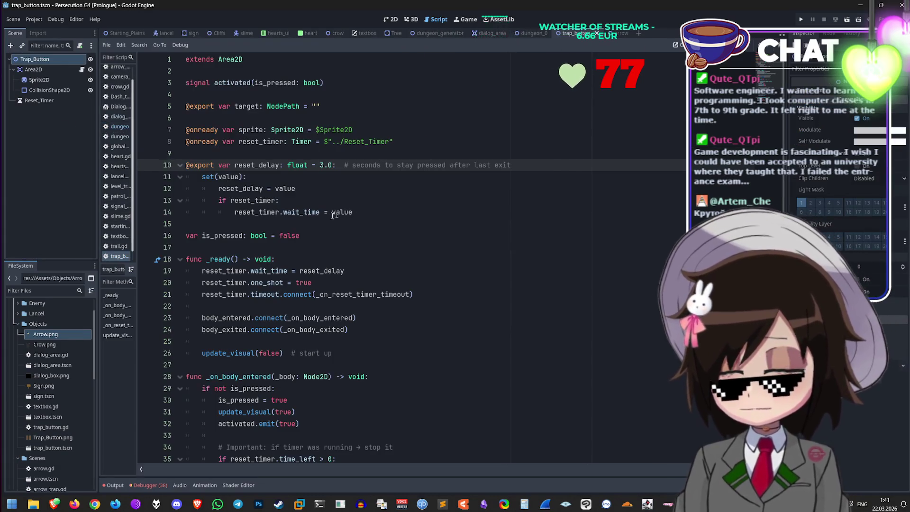
pyautogui.click(352, 182)
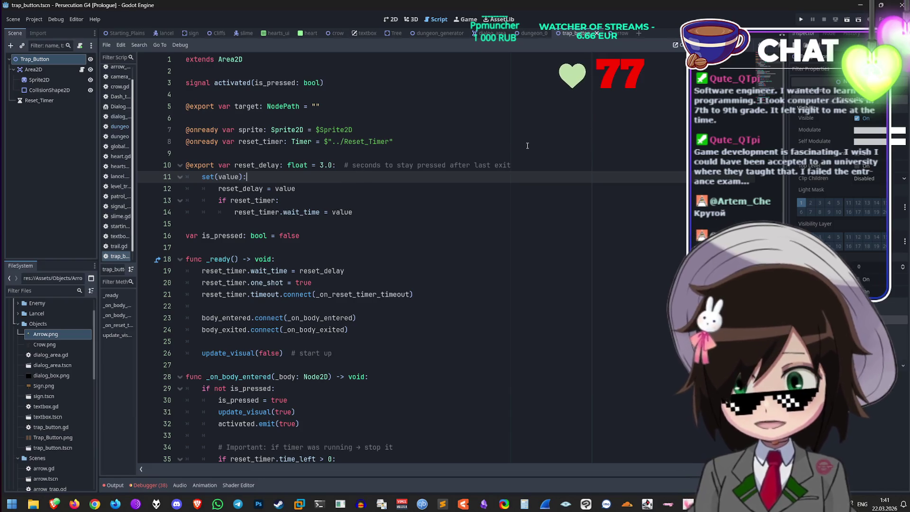
pyautogui.click(530, 163)
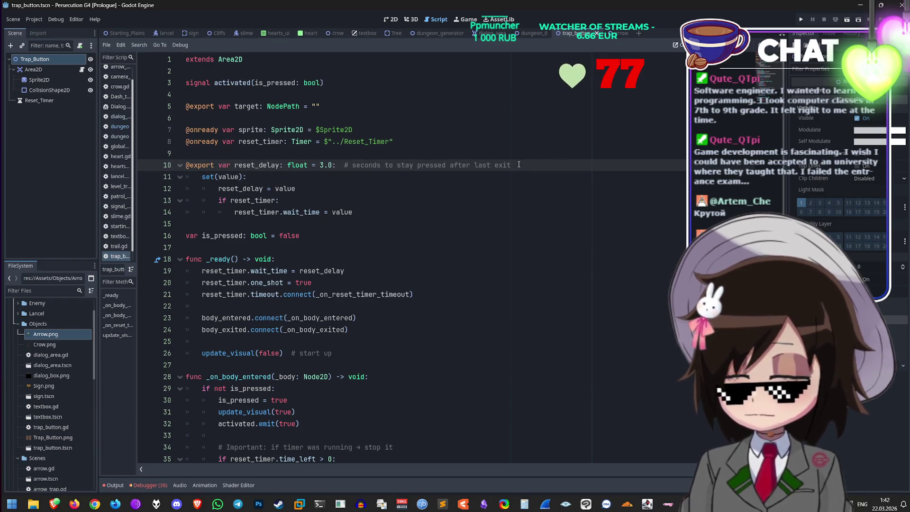
pyautogui.click(241, 106)
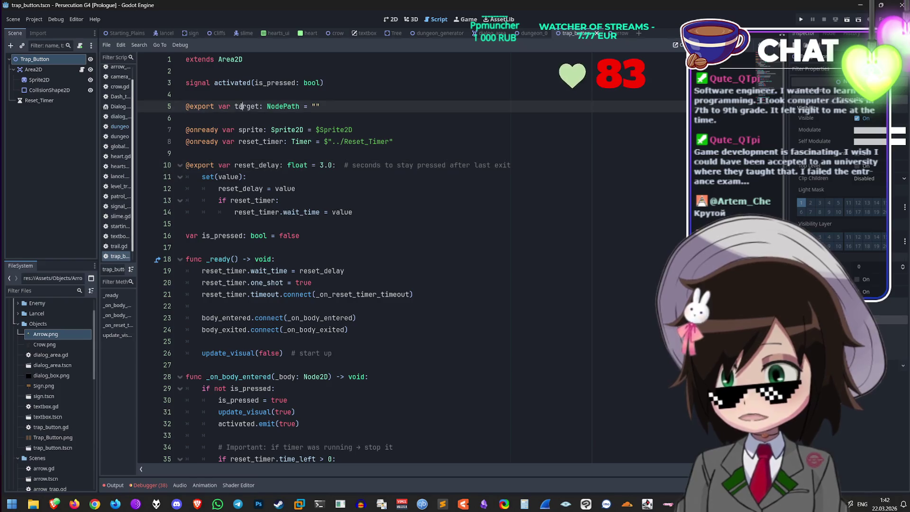
pyautogui.scroll(-5, 443, 269)
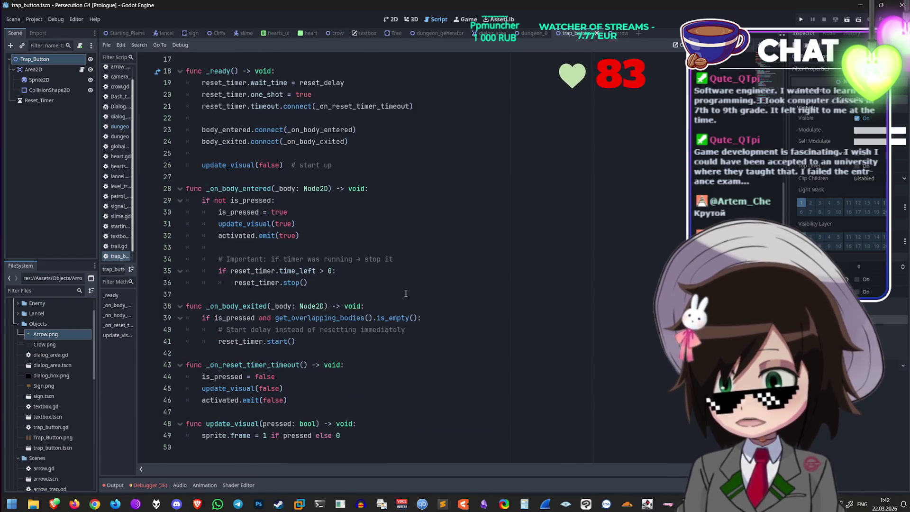
pyautogui.click(454, 246)
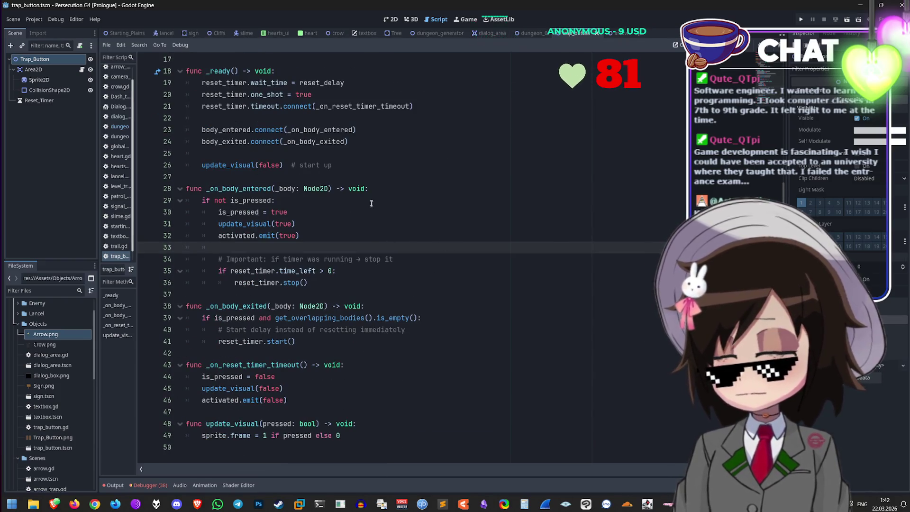
pyautogui.click(405, 192)
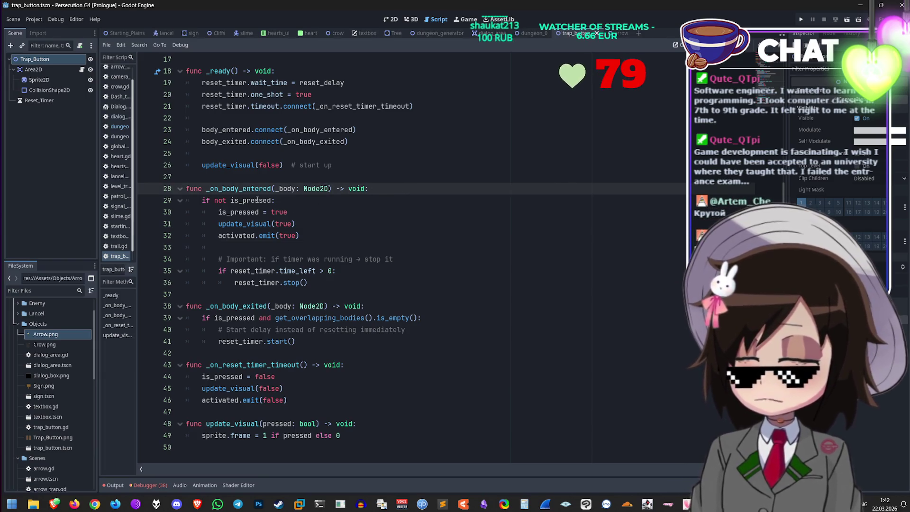
pyautogui.click(296, 202)
pyautogui.press('Down')
pyautogui.press('Down')
pyautogui.press('Down')
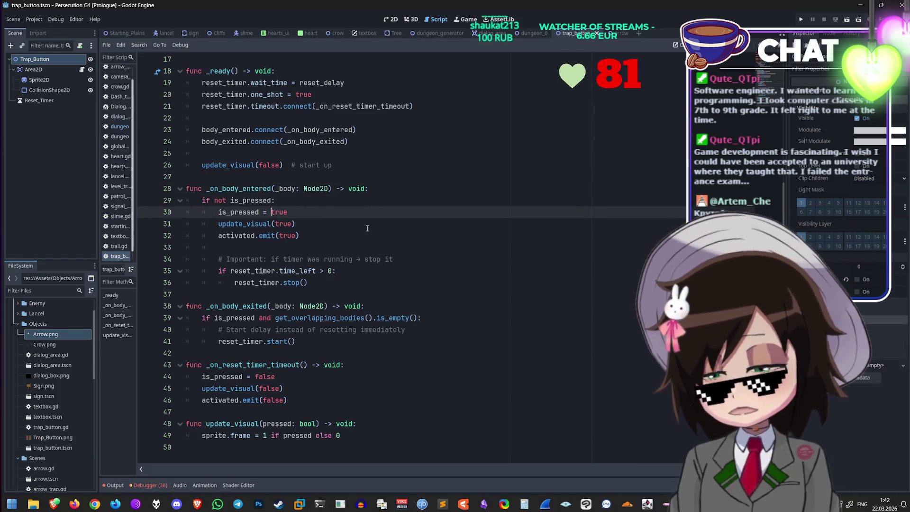
# Step: Begin an if target.has_method check on new lines below activated.emit(true)
pyautogui.press('Return')
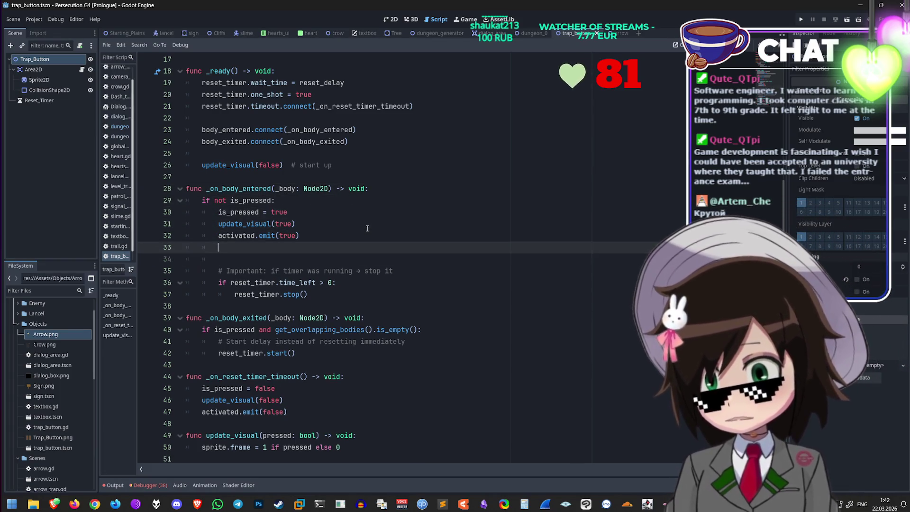
pyautogui.press('Return')
pyautogui.press('Up')
pyautogui.scroll(5, 336, 226)
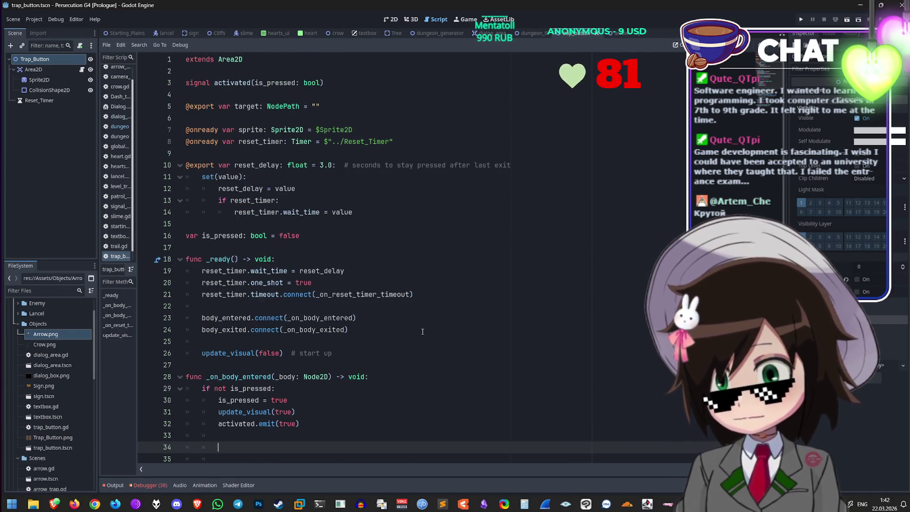
pyautogui.scroll(-6, 422, 331)
pyautogui.write('if target.')
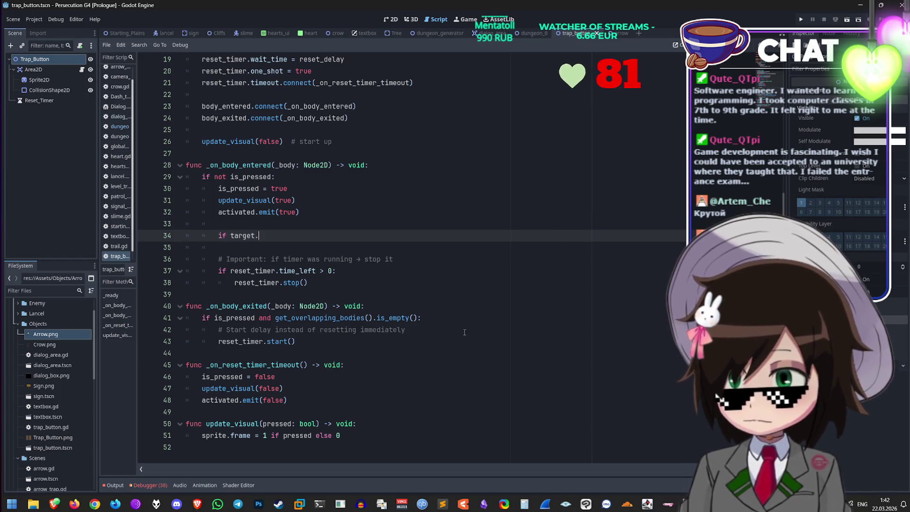
pyautogui.write('g')
pyautogui.press('BackSpace')
pyautogui.write('has_method("')
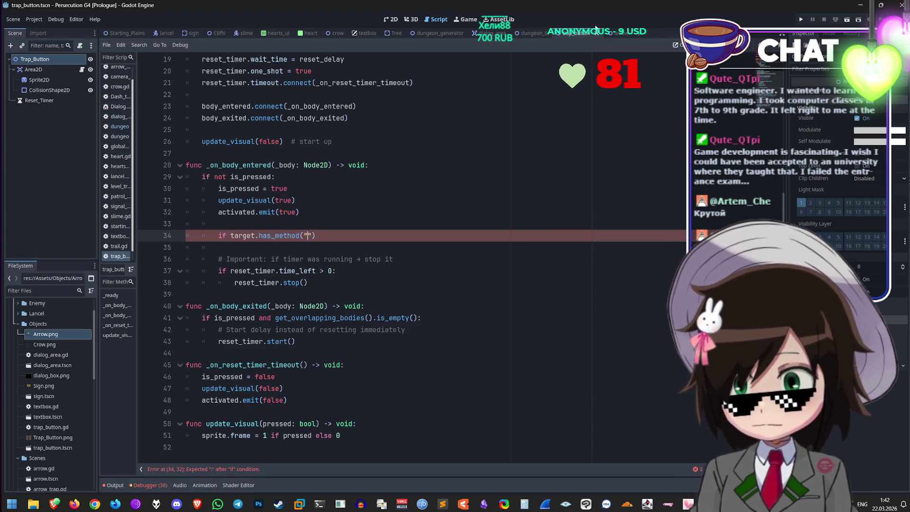
pyautogui.click(522, 35)
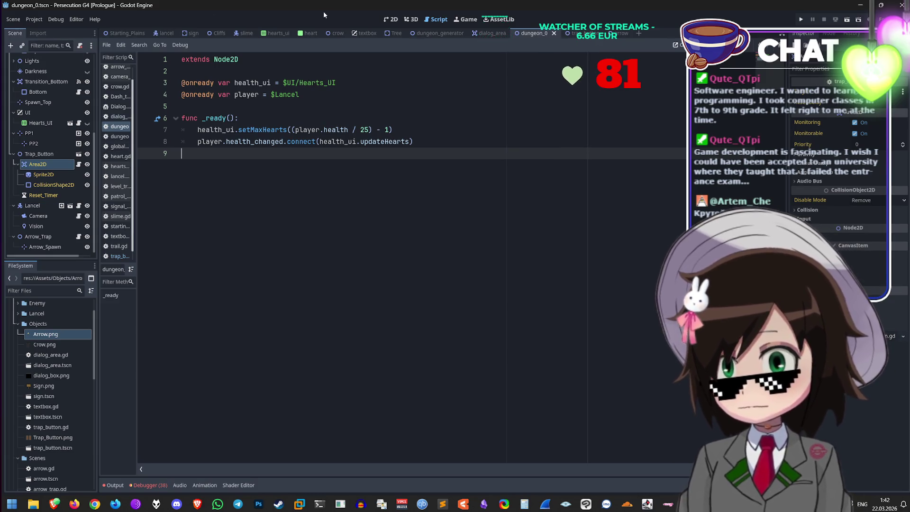
# Step: Check the activate() function name in the arrow_trap script
pyautogui.click(78, 236)
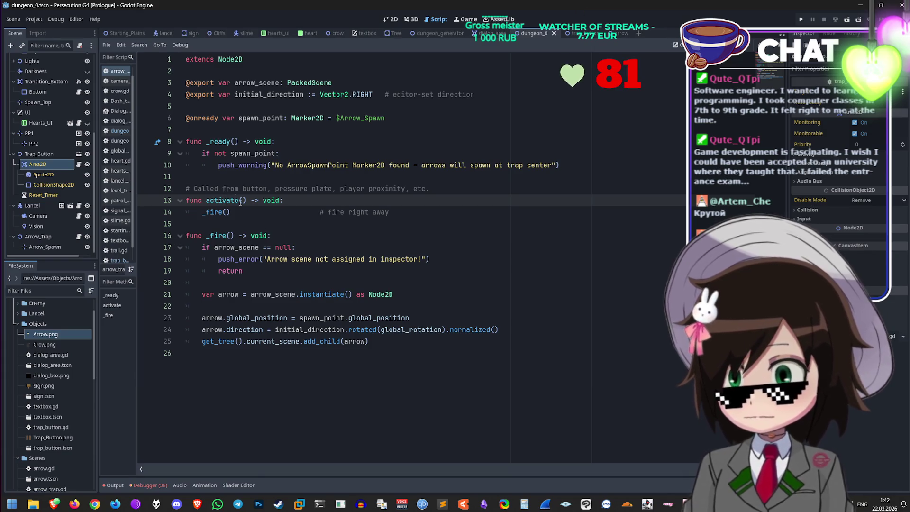
pyautogui.doubleClick(222, 200)
pyautogui.click(246, 200)
pyautogui.moveTo(246, 200); pyautogui.dragTo(208, 201)
pyautogui.click(311, 199)
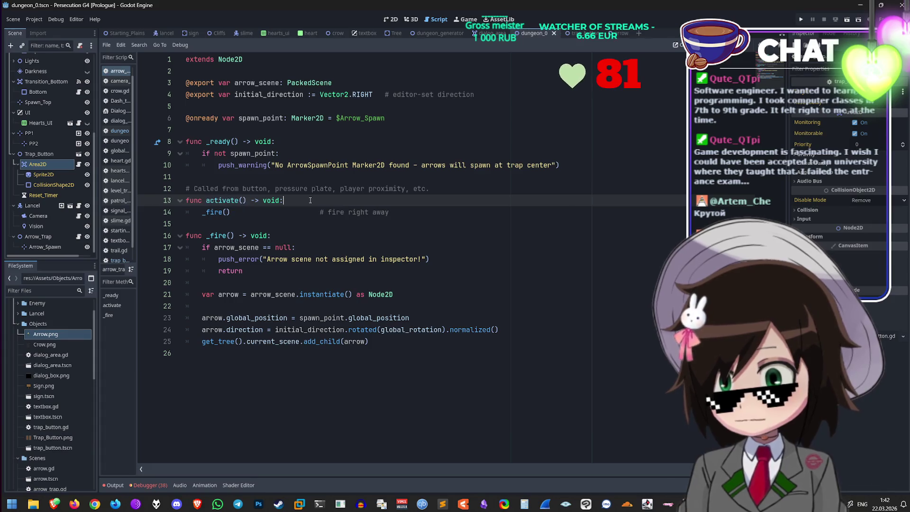
# Step: Finish the has_method check with a colon and a target.activate() call below it
pyautogui.click(617, 31)
pyautogui.click(575, 32)
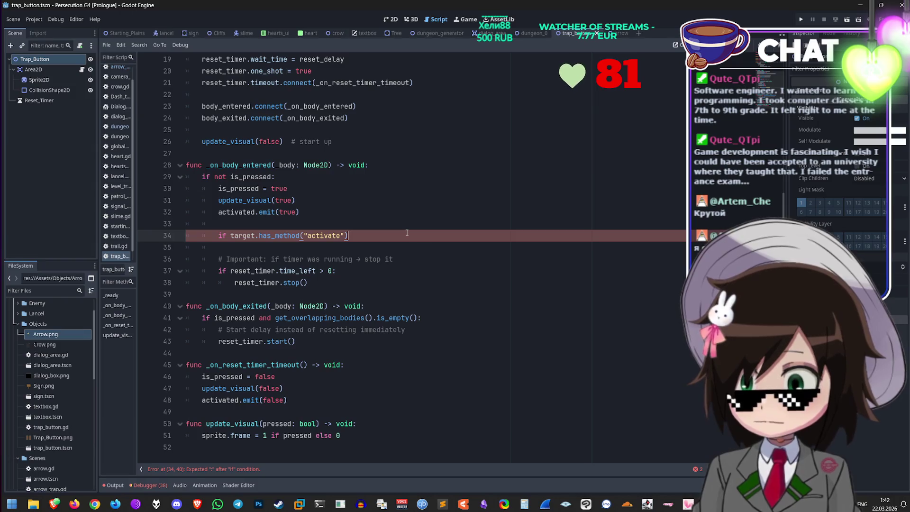
pyautogui.write(':')
pyautogui.press('Return')
pyautogui.write('targ')
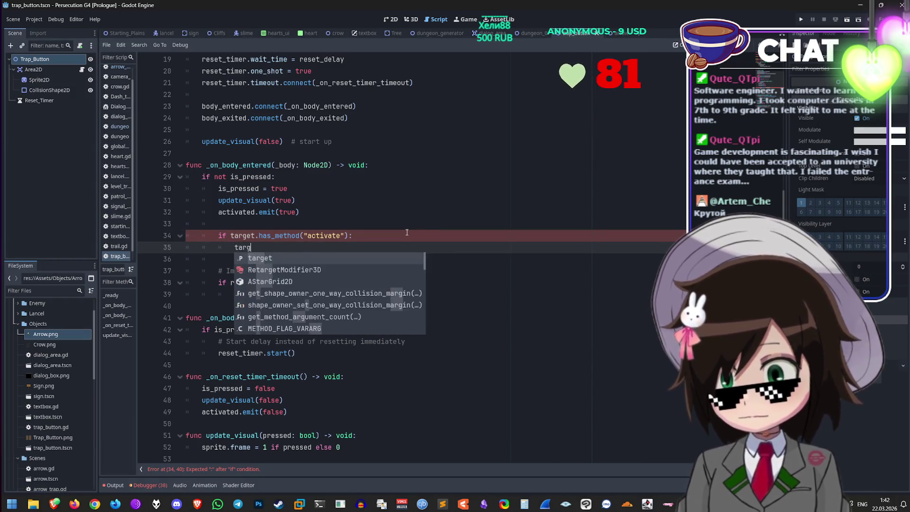
pyautogui.write('et.activate(')
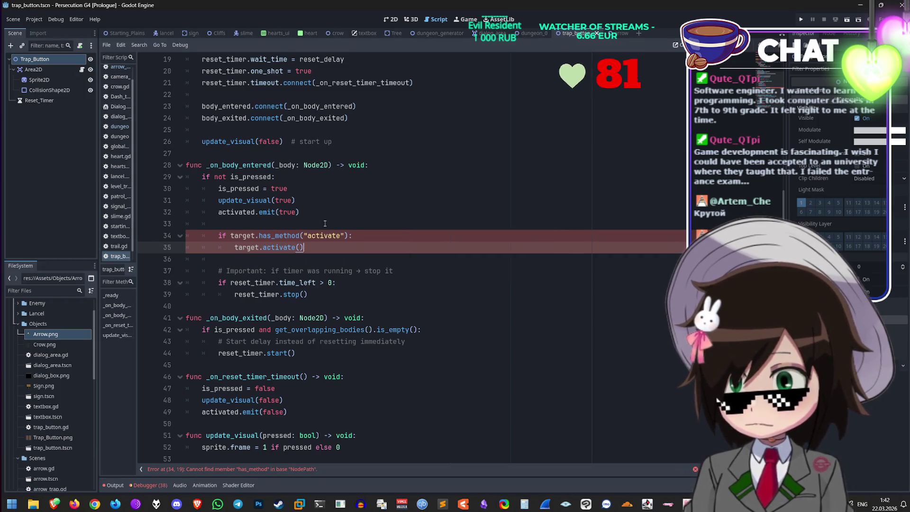
pyautogui.click(387, 240)
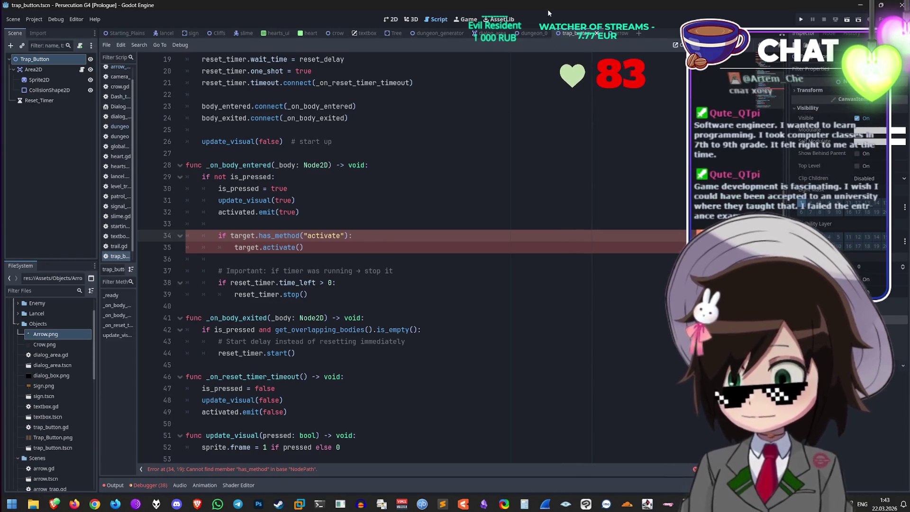
pyautogui.click(623, 33)
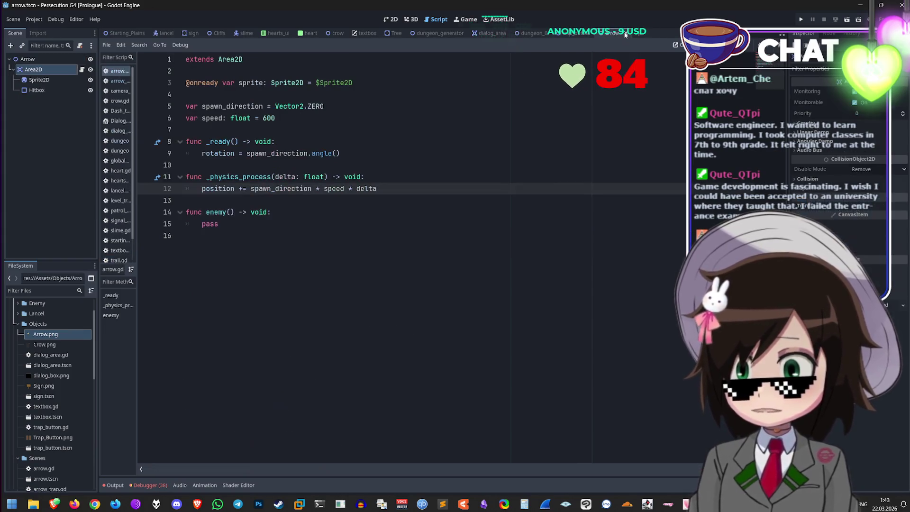
pyautogui.click(533, 33)
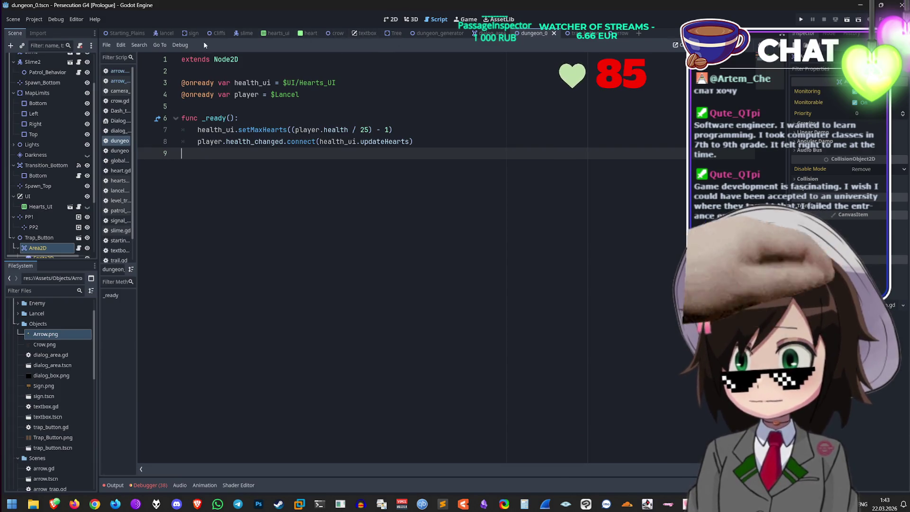
pyautogui.click(245, 33)
pyautogui.scroll(-9, 413, 206)
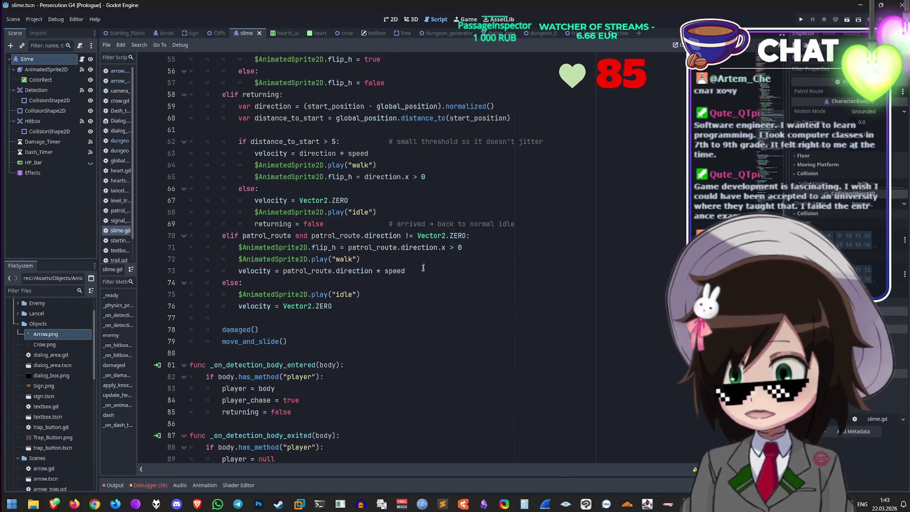
pyautogui.doubleClick(259, 200)
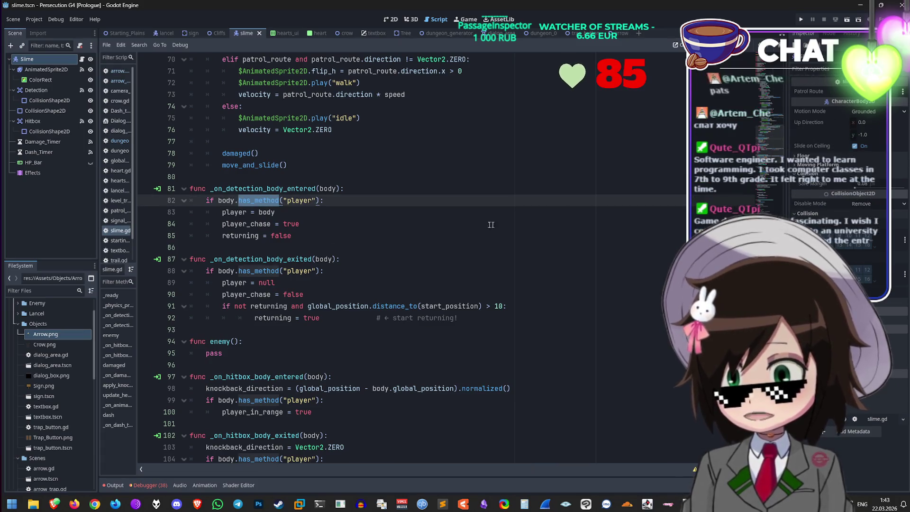
pyautogui.click(618, 33)
pyautogui.click(565, 32)
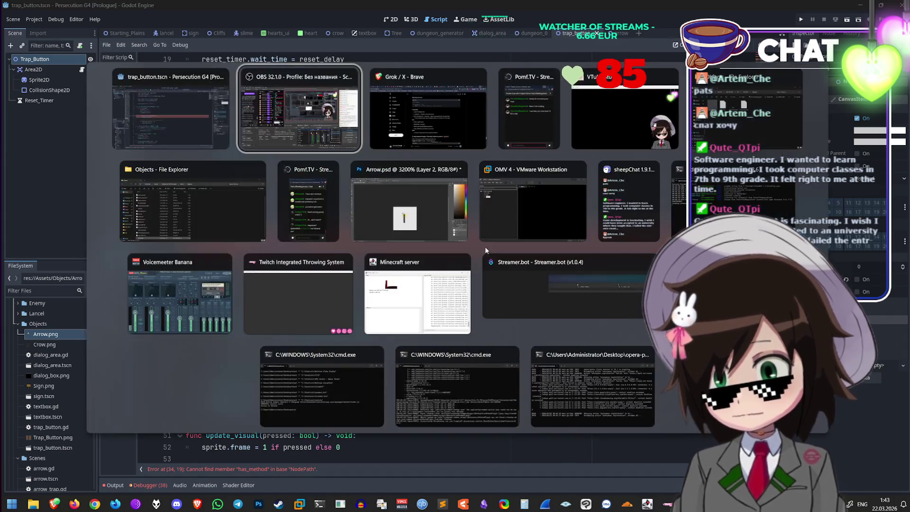
# Step: Ask Grok about the 'Nodepath has no "has_method"' error, then go back to Godot
pyautogui.hotkey('alt', 'Tab')
pyautogui.click(485, 89)
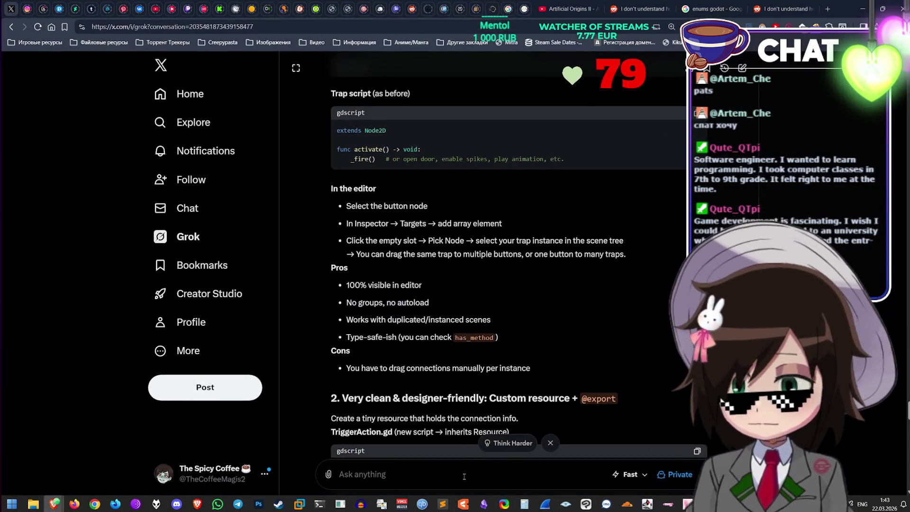
pyautogui.write('Nodepath a')
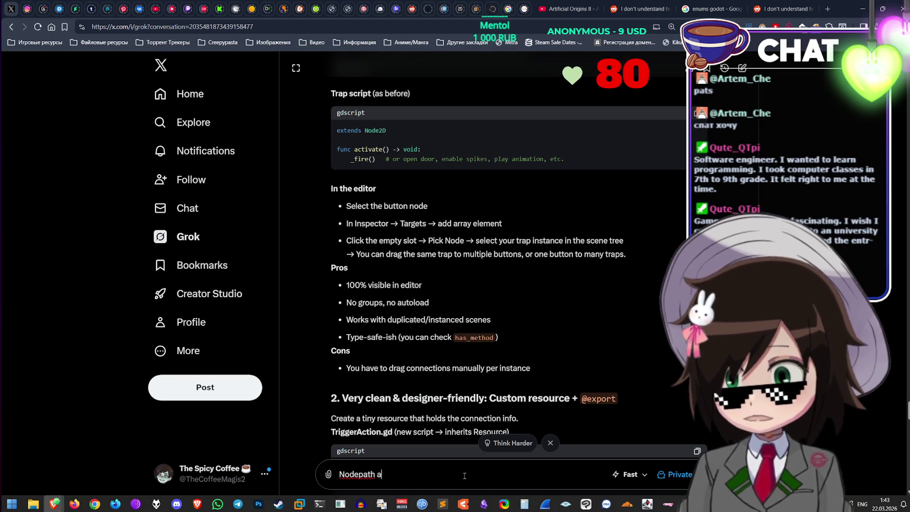
pyautogui.press('BackSpace')
pyautogui.write('has no ')
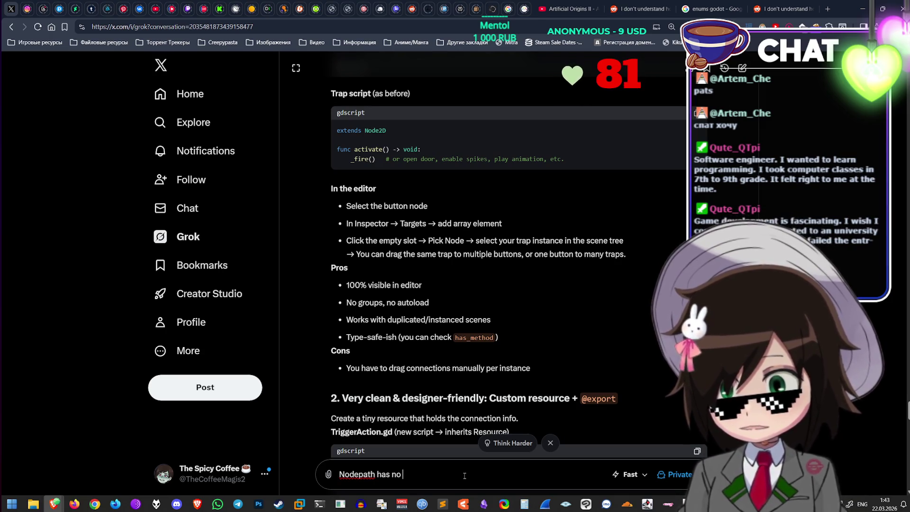
pyautogui.write('"has_method"')
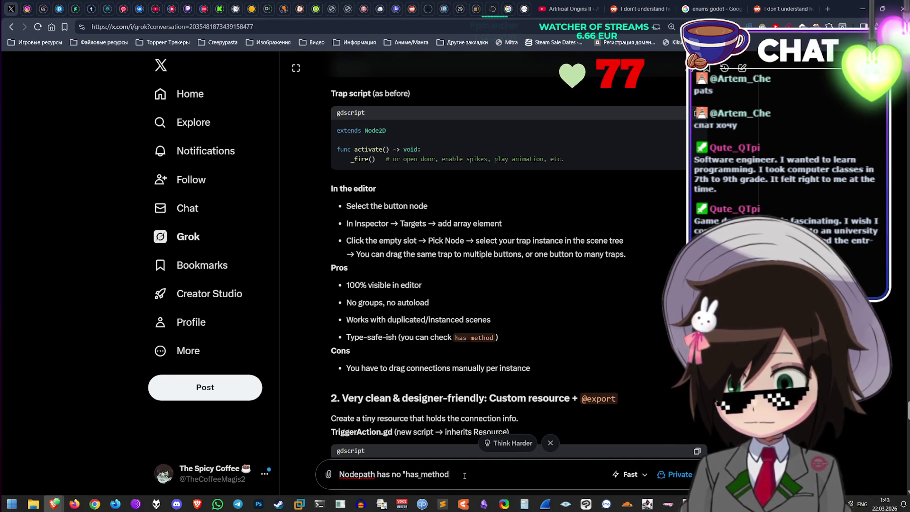
pyautogui.press('Return')
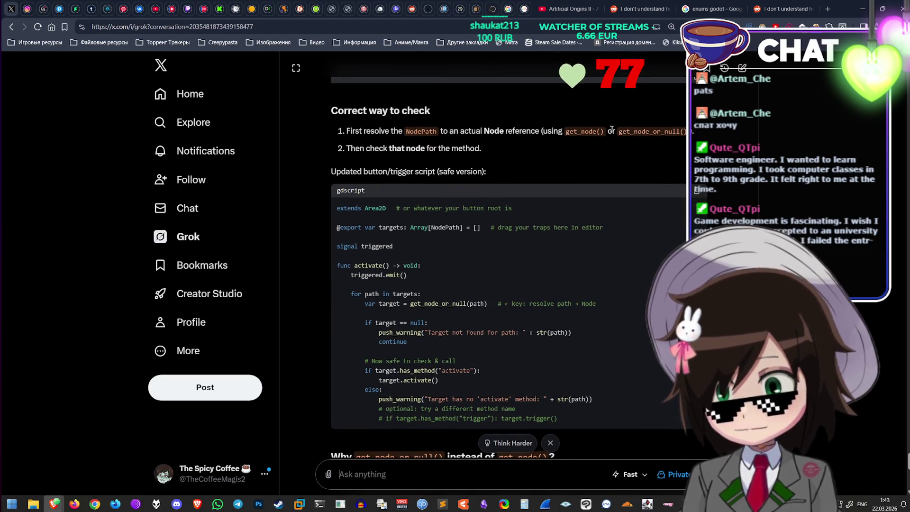
pyautogui.click(862, 8)
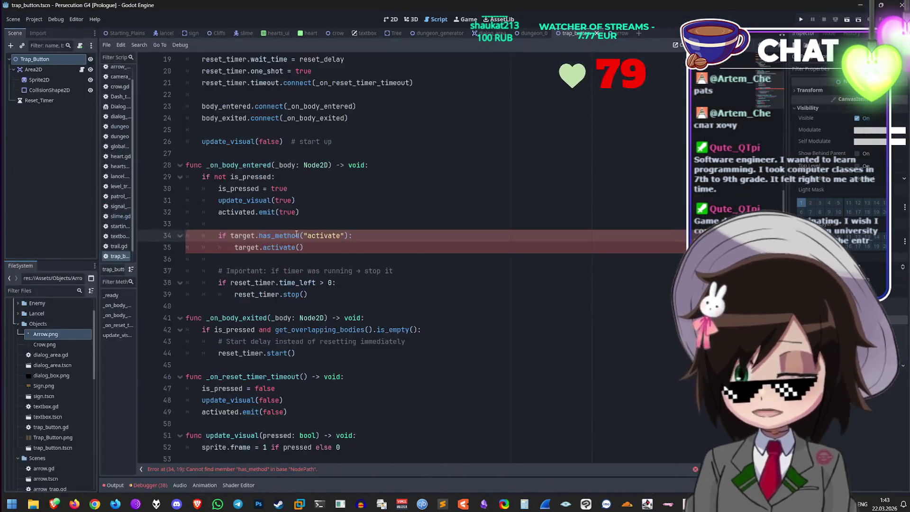
# Step: Insert 'target = get_node(target)' on a new line above the has_method check
pyautogui.click(312, 221)
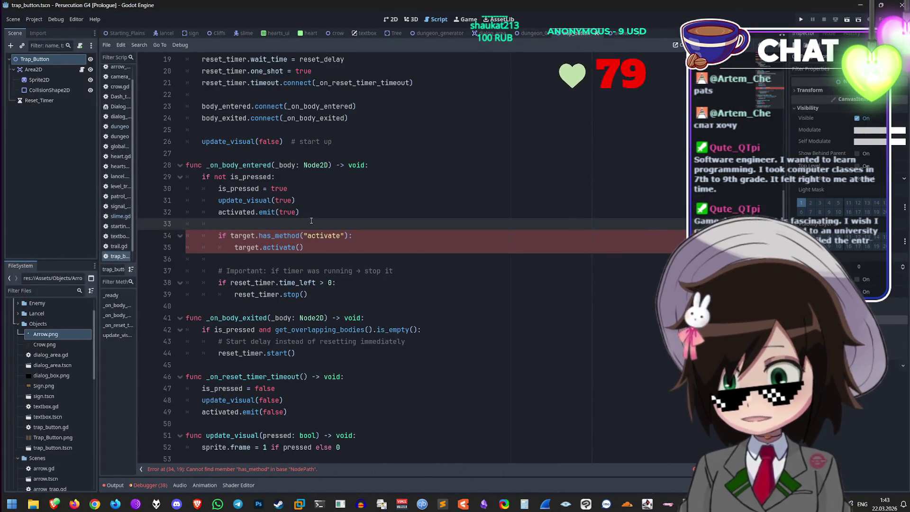
pyautogui.press('Return')
pyautogui.write('target = ')
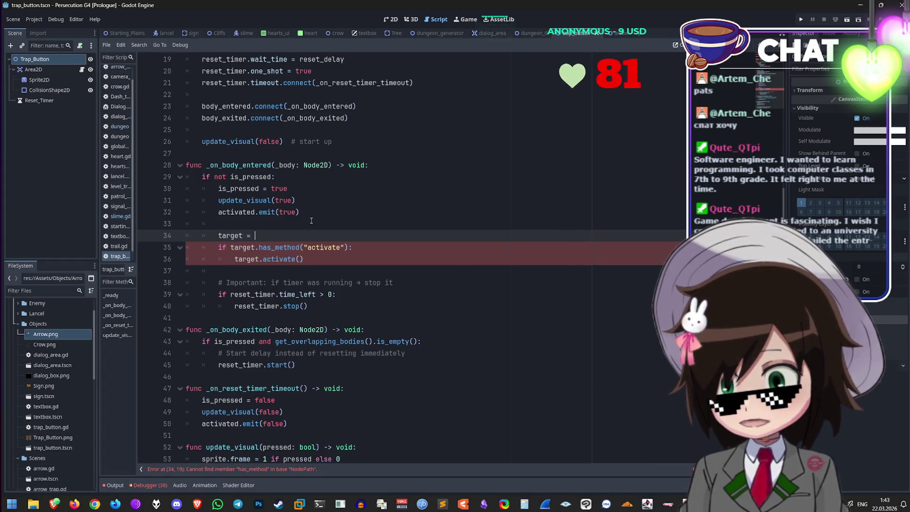
pyautogui.write('target.g')
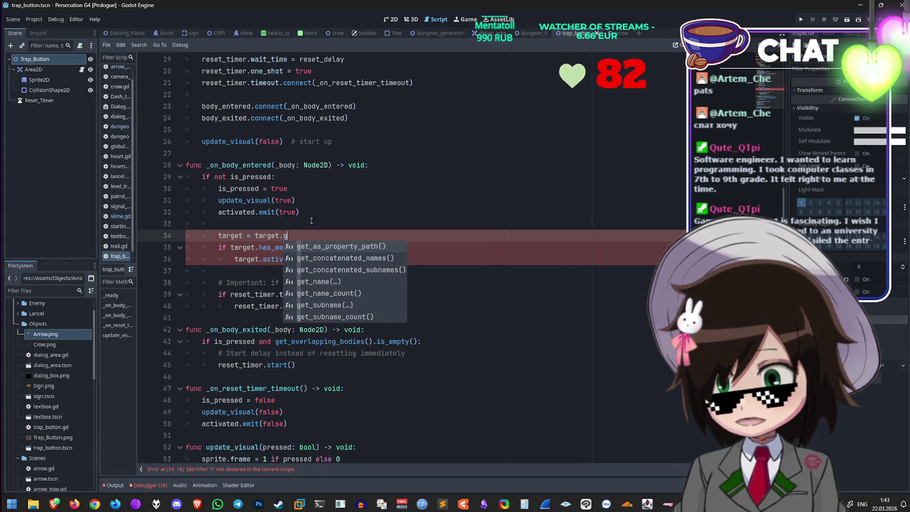
pyautogui.write('et_node(t')
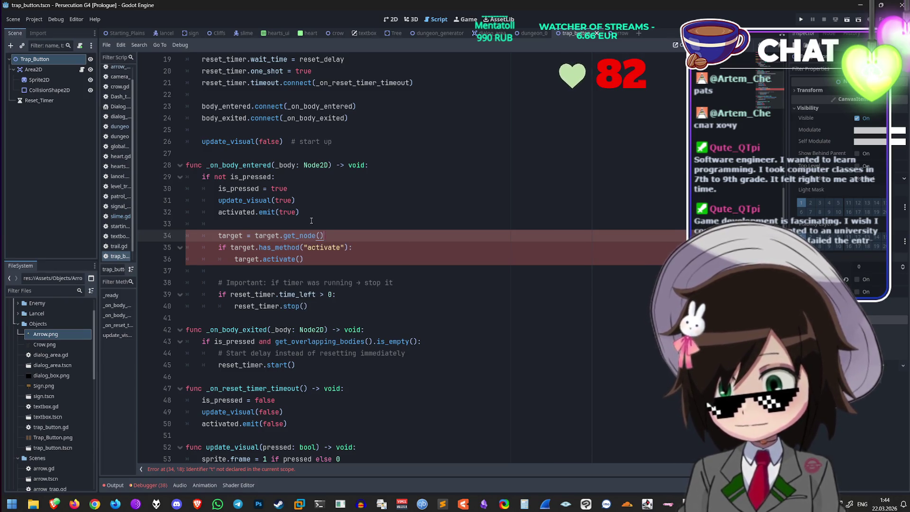
pyautogui.write('arget)')
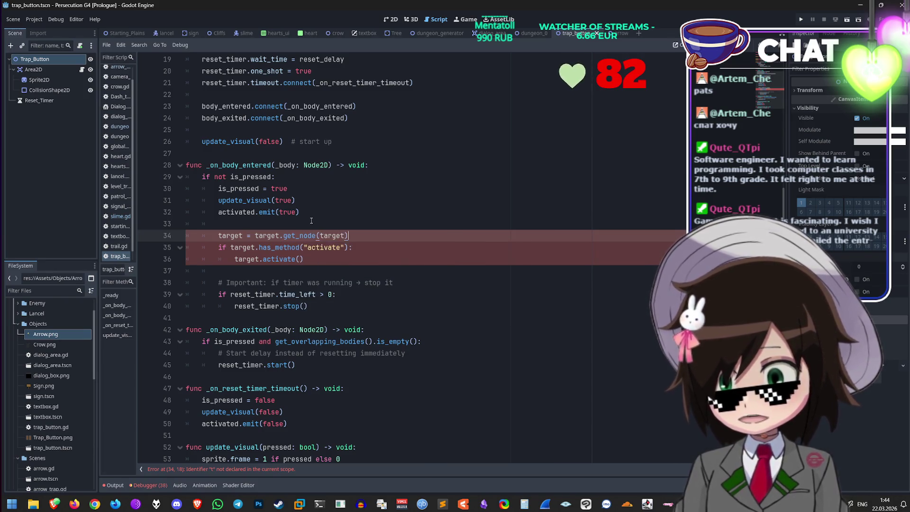
pyautogui.press('Down')
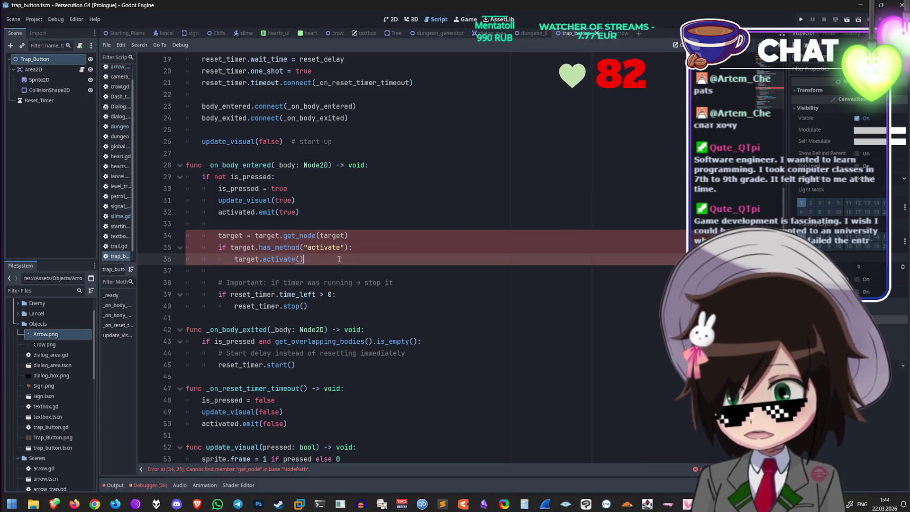
pyautogui.click(372, 234)
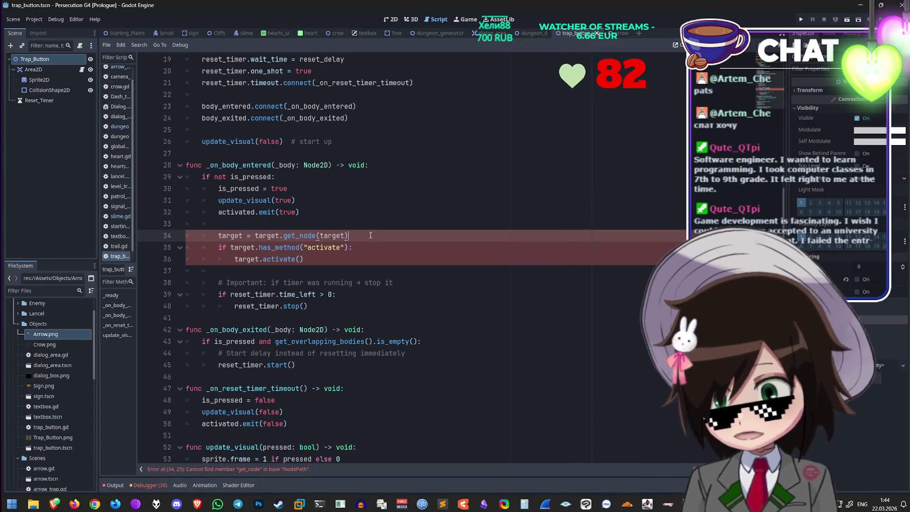
pyautogui.moveTo(262, 237); pyautogui.dragTo(255, 235)
pyautogui.press('BackSpace')
# Step: Remove the unfinished 'var tar' target_node line and scroll up to the exported target variable
pyautogui.click(403, 243)
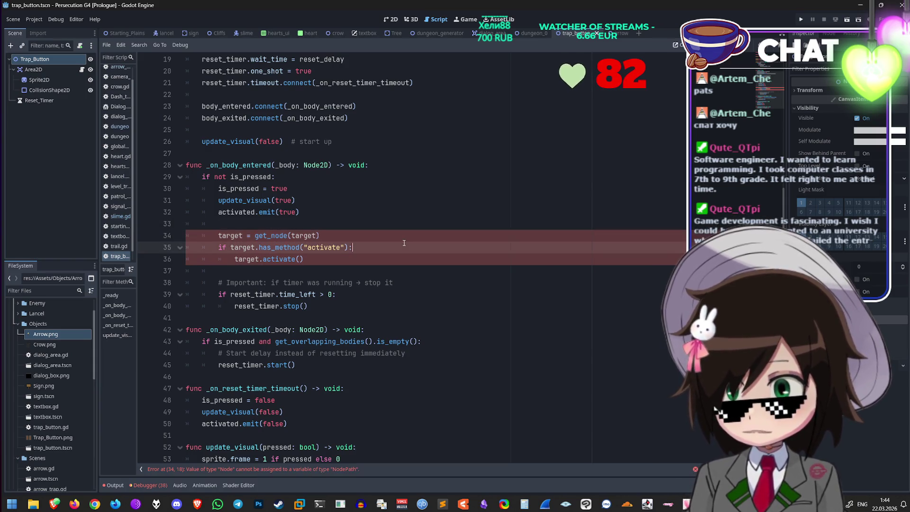
pyautogui.click(357, 235)
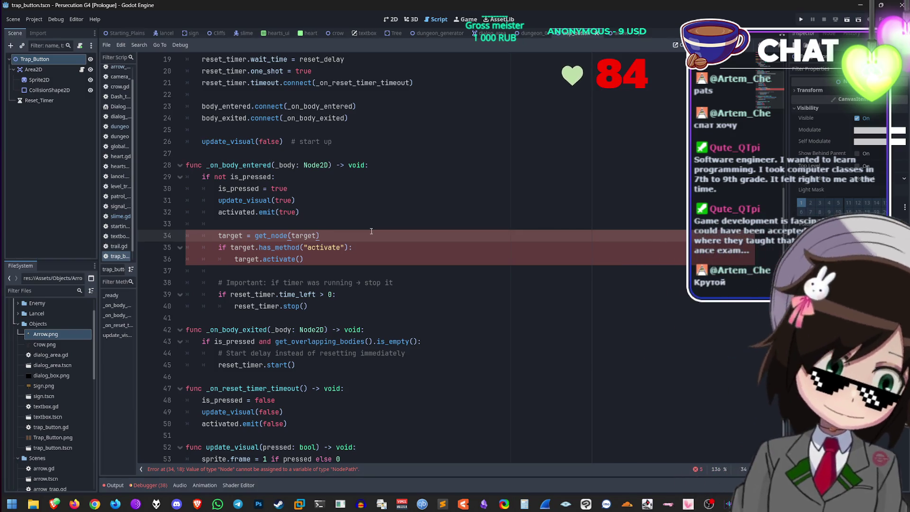
pyautogui.press('Up')
pyautogui.press('Return')
pyautogui.write('var ')
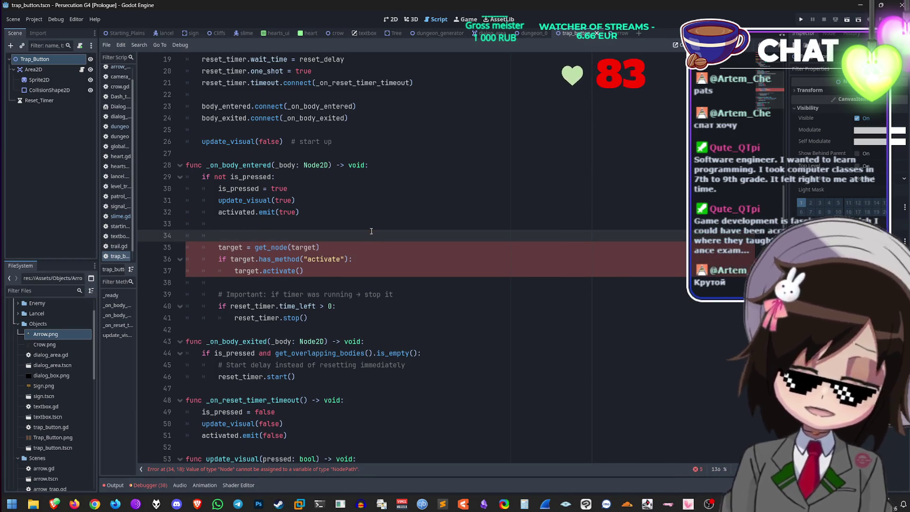
pyautogui.write('target_node')
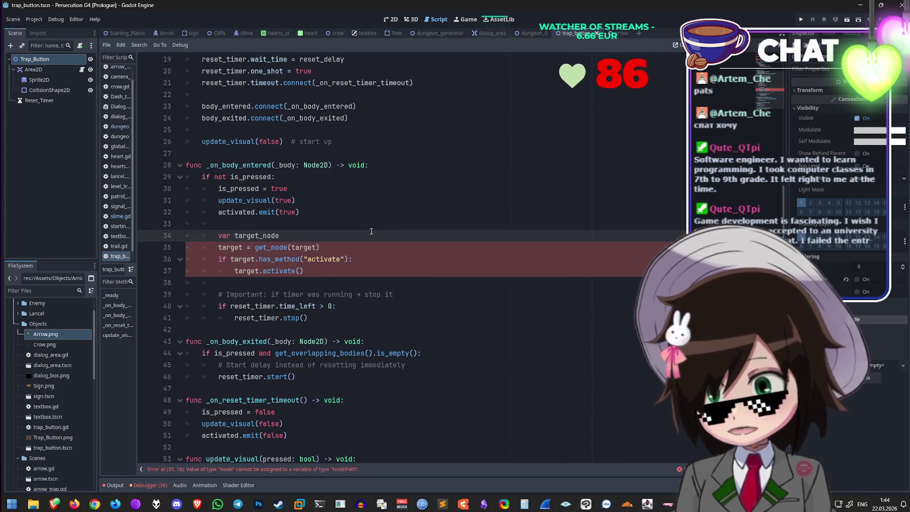
pyautogui.moveTo(330, 235); pyautogui.dragTo(183, 232)
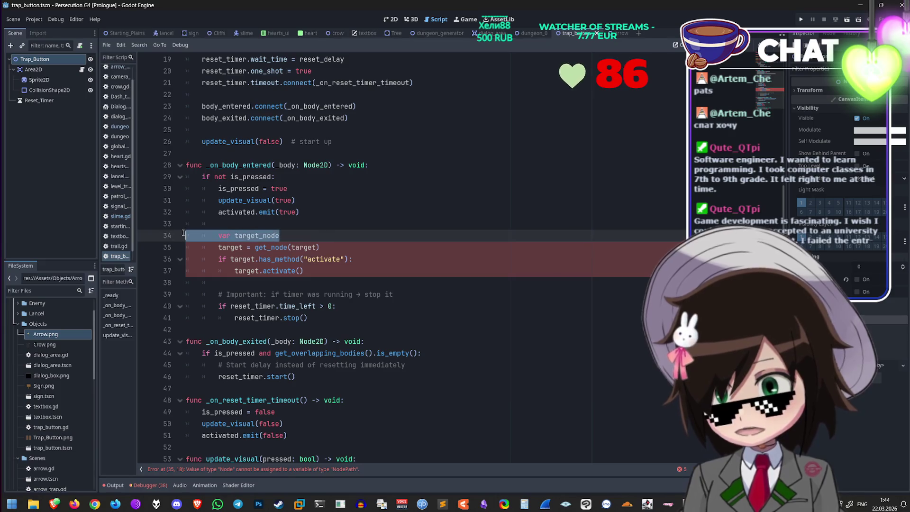
pyautogui.press('BackSpace')
pyautogui.press('BackSpace')
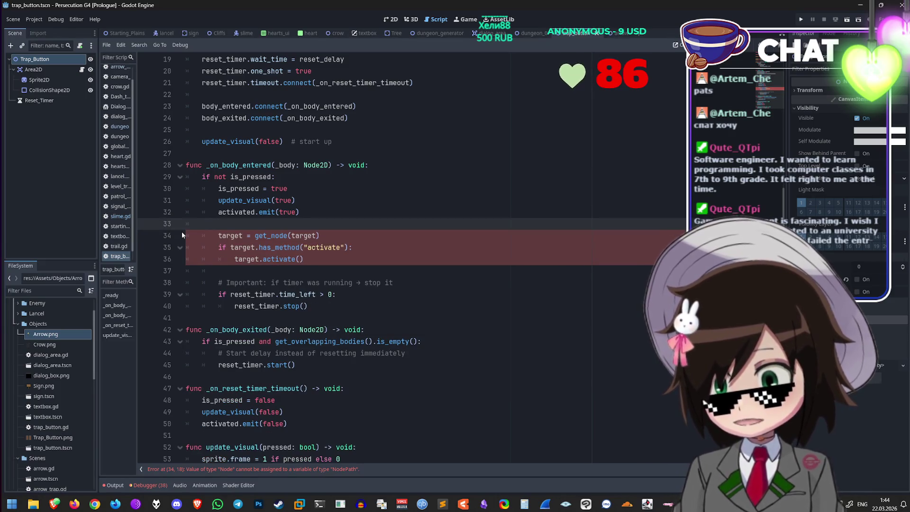
pyautogui.scroll(6, 310, 225)
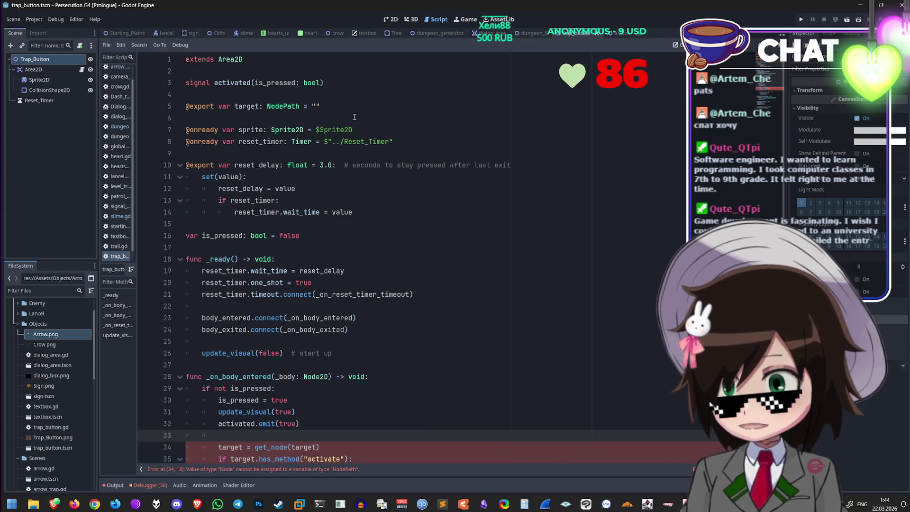
# Step: Declare an unindented 'var target_node: Node' on line 17 below the is_pressed variable
pyautogui.click(354, 117)
pyautogui.press('Down')
pyautogui.press('Down')
pyautogui.press('Down')
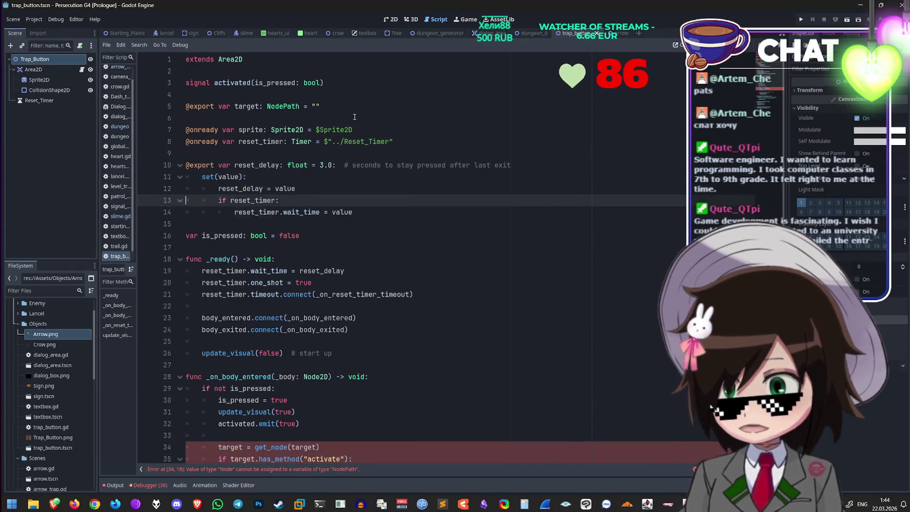
pyautogui.press('Down')
pyautogui.press('Down')
pyautogui.press('Down')
pyautogui.hotkey('ctrl', 'v')
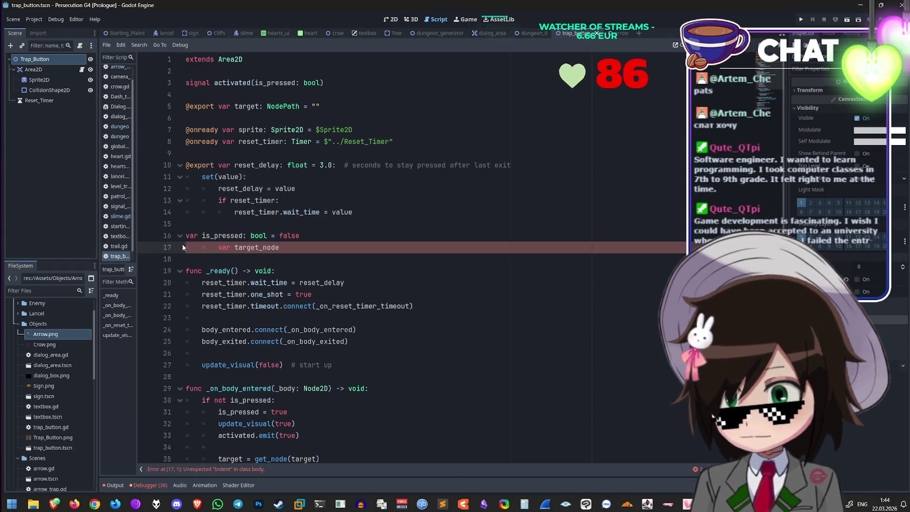
pyautogui.tripleClick(214, 247)
pyautogui.press('BackSpace')
pyautogui.click(291, 250)
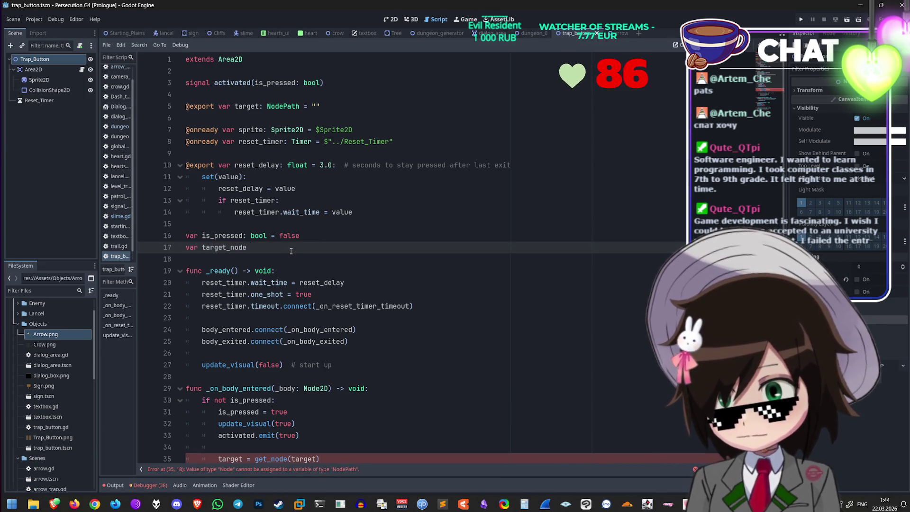
pyautogui.write('= ""')
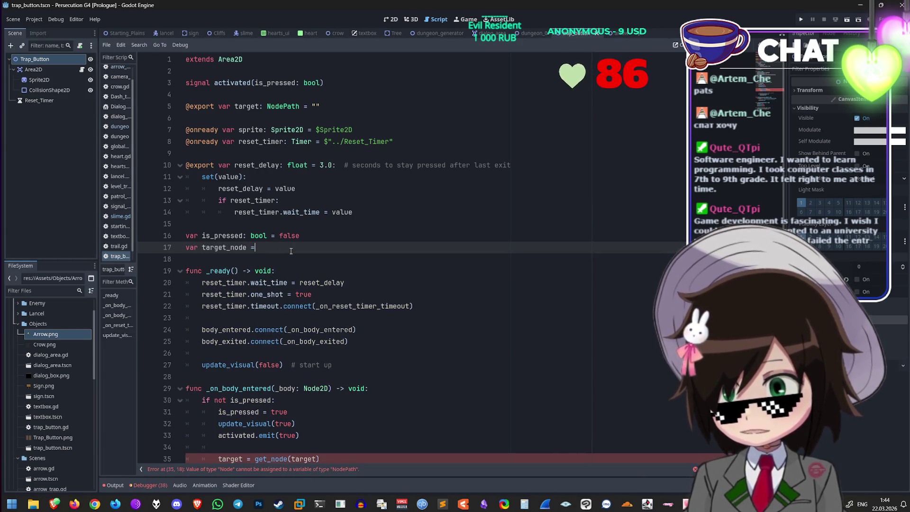
pyautogui.press('BackSpace')
pyautogui.press('BackSpace')
pyautogui.write('= ')
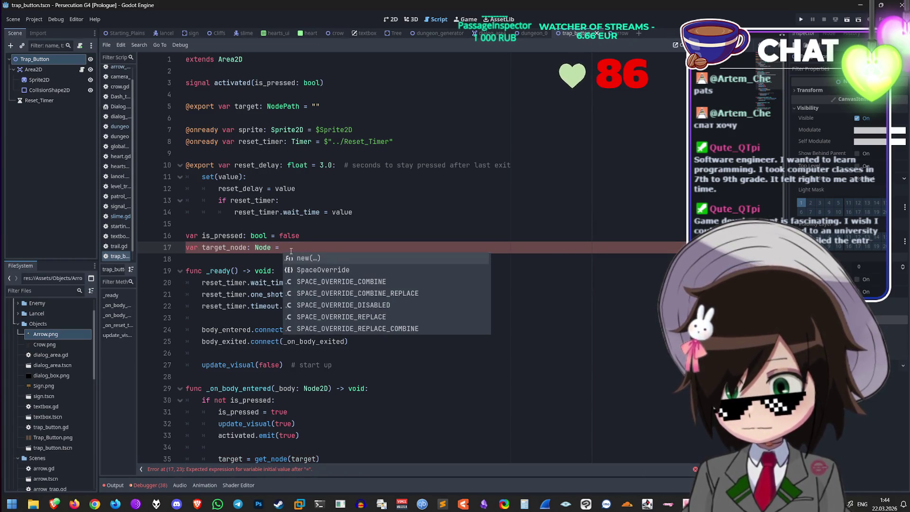
pyautogui.write('void')
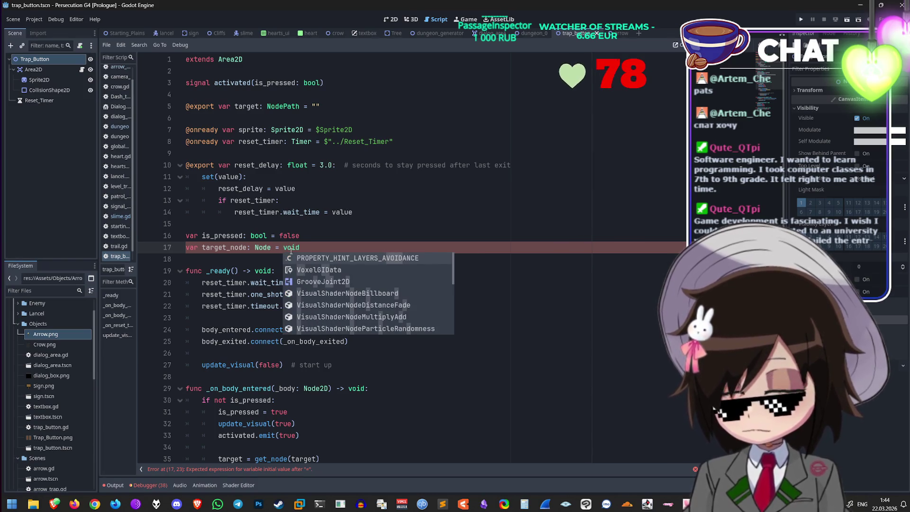
pyautogui.press('Escape')
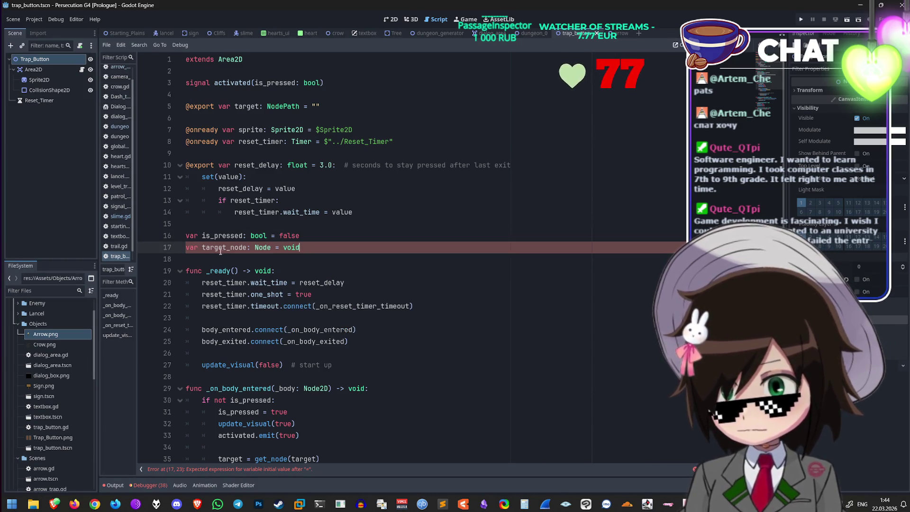
pyautogui.doubleClick(221, 248)
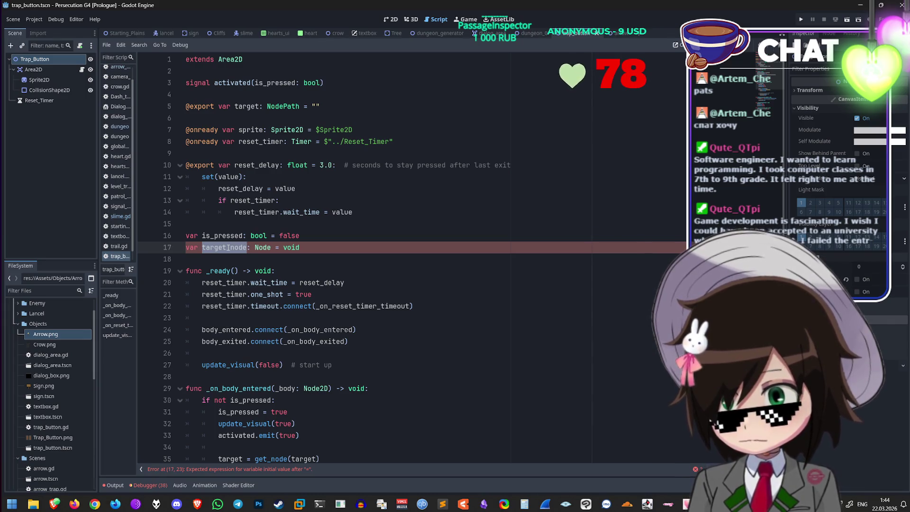
pyautogui.moveTo(304, 248); pyautogui.dragTo(274, 251)
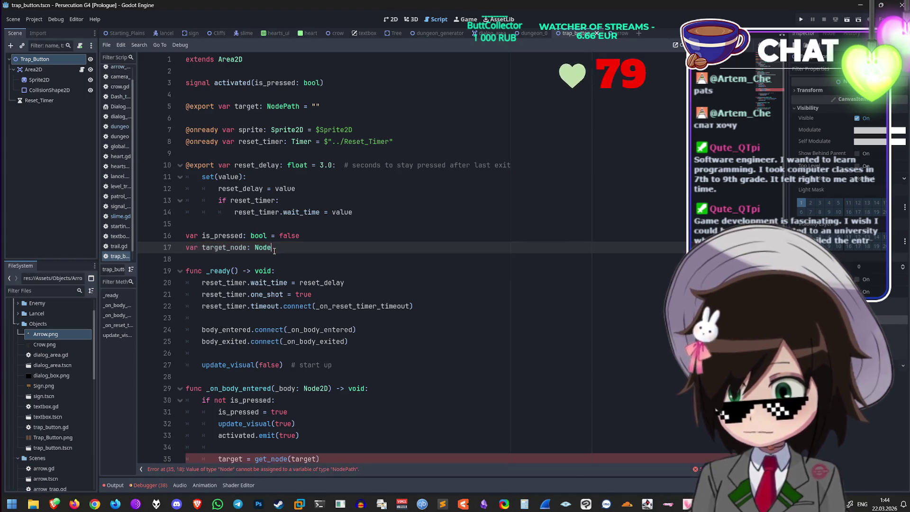
# Step: Change target to target_node on lines 35–37 and run the project with F5
pyautogui.scroll(-6, 302, 249)
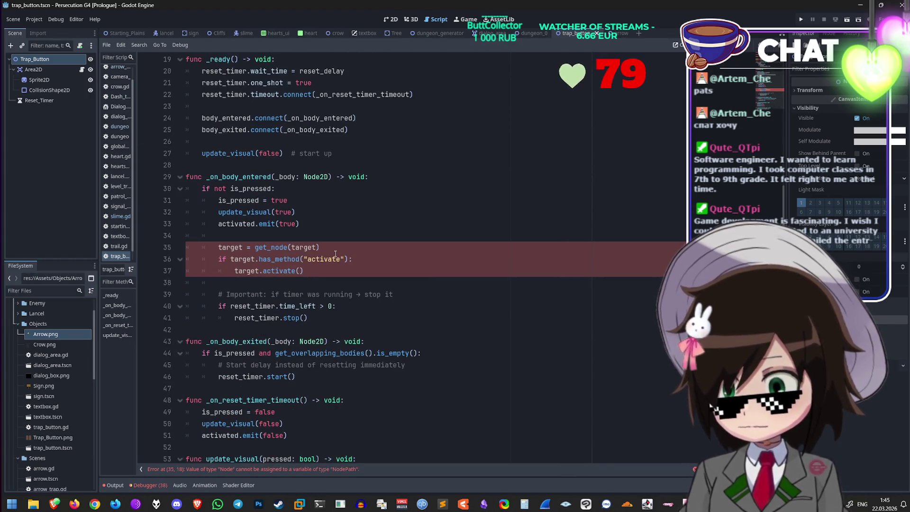
pyautogui.click(244, 247)
pyautogui.write('_node')
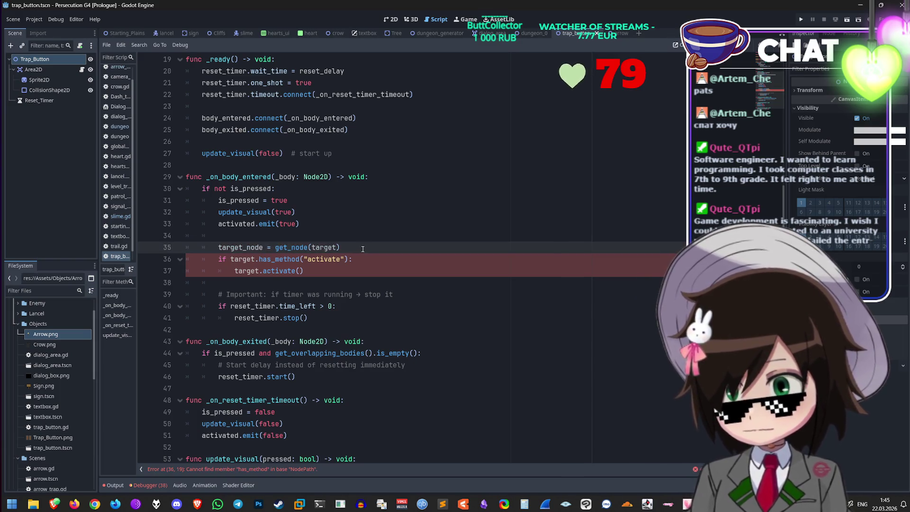
pyautogui.click(255, 258)
pyautogui.write('_node')
pyautogui.click(260, 270)
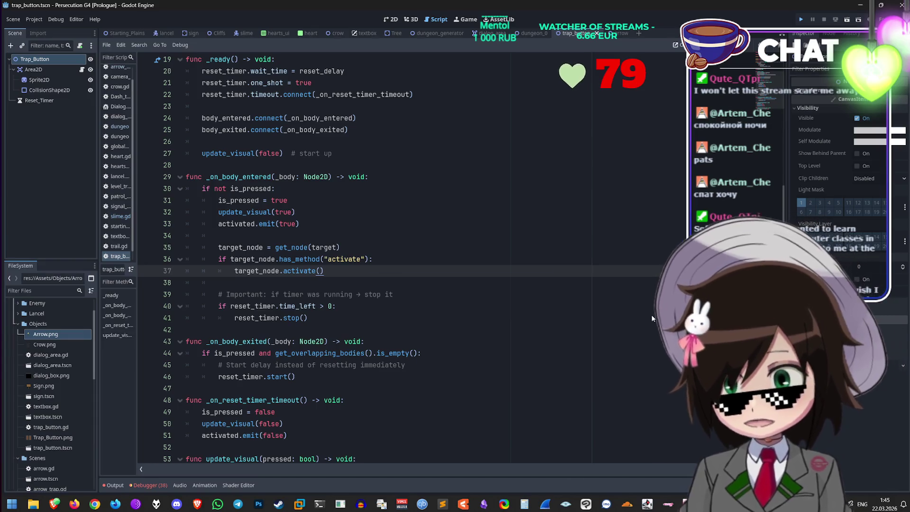
pyautogui.press('F5')
# Step: Walk the character up the road and left into the dungeon, then stop the run with F8
pyautogui.press('Up')
pyautogui.press('Up')
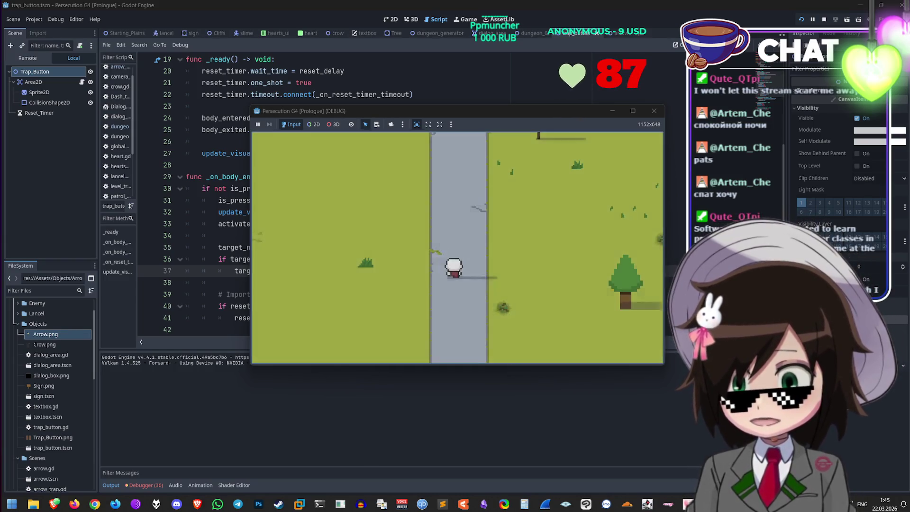
pyautogui.press('Up')
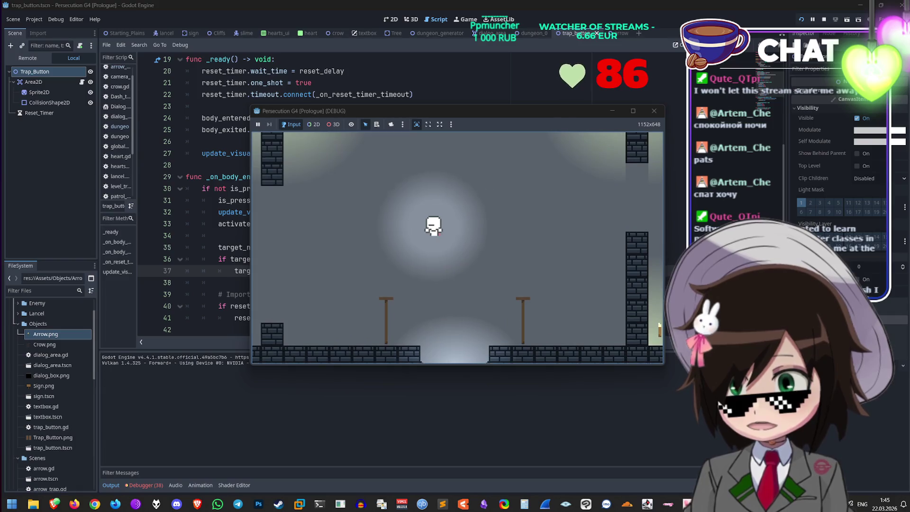
pyautogui.press('Left')
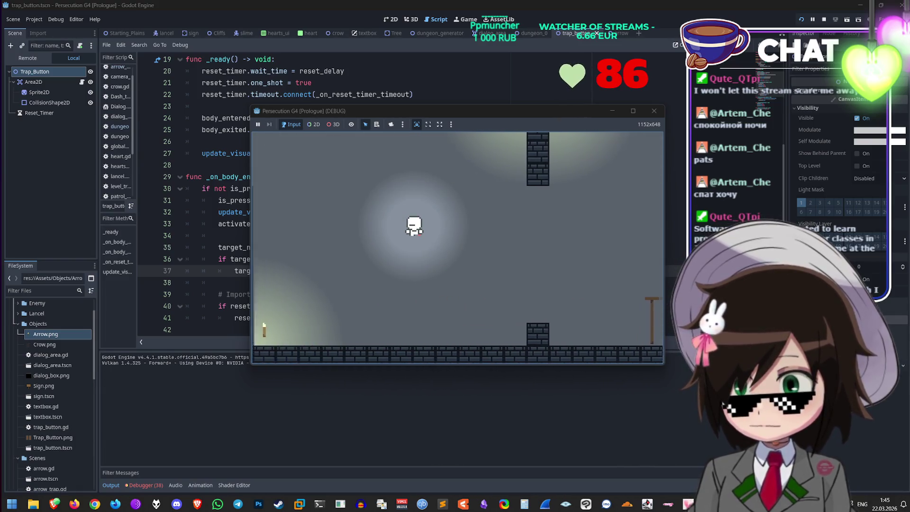
pyautogui.press('Left')
pyautogui.press('F8')
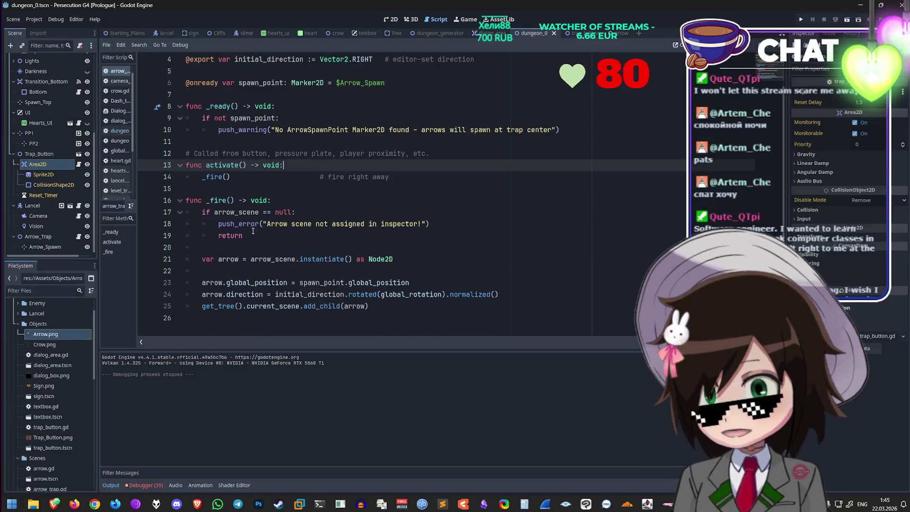
pyautogui.click(256, 180)
# Step: Select Arrow_Trap and drag arrow.tscn from the FileSystem onto its Arrow Scene property
pyautogui.click(284, 201)
pyautogui.click(317, 213)
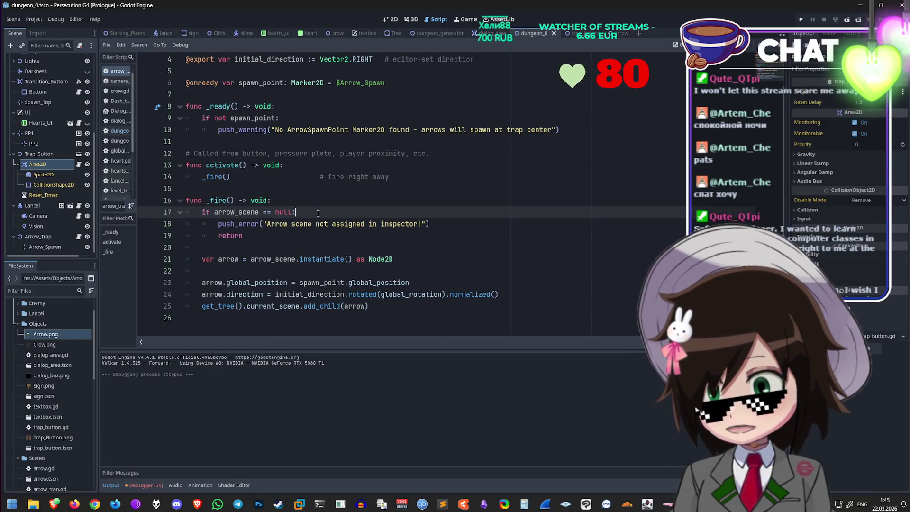
pyautogui.click(56, 237)
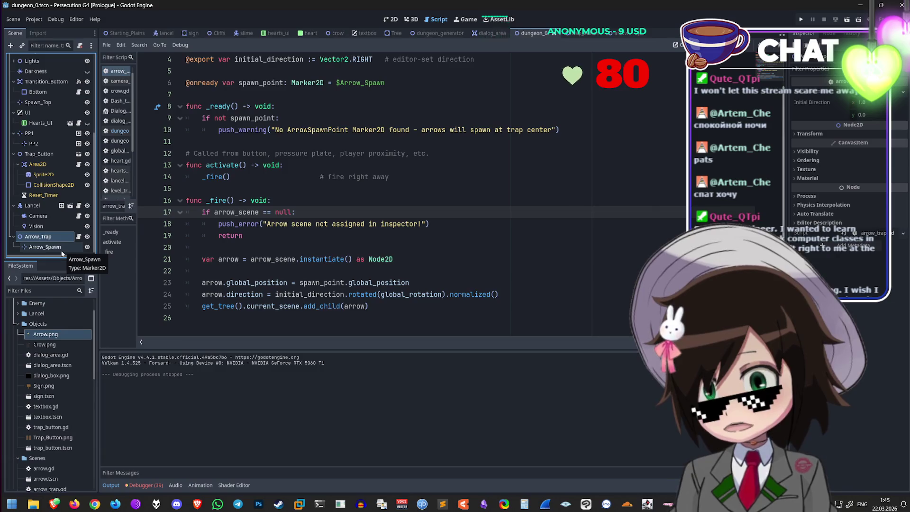
pyautogui.click(903, 91)
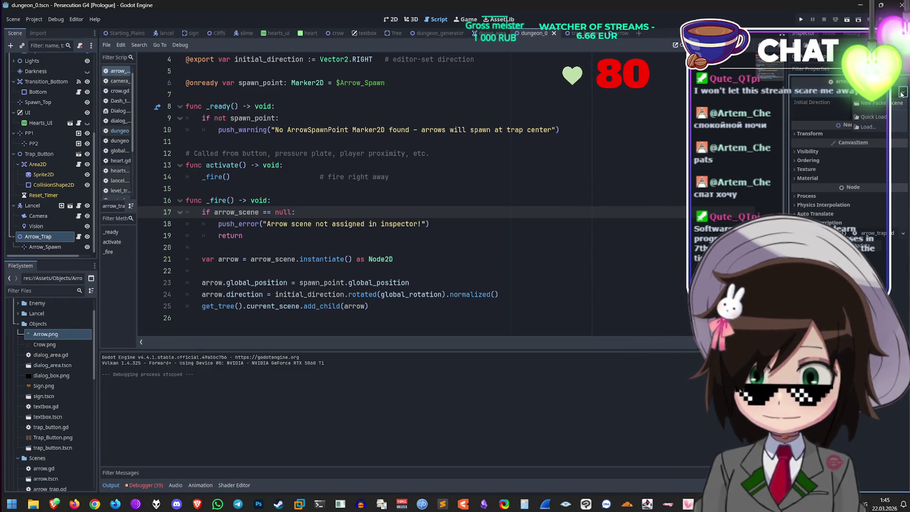
pyautogui.click(890, 122)
pyautogui.scroll(-2, 61, 413)
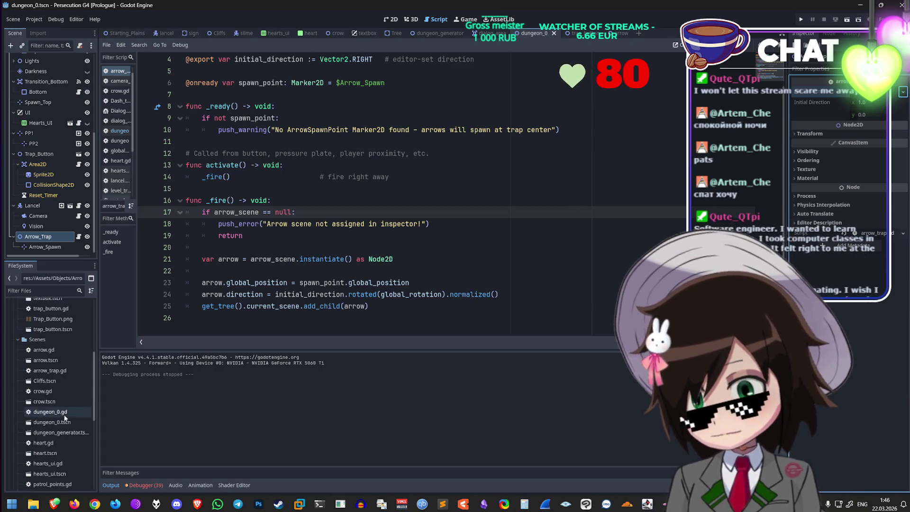
pyautogui.scroll(2, 73, 417)
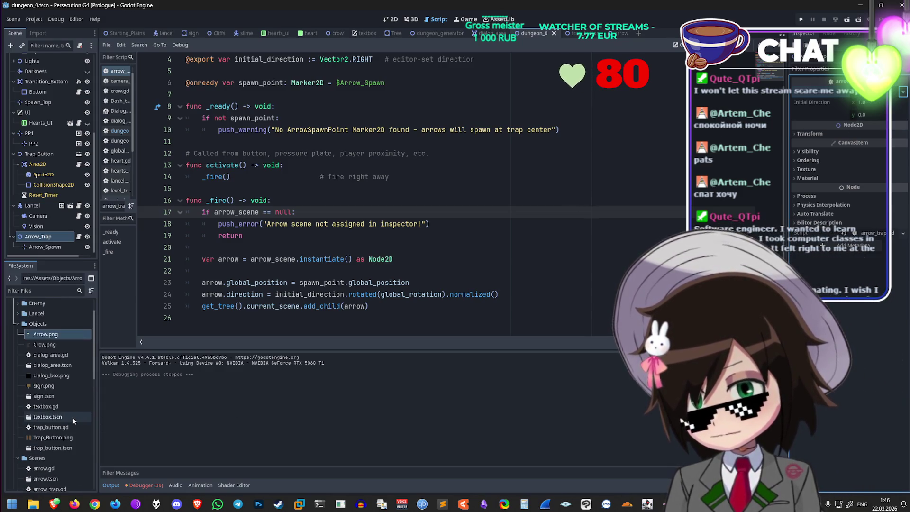
pyautogui.scroll(3, 73, 417)
pyautogui.scroll(-12, 73, 417)
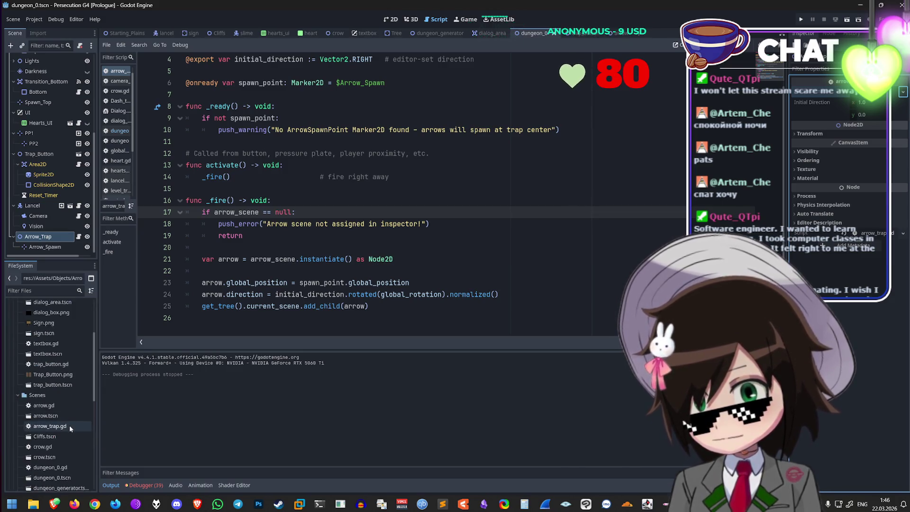
pyautogui.click(61, 360)
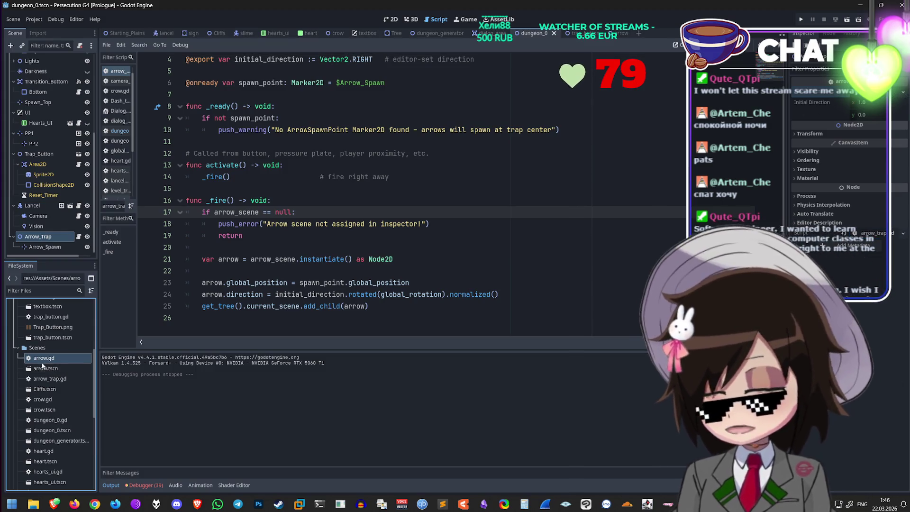
pyautogui.moveTo(46, 366)
pyautogui.mouseDown()
pyautogui.moveTo(332, 59)
pyautogui.moveTo(877, 99)
pyautogui.mouseUp()
# Step: Save dungeon_0, rerun with F6, and inspect the invalid Vector2 direction error on line 24
pyautogui.hotkey('ctrl', 's')
pyautogui.press('F6')
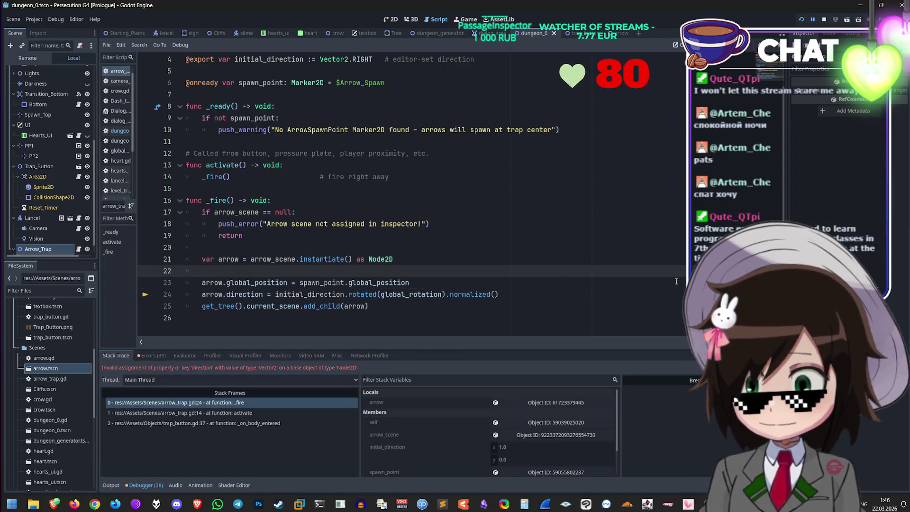
pyautogui.click(620, 298)
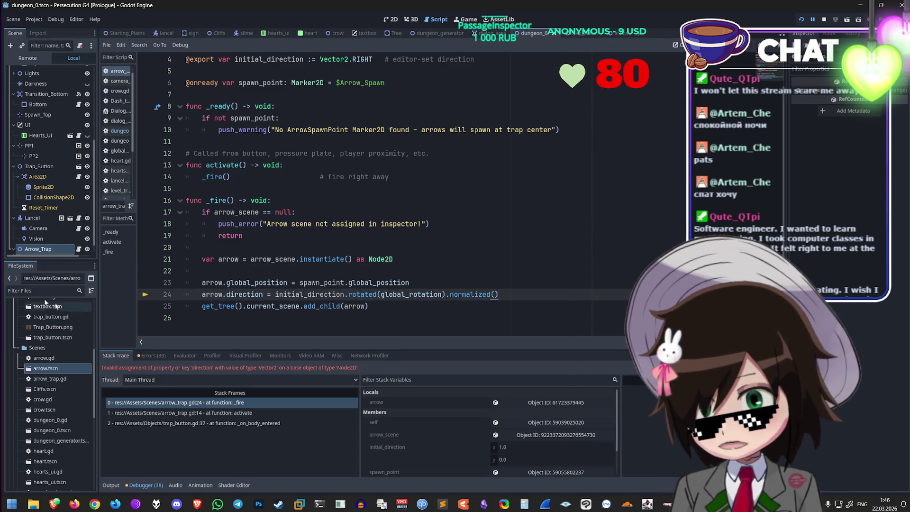
pyautogui.scroll(-1, 30, 186)
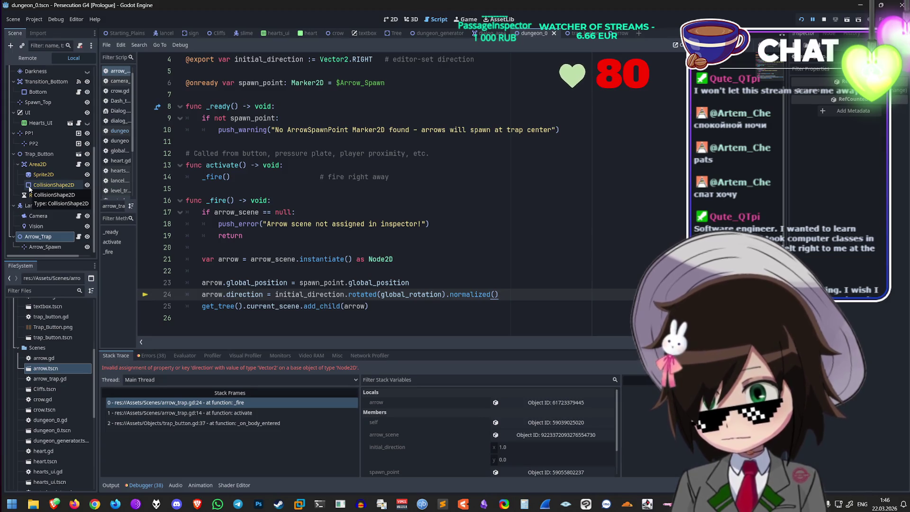
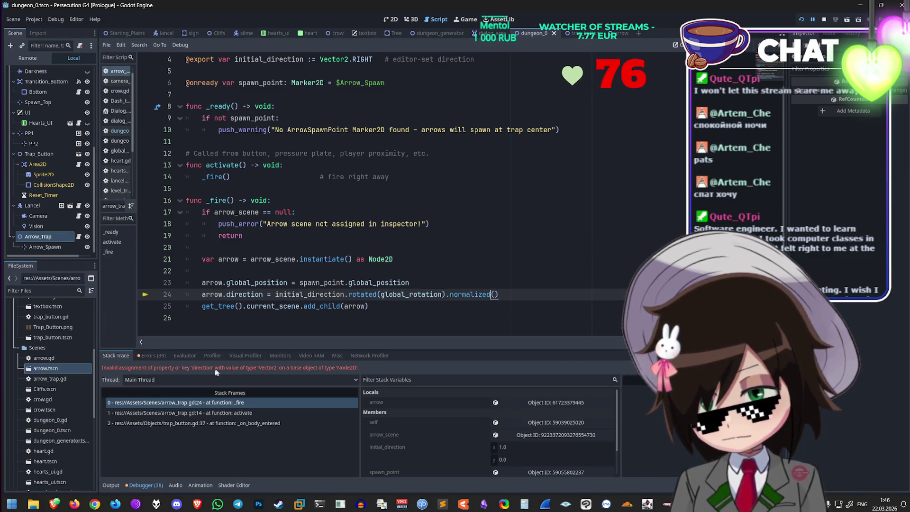
# Step: Append '_scene' to the arrow variable name on line 21 of arrow_trap.gd
pyautogui.scroll(1, 286, 212)
pyautogui.scroll(-1, 286, 212)
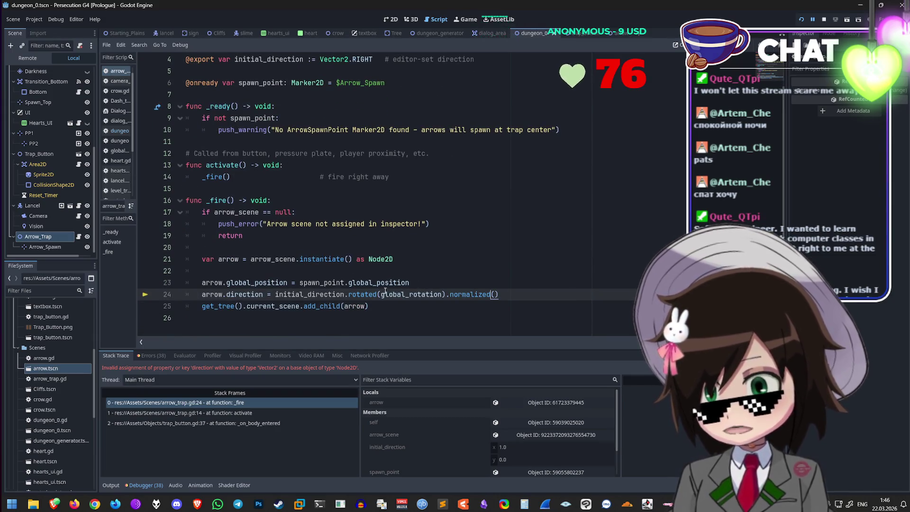
pyautogui.click(430, 260)
pyautogui.moveTo(335, 281)
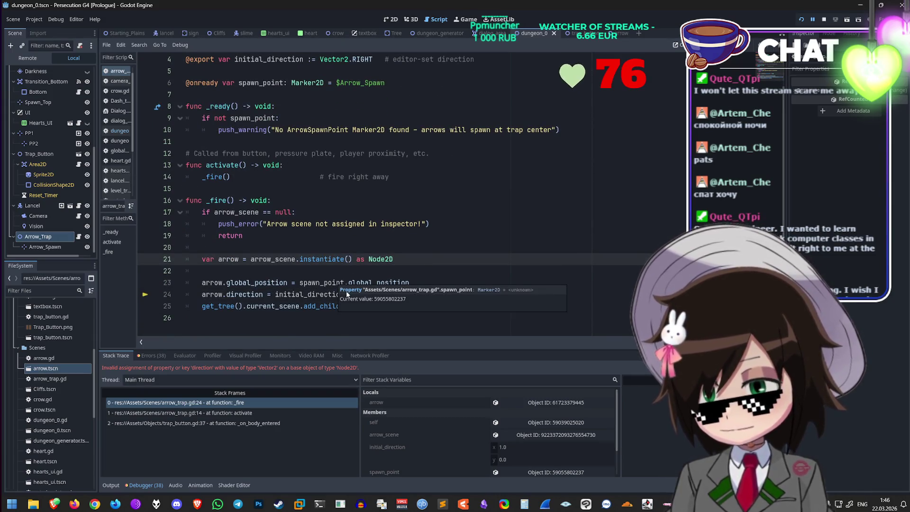
pyautogui.click(301, 295)
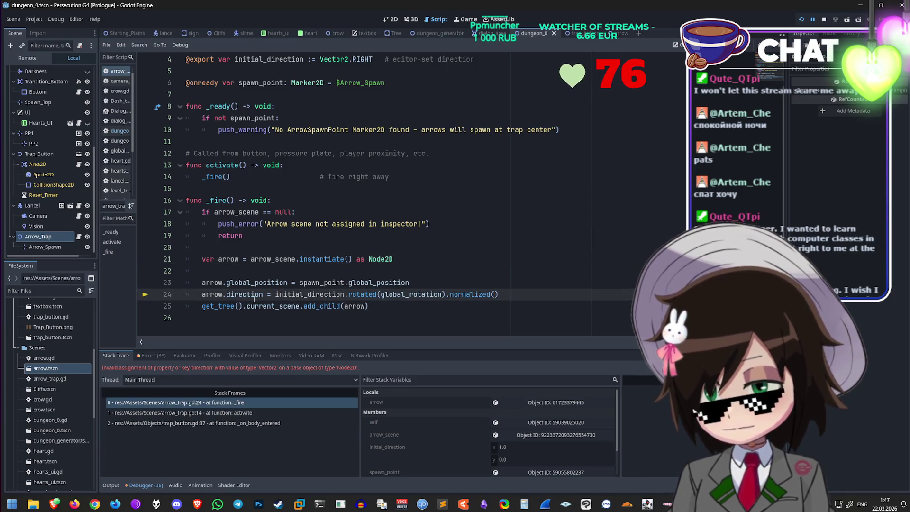
pyautogui.click(410, 260)
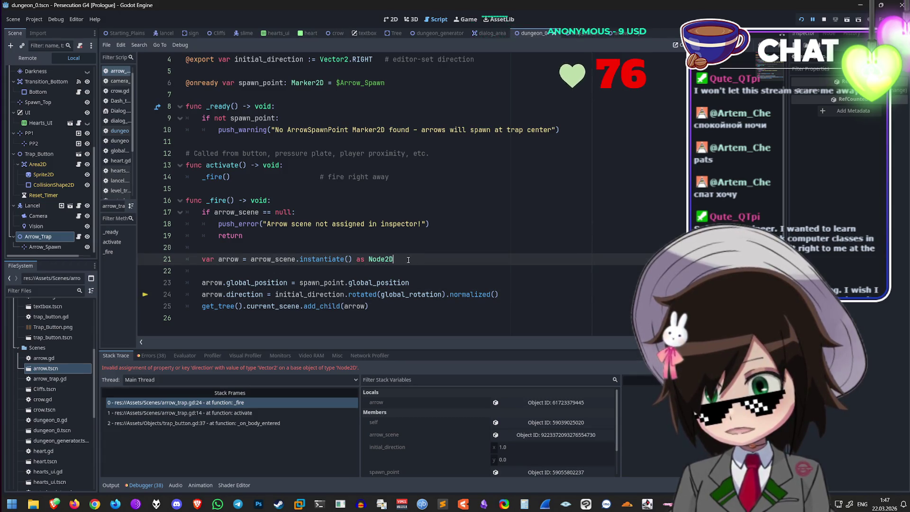
pyautogui.press('Return')
pyautogui.press('Return')
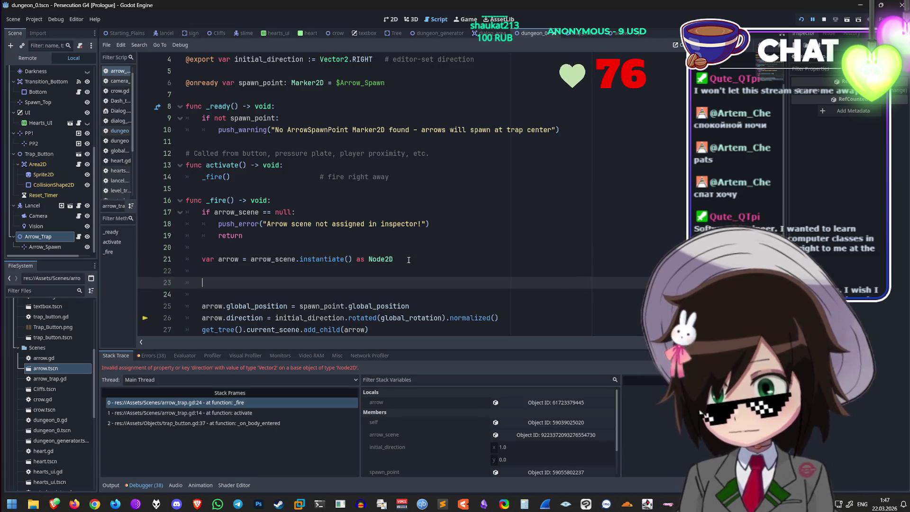
pyautogui.press('BackSpace')
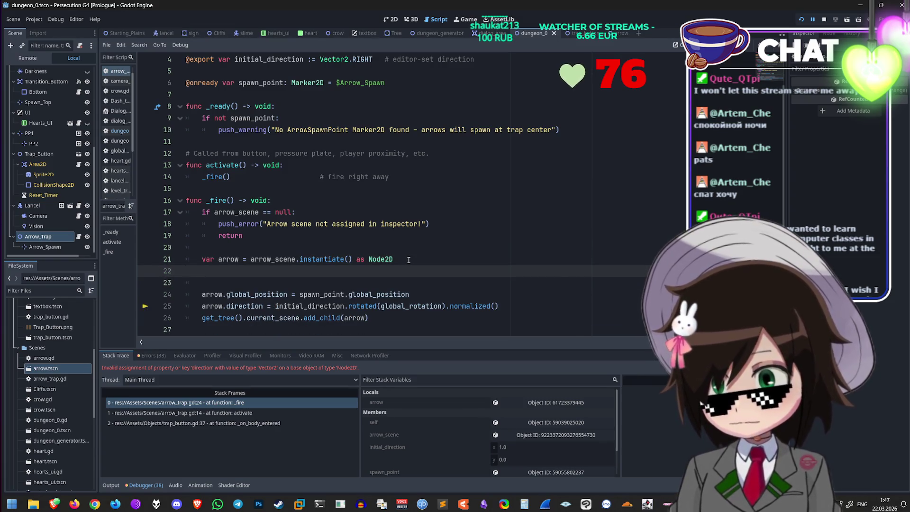
pyautogui.press('BackSpace')
pyautogui.write('_scene')
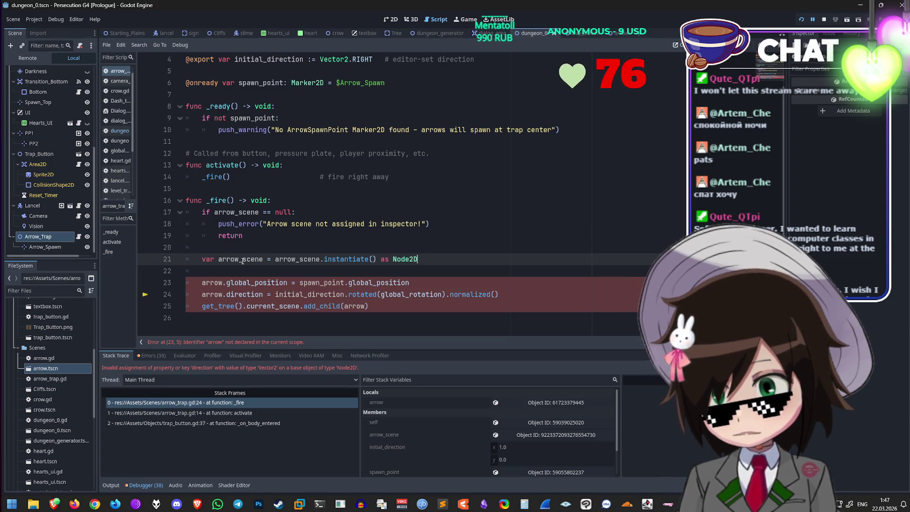
# Step: Undo the line 21 rename, then open arrow.tscn and select its Arrow root node
pyautogui.click(241, 259)
pyautogui.press('Delete')
pyautogui.press('Delete')
pyautogui.press('Delete')
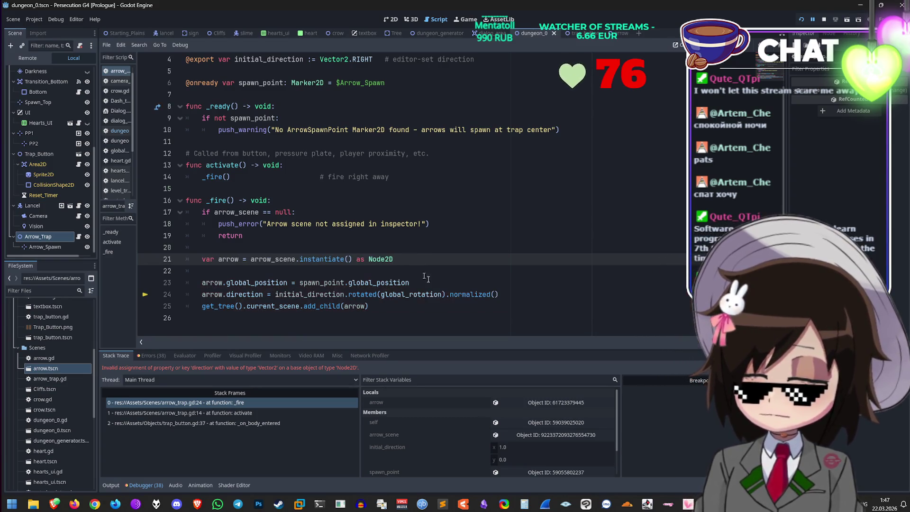
pyautogui.click(618, 30)
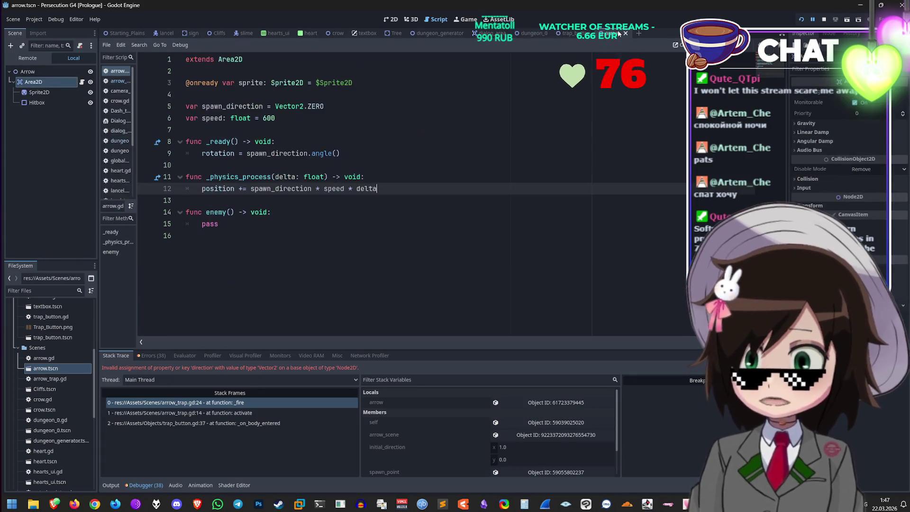
pyautogui.click(50, 70)
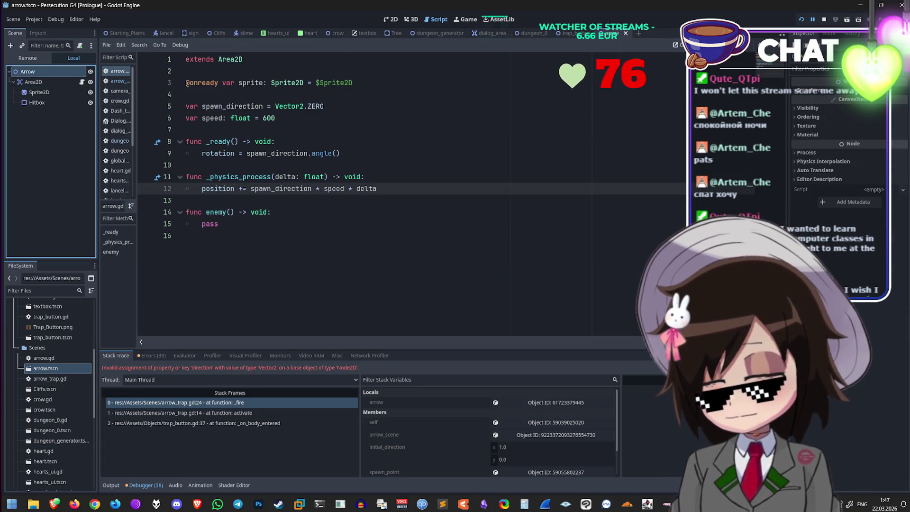
# Step: Ask Grok which root node type an arrow scene needs; it recommends Area2D
pyautogui.moveTo(53, 504)
pyautogui.click(73, 475)
pyautogui.write('W')
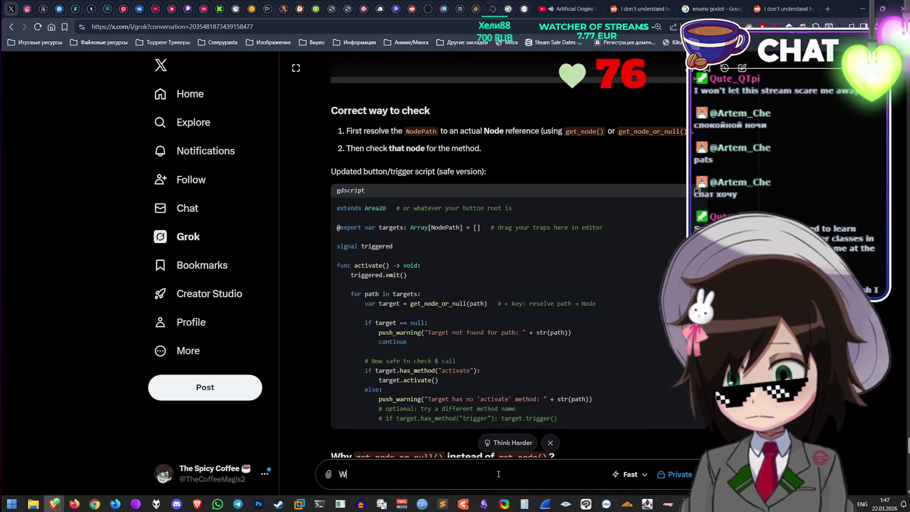
pyautogui.write('should be the')
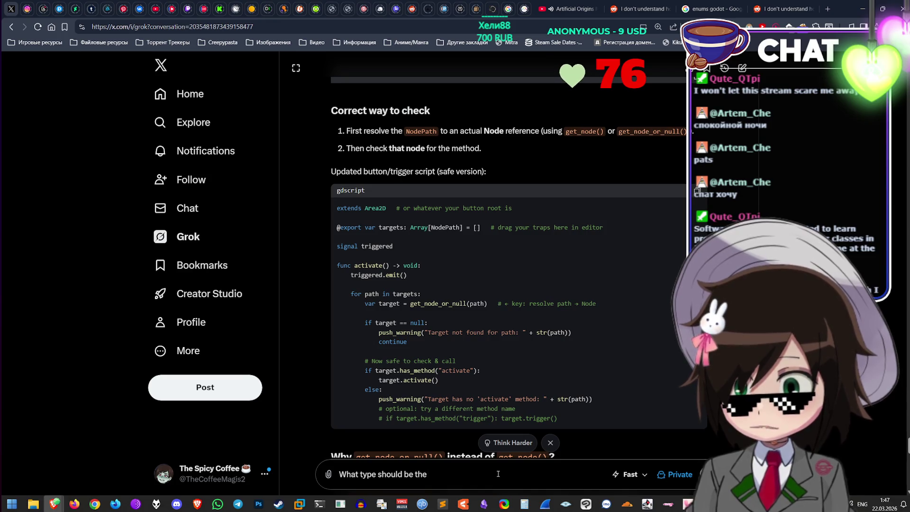
pyautogui.write(' root node of arrow scene ?')
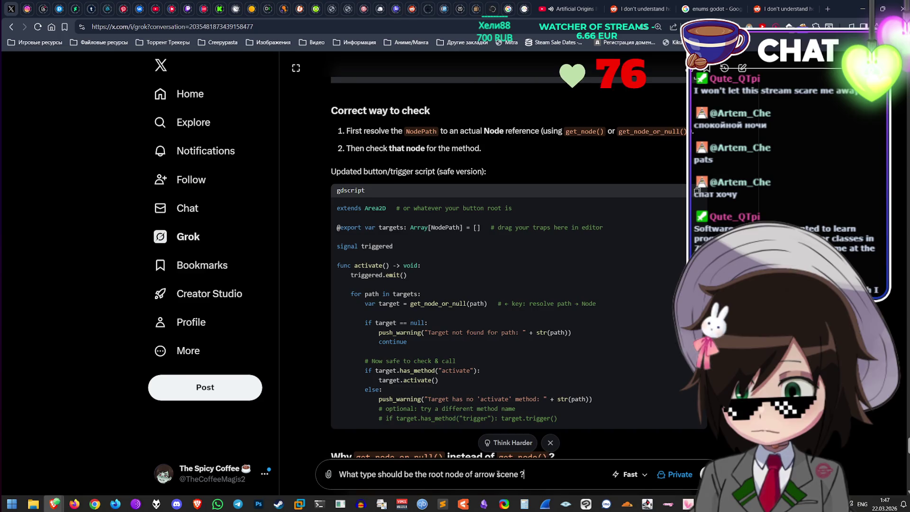
pyautogui.write('scene')
pyautogui.press('Return')
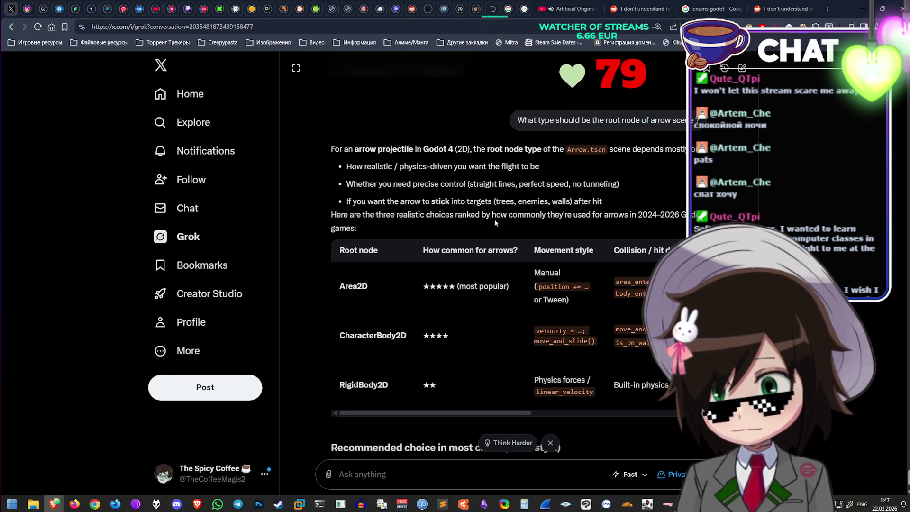
pyautogui.scroll(-2, 404, 316)
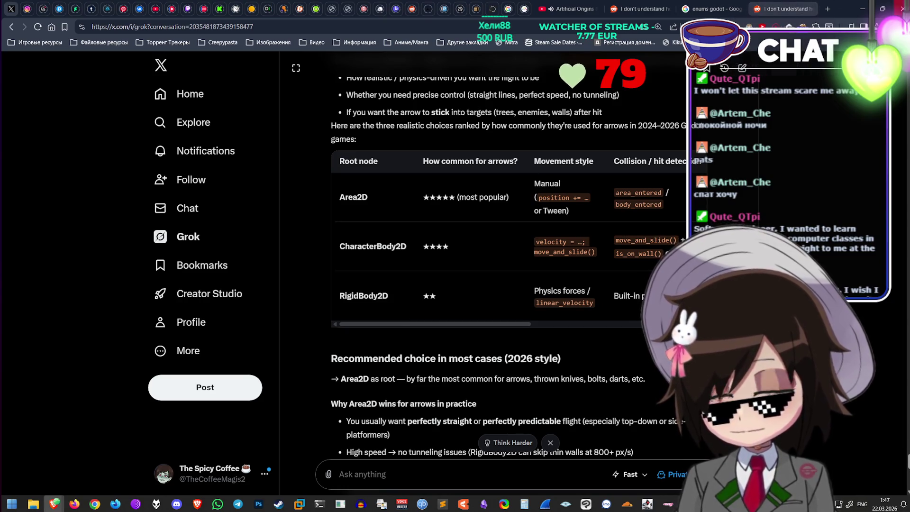
pyautogui.click(862, 9)
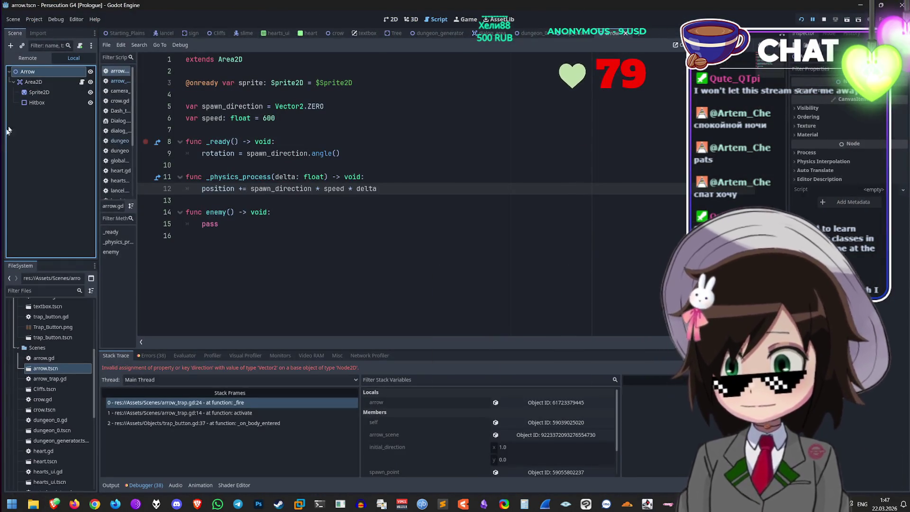
# Step: Change the Arrow root node's type to Area2D
pyautogui.click(49, 82)
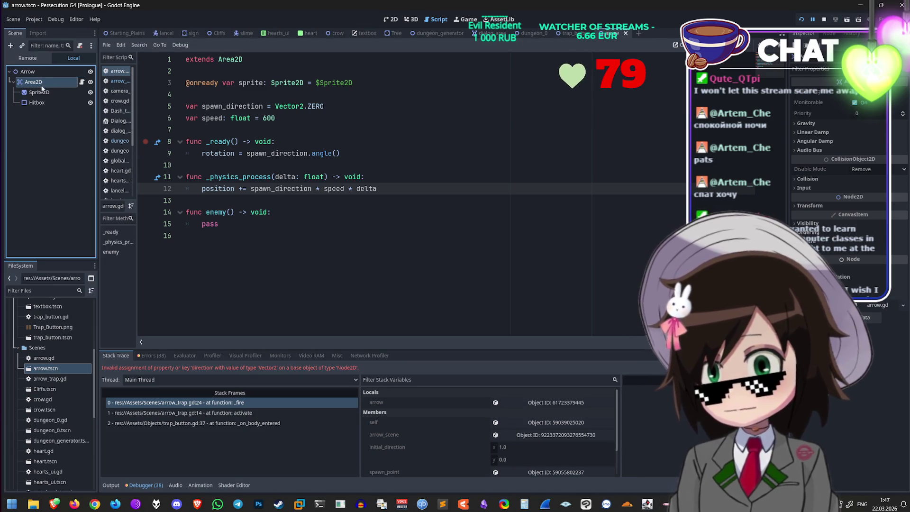
pyautogui.moveTo(45, 83); pyautogui.dragTo(55, 72)
pyautogui.rightClick(55, 73)
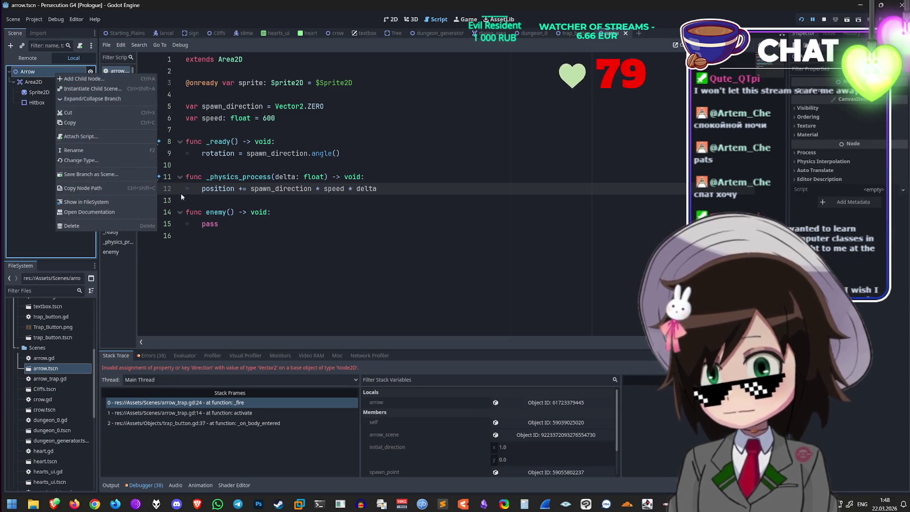
pyautogui.click(52, 83)
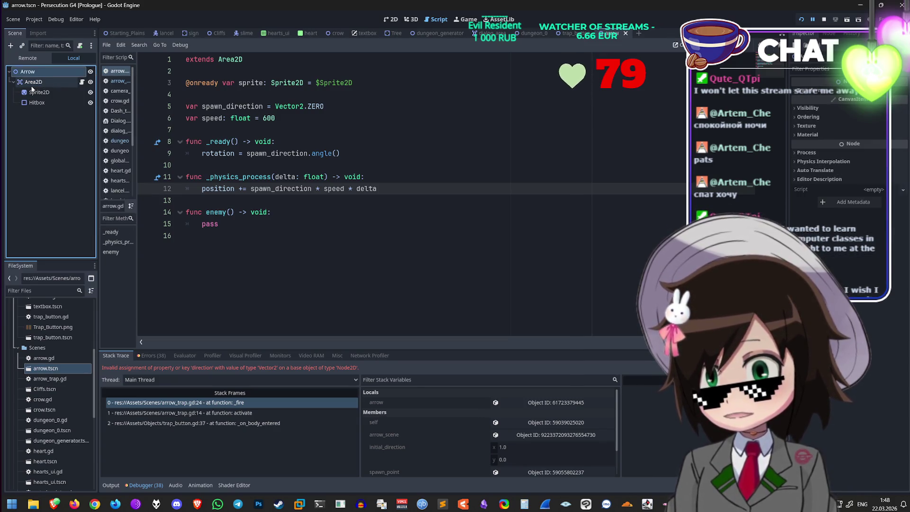
pyautogui.rightClick(51, 72)
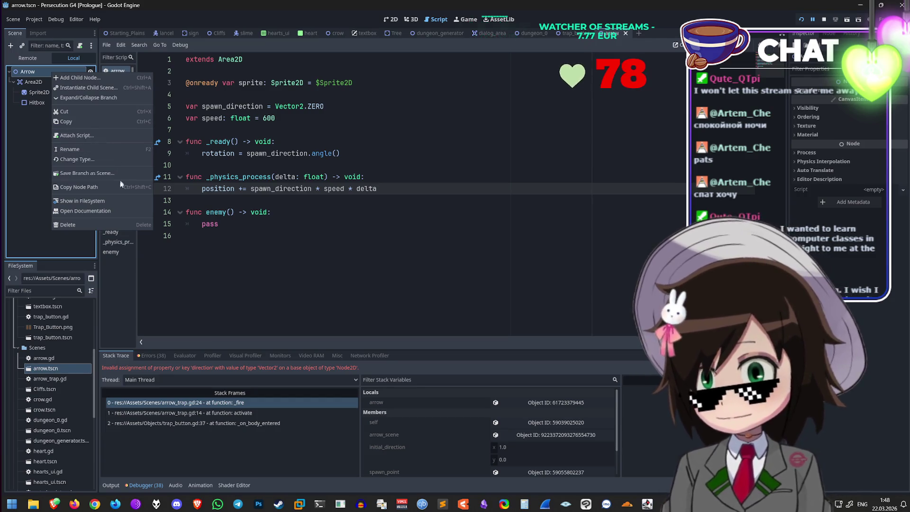
pyautogui.click(107, 158)
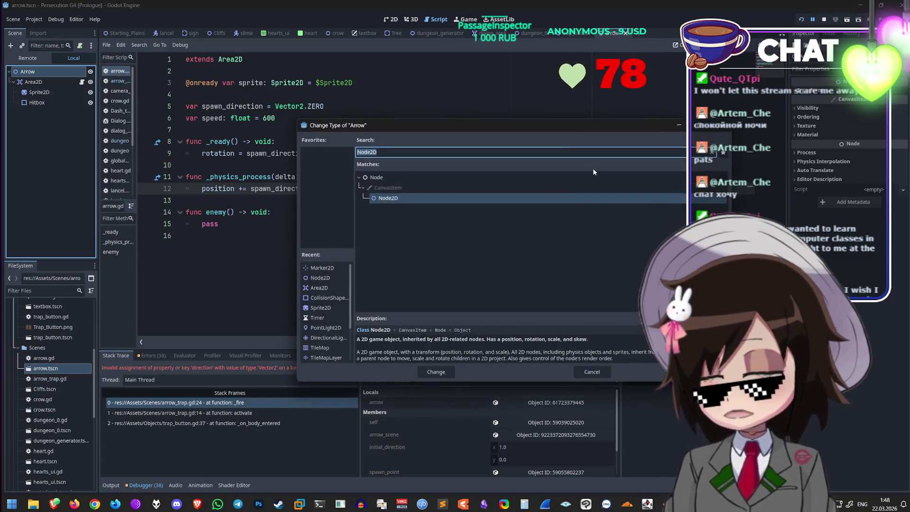
pyautogui.write('area')
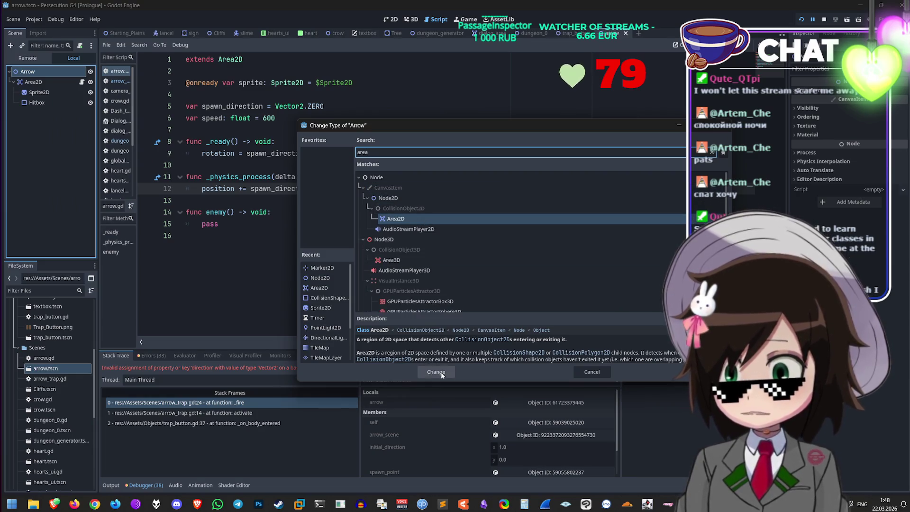
pyautogui.click(436, 372)
pyautogui.click(45, 82)
# Step: Move Sprite2D and Hitbox directly under Arrow and delete the old Area2D child
pyautogui.click(48, 92)
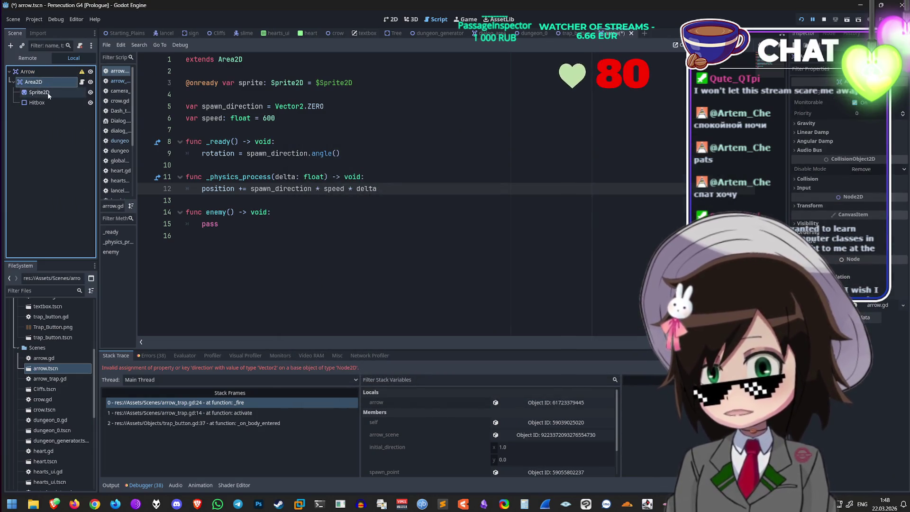
pyautogui.keyDown('shift'); pyautogui.click(52, 104); pyautogui.keyUp('shift')
pyautogui.moveTo(49, 76); pyautogui.dragTo(49, 74)
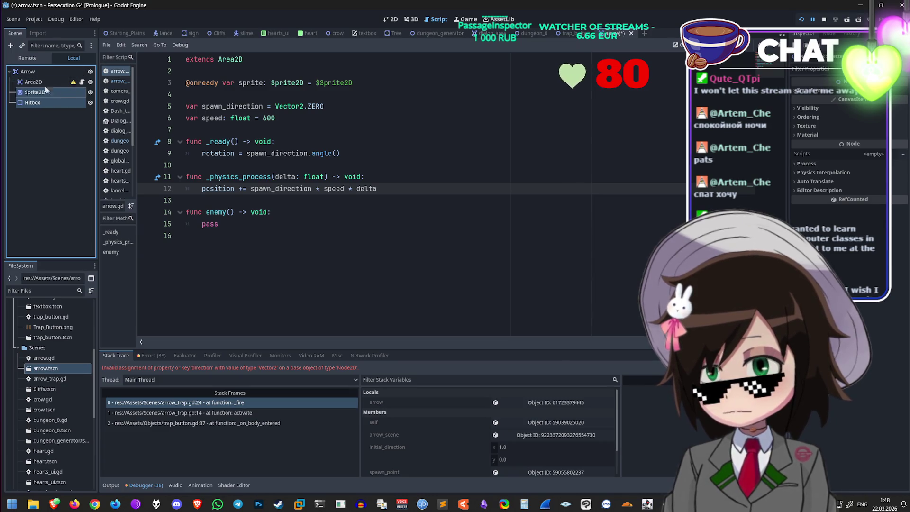
pyautogui.rightClick(50, 84)
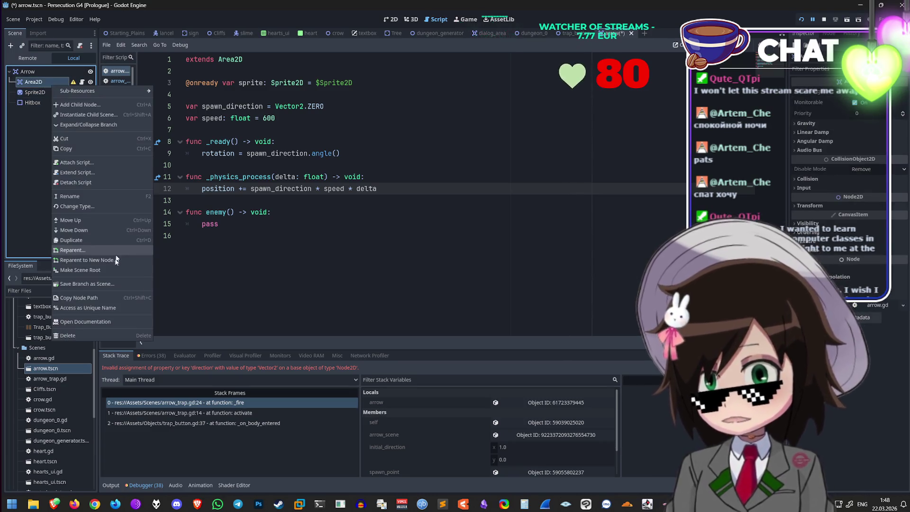
pyautogui.press('Delete')
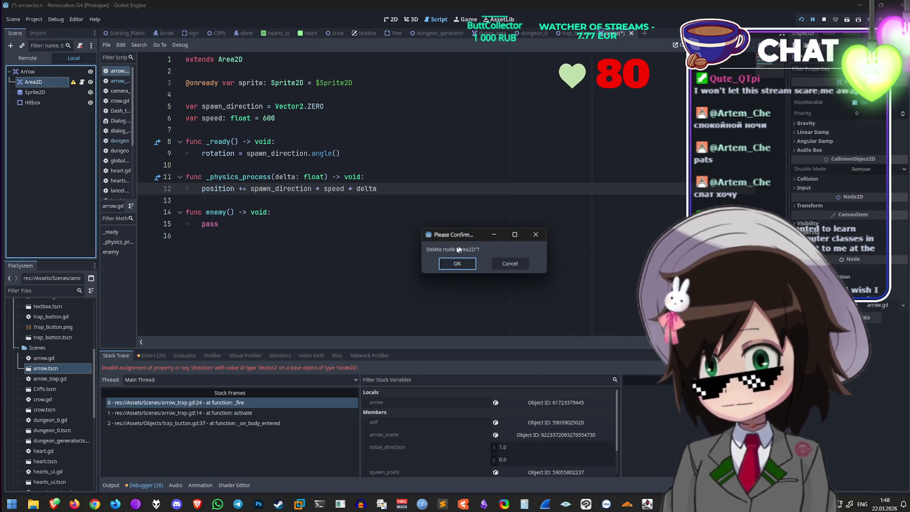
pyautogui.click(466, 266)
# Step: Attach the existing arrow.gd script to the Arrow root and save arrow.tscn
pyautogui.rightClick(63, 70)
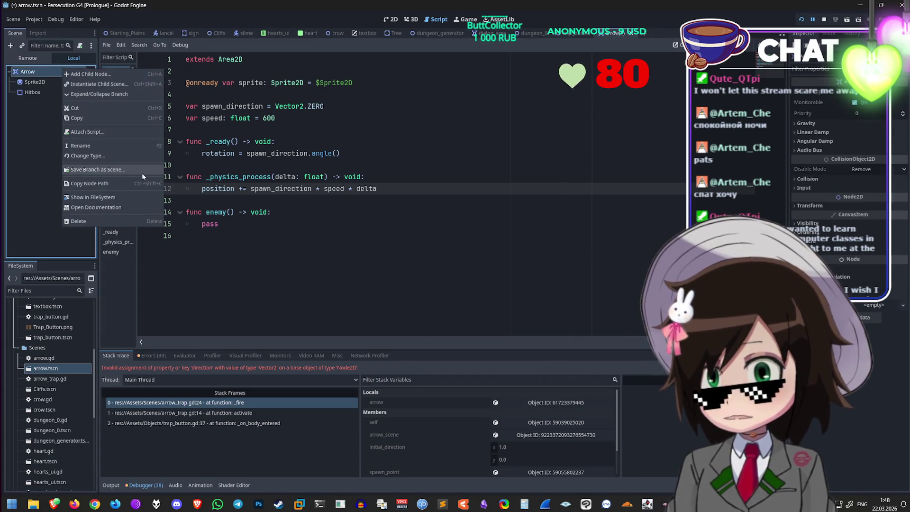
pyautogui.click(128, 132)
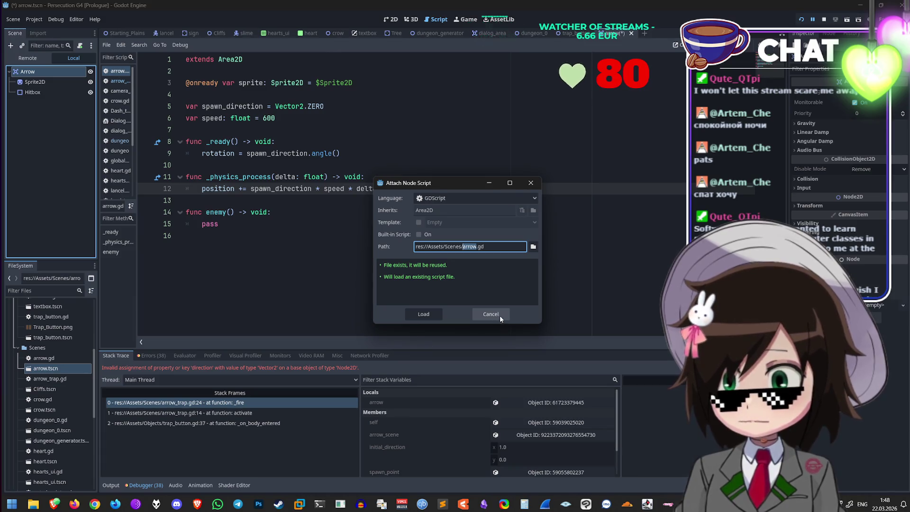
pyautogui.click(533, 247)
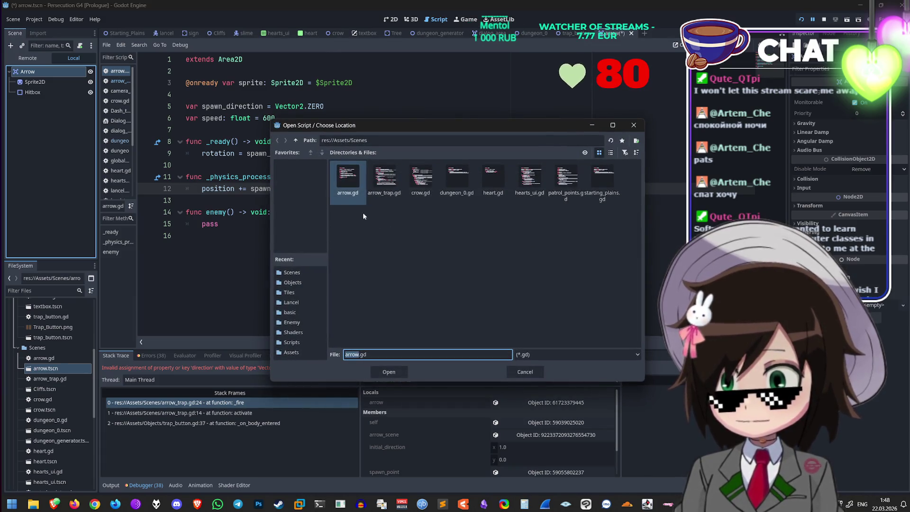
pyautogui.doubleClick(348, 183)
pyautogui.click(429, 315)
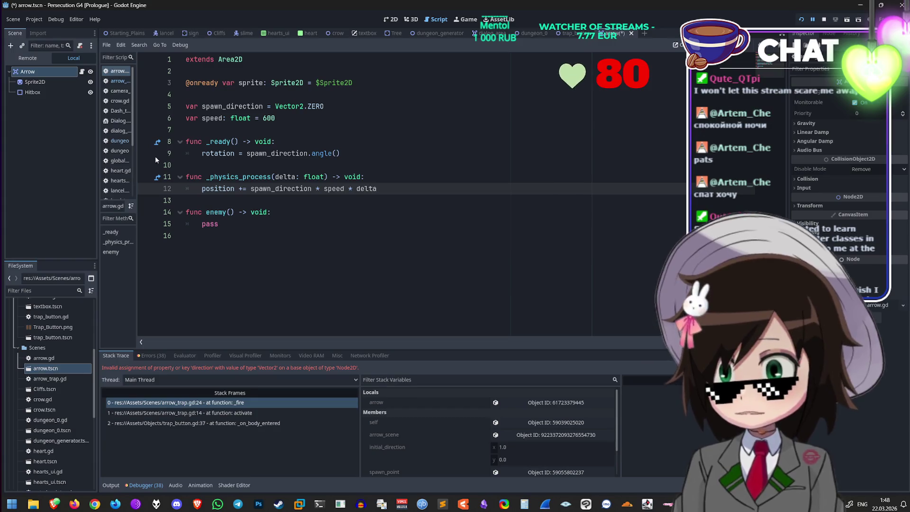
pyautogui.click(187, 129)
pyautogui.hotkey('ctrl', 's')
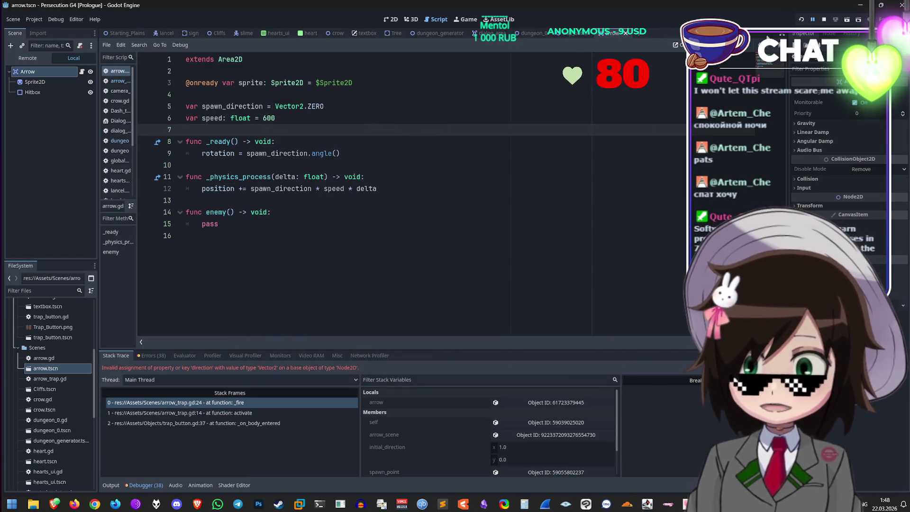
# Step: Run the game and step onto the trap button, triggering the 'direction' error at arrow_trap.gd line 24
pyautogui.click(803, 20)
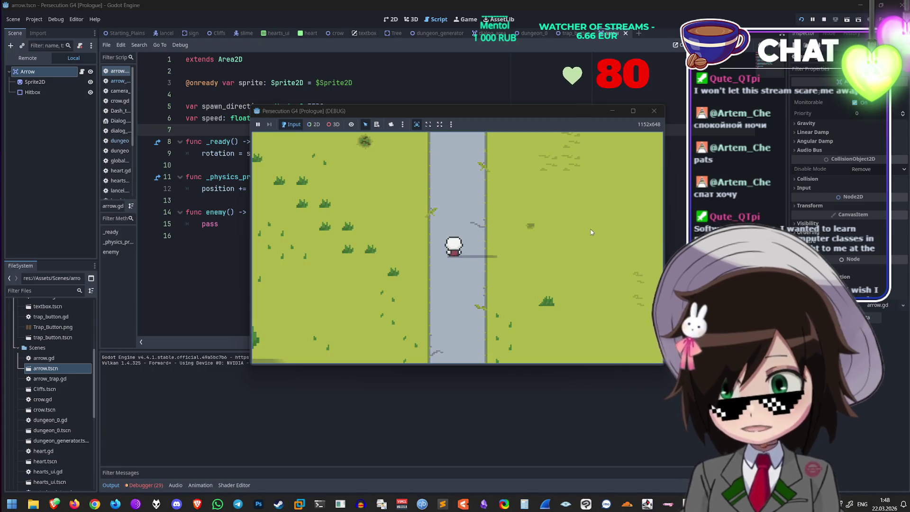
pyautogui.press('w')
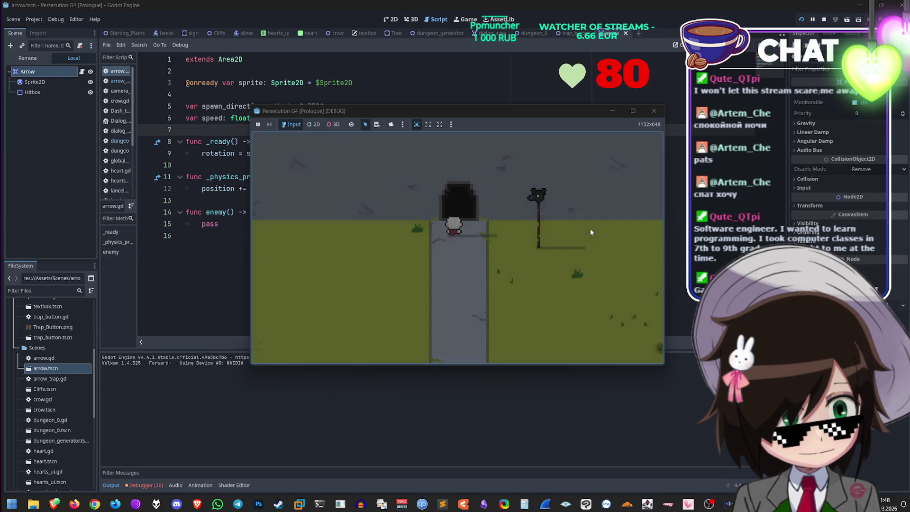
pyautogui.press('space')
pyautogui.press('a')
pyautogui.press('w')
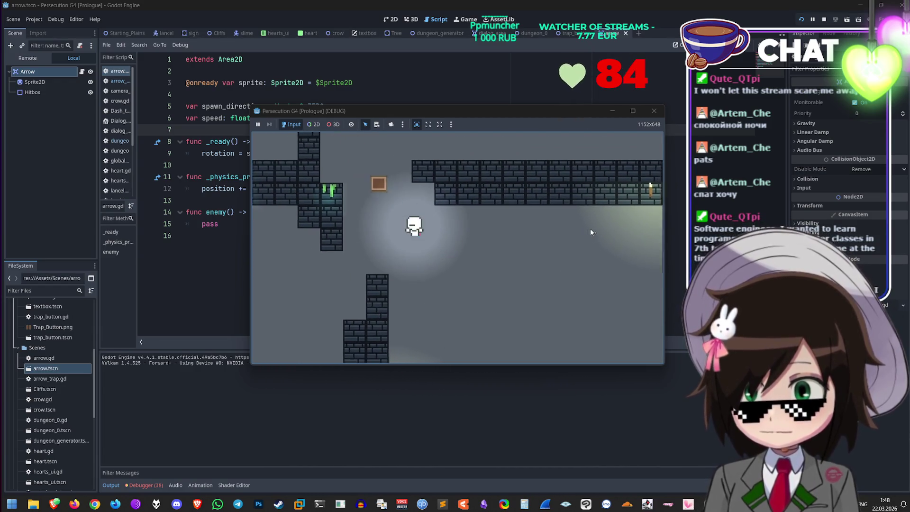
pyautogui.press('a')
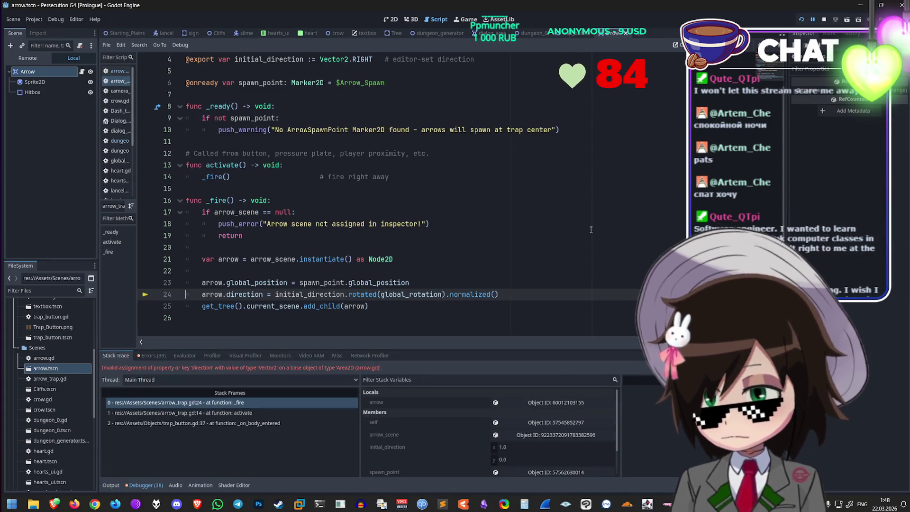
pyautogui.click(547, 294)
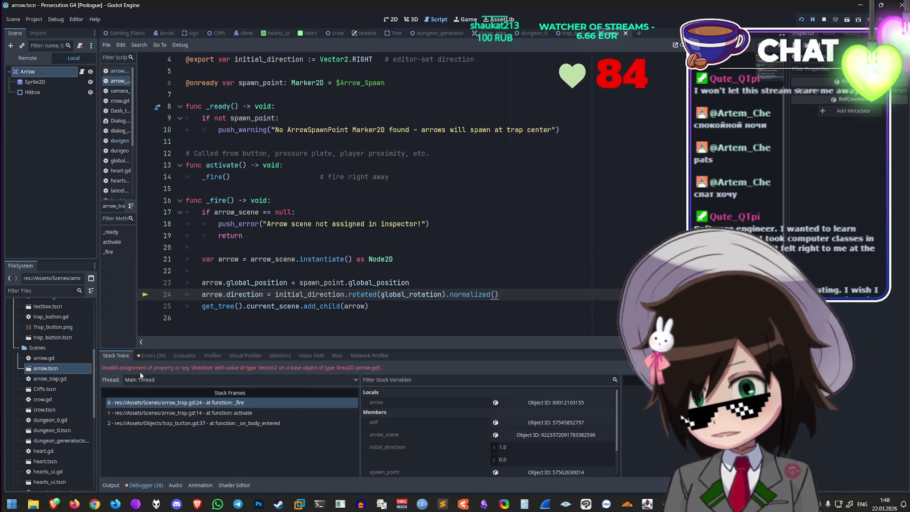
pyautogui.hotkey('alt', 'Tab')
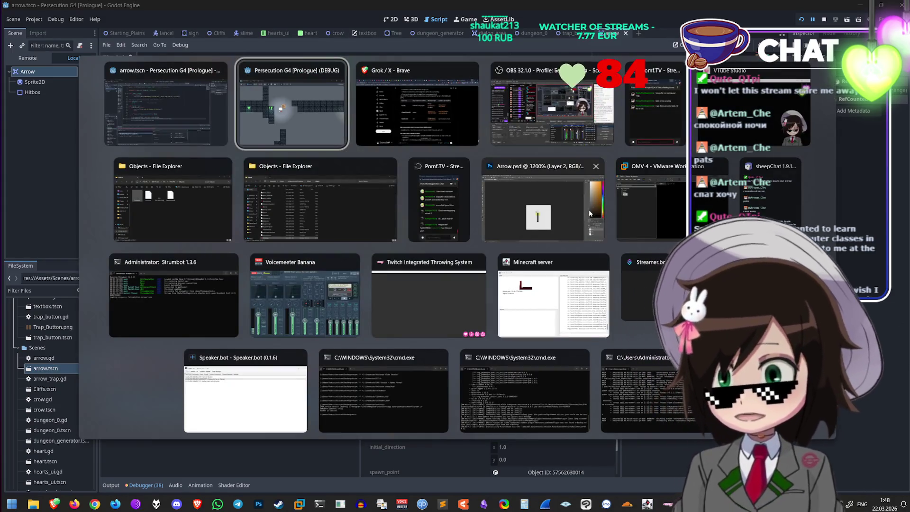
pyautogui.hotkey('alt', 'Tab')
pyautogui.scroll(-5, 482, 374)
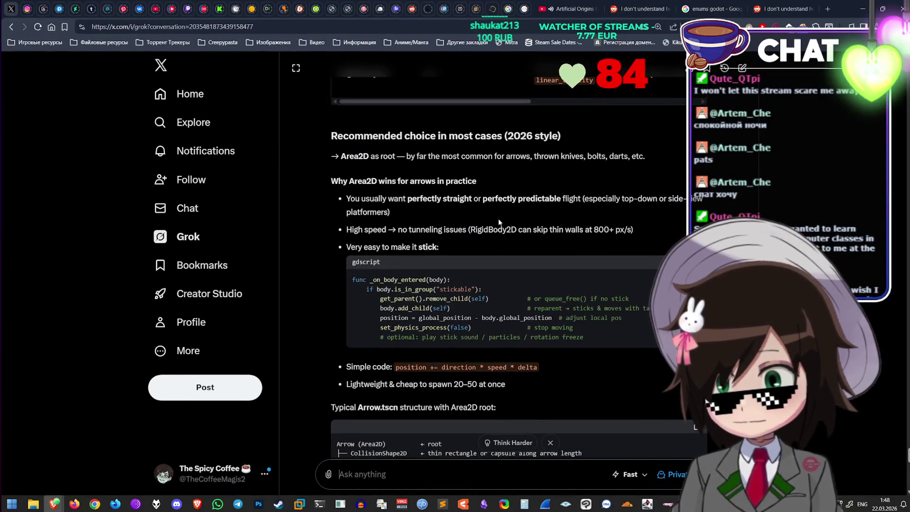
pyautogui.scroll(-15, 498, 221)
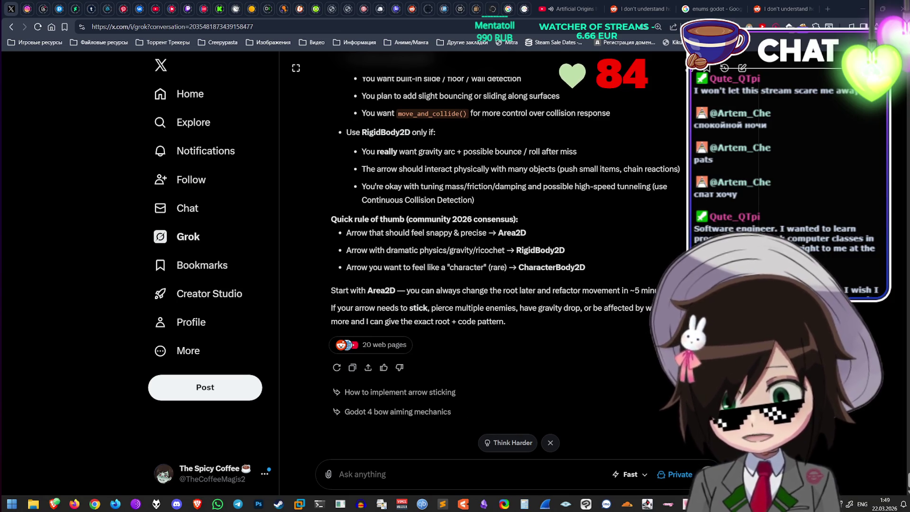
pyautogui.hotkey('alt', 'Tab')
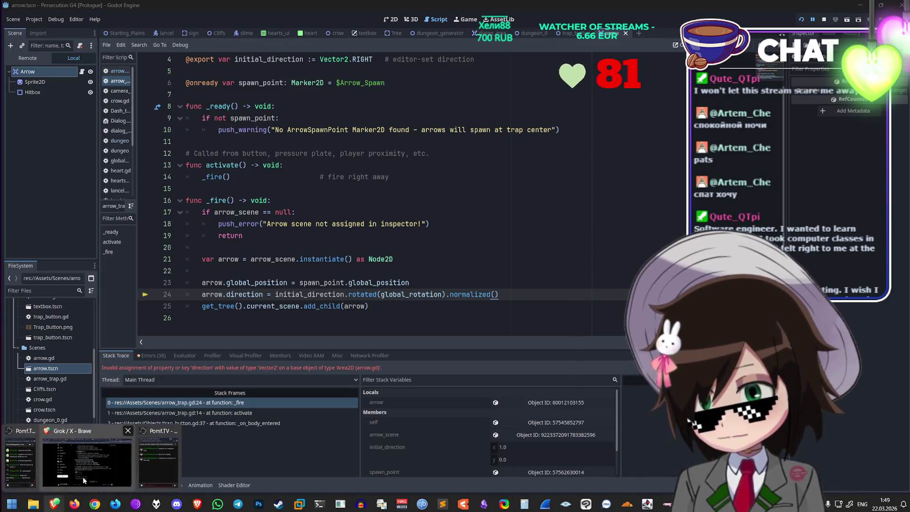
# Step: Ask Grok how to assign a Vector2 direction to an Area2D arrow; it suggests a direction variable
pyautogui.click(57, 506)
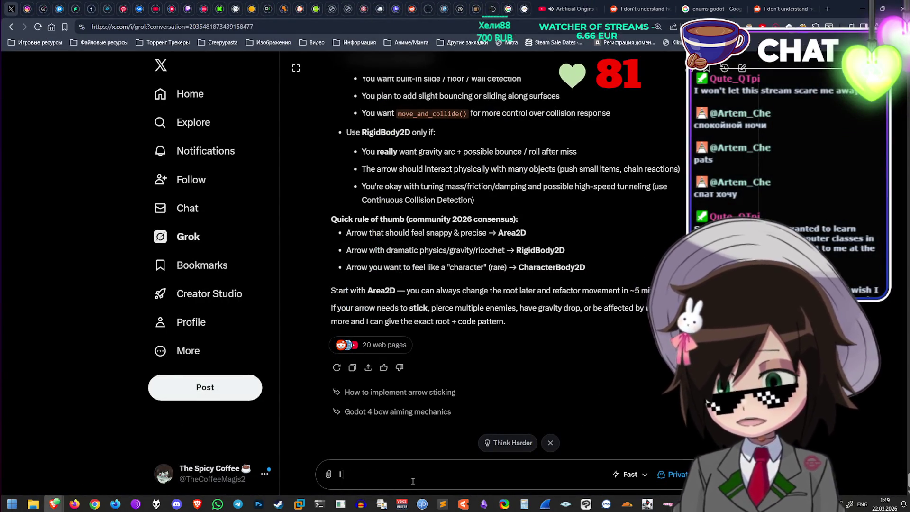
pyautogui.write('I cannot assign v')
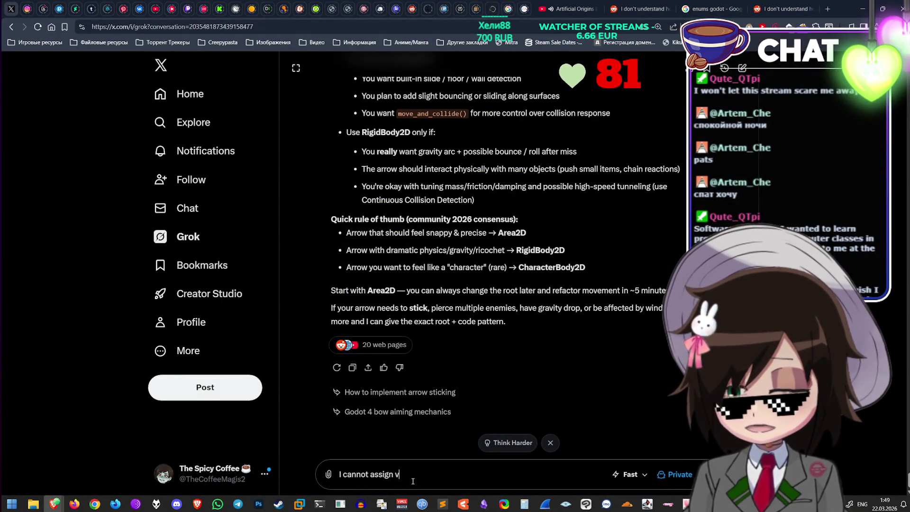
pyautogui.press('BackSpace')
pyautogui.press('BackSpace')
pyautogui.write('2 since')
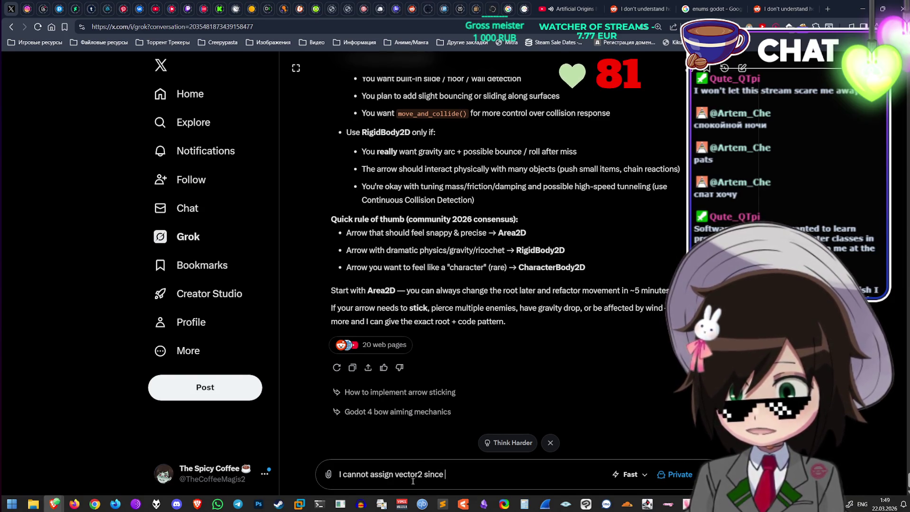
pyautogui.write('area2')
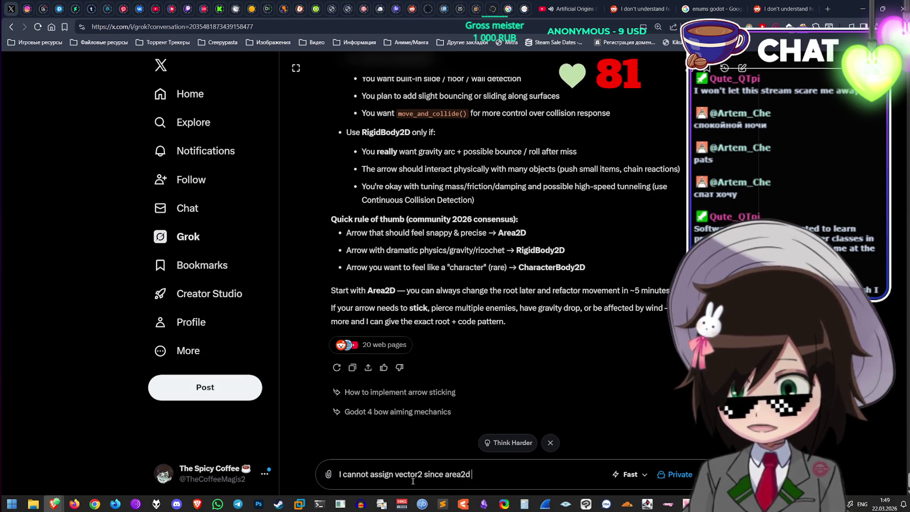
pyautogui.write('direction')
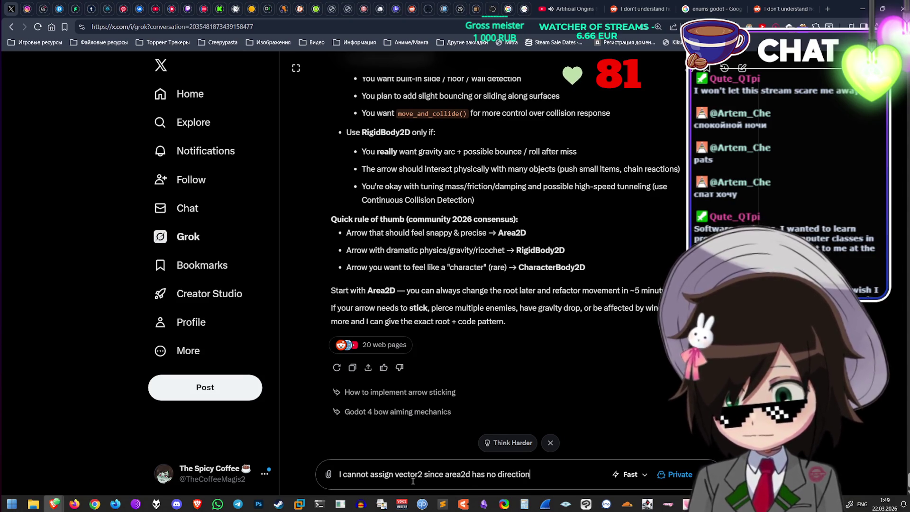
pyautogui.press('Return')
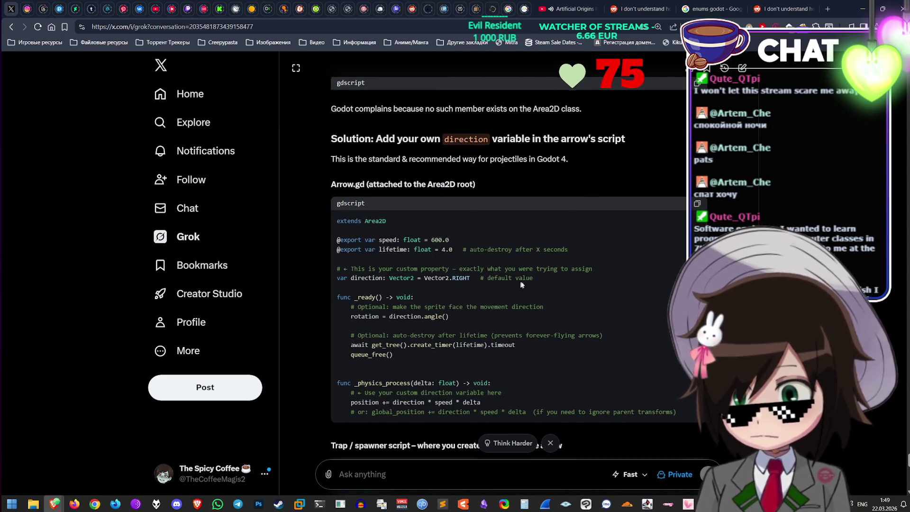
pyautogui.tripleClick(508, 277)
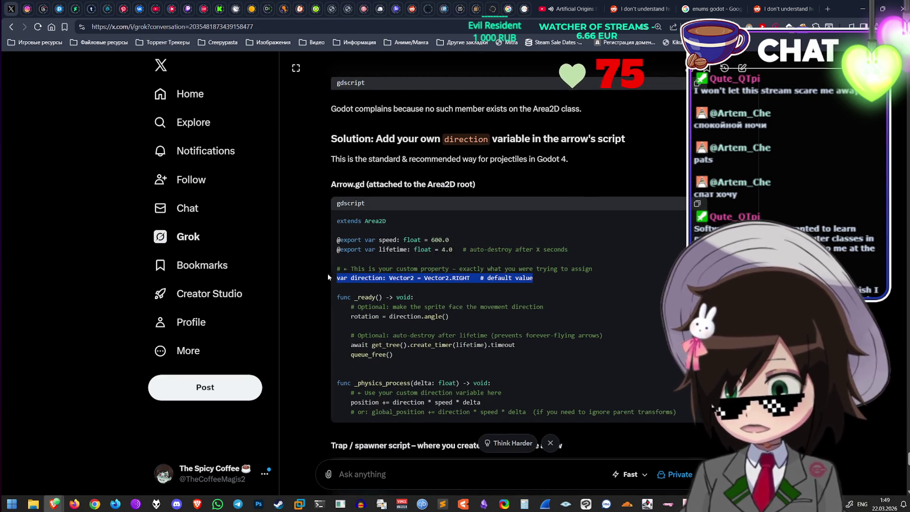
pyautogui.click(862, 5)
pyautogui.scroll(1, 571, 171)
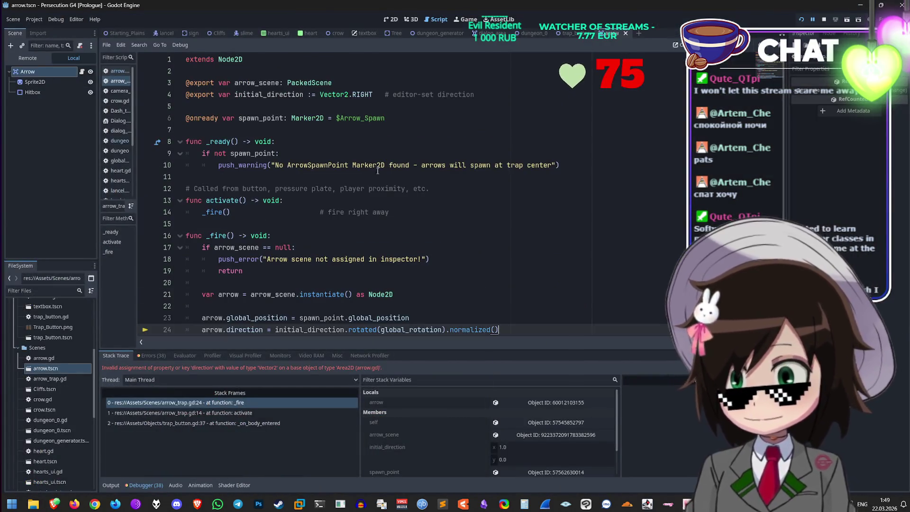
# Step: Rename spawn_direction to direction on lines 5, 9 and 12 of arrow.gd, then run with F5
pyautogui.moveTo(450, 119)
pyautogui.mouseDown()
pyautogui.moveTo(444, 112)
pyautogui.moveTo(452, 116)
pyautogui.mouseUp()
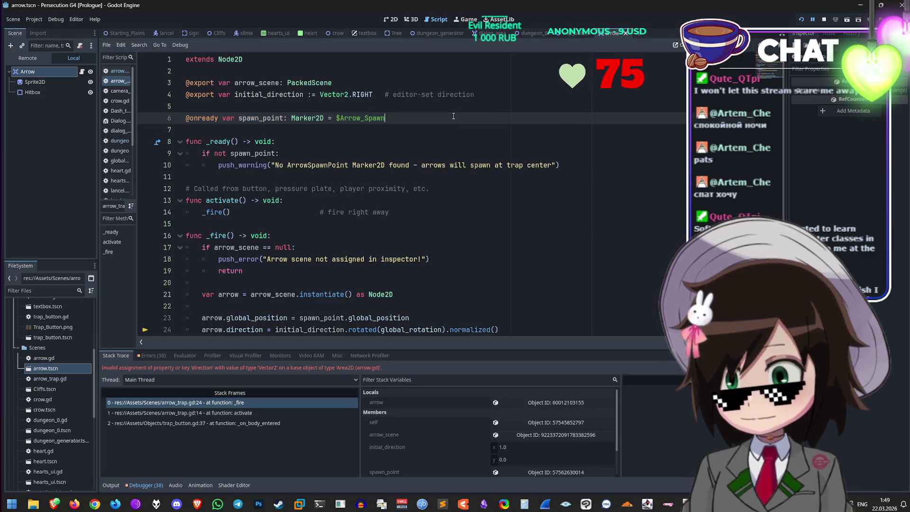
pyautogui.scroll(-1, 427, 137)
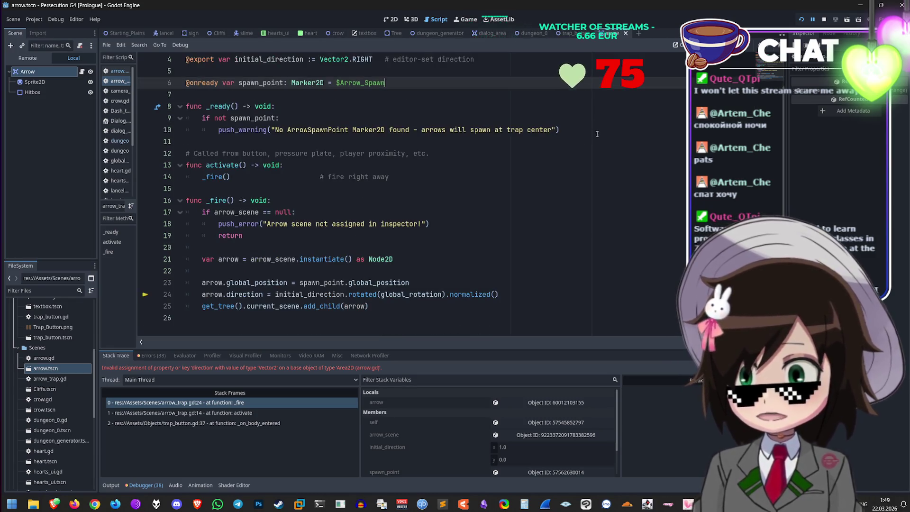
pyautogui.scroll(1, 541, 145)
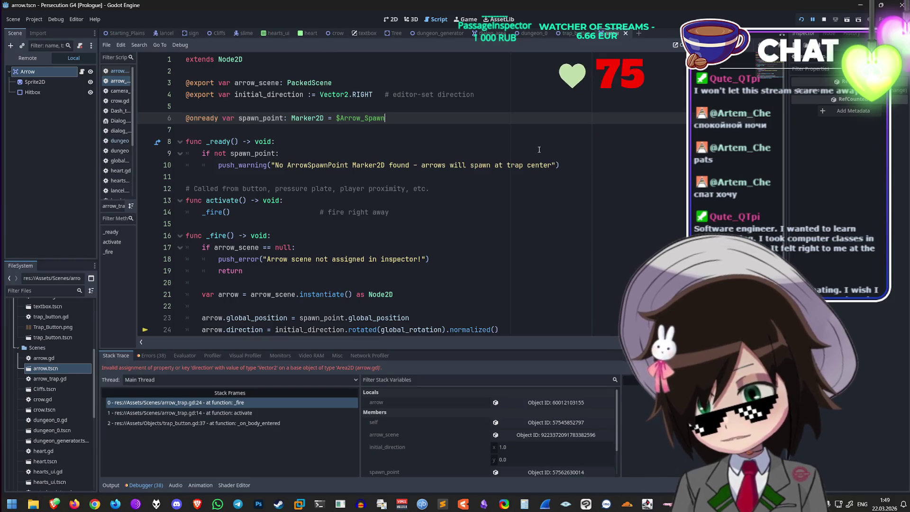
pyautogui.scroll(-1, 535, 156)
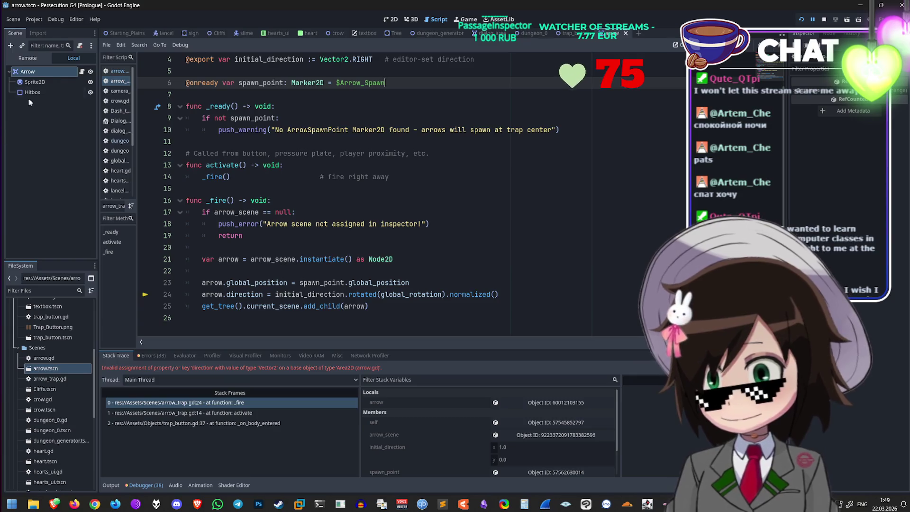
pyautogui.click(81, 71)
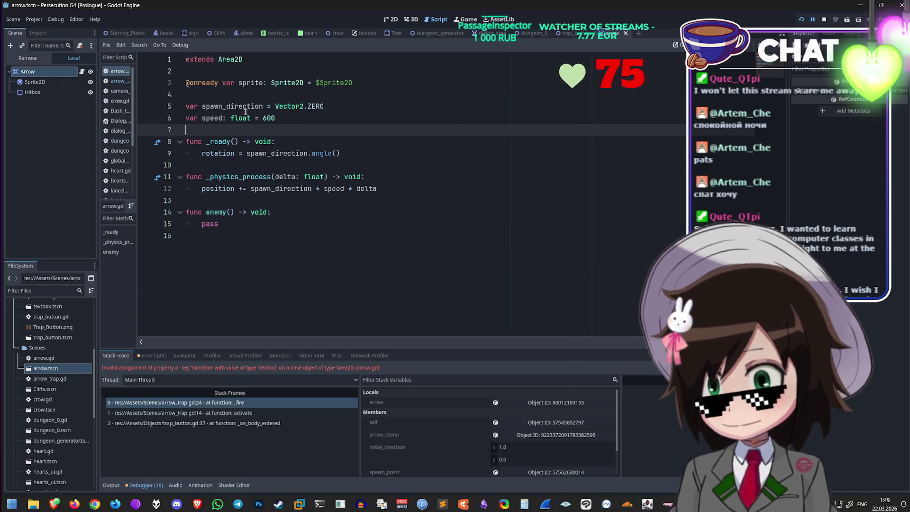
pyautogui.click(223, 107)
pyautogui.press('BackSpace')
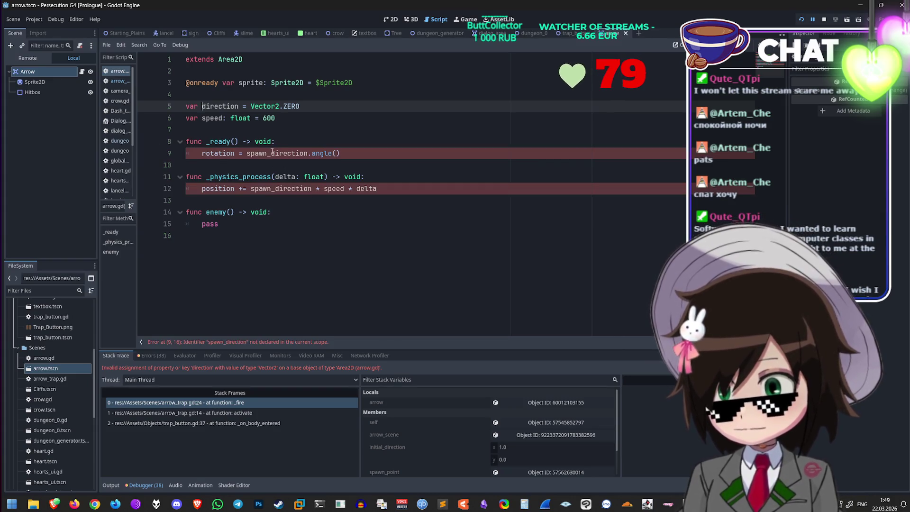
pyautogui.click(251, 153)
pyautogui.moveTo(250, 188); pyautogui.dragTo(274, 188)
pyautogui.press('BackSpace')
pyautogui.click(381, 188)
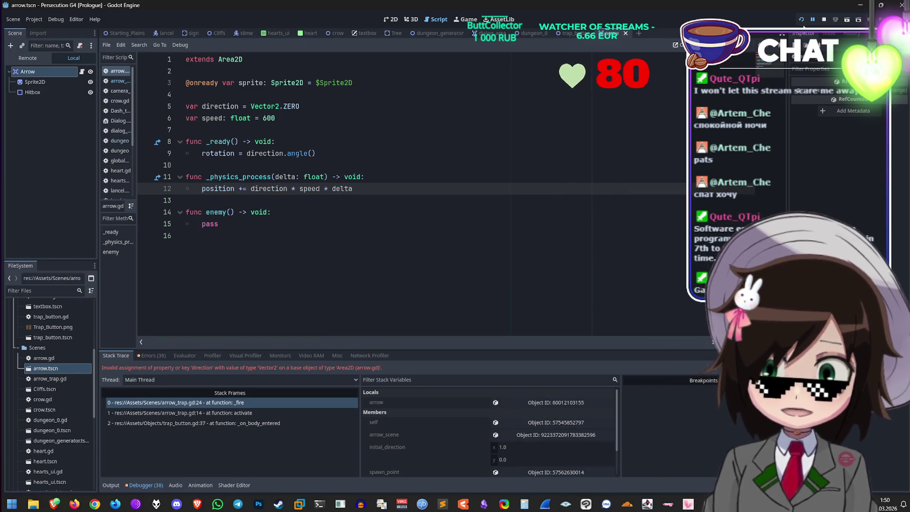
pyautogui.press('F5')
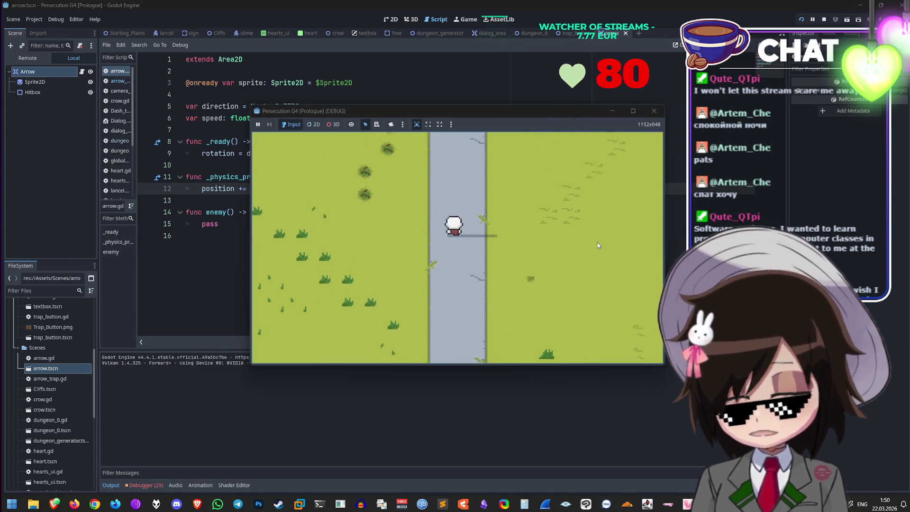
# Step: Walk the character up the road, into the dungeon and around its corridors, then stop the game
pyautogui.press('Up')
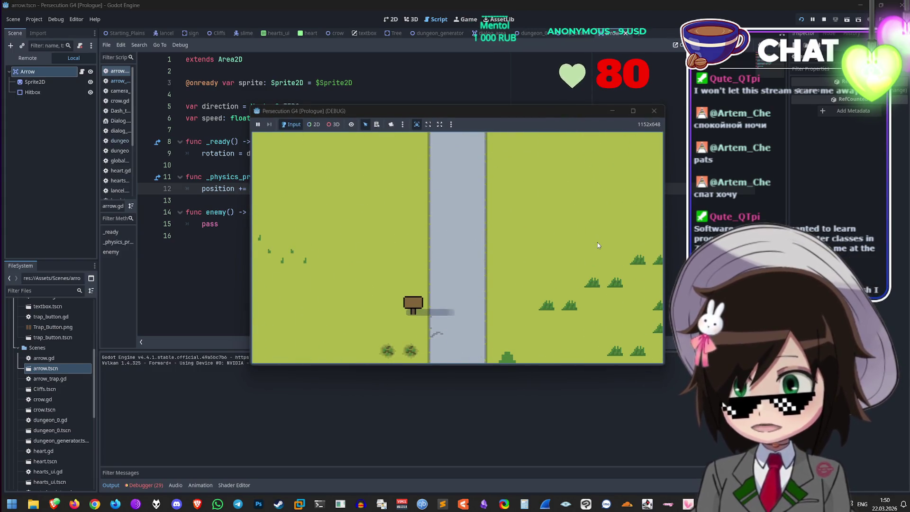
pyautogui.press('Up')
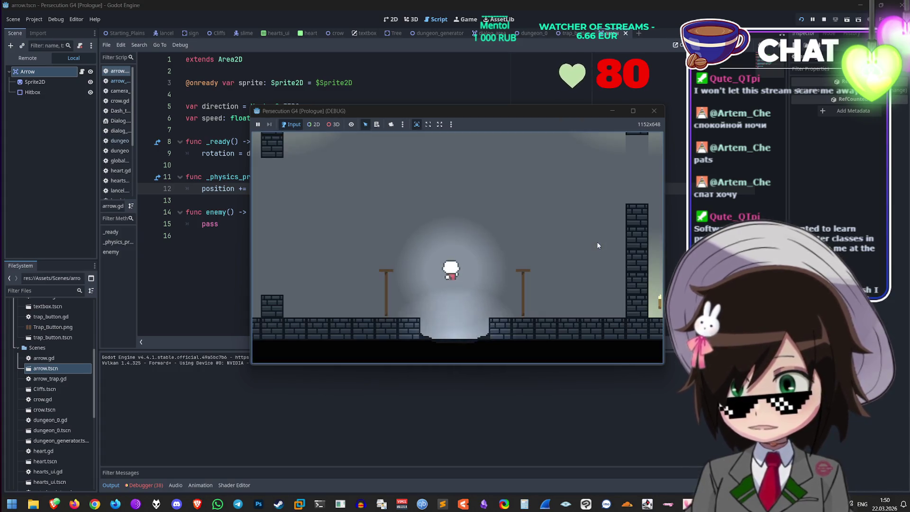
pyautogui.press('Up')
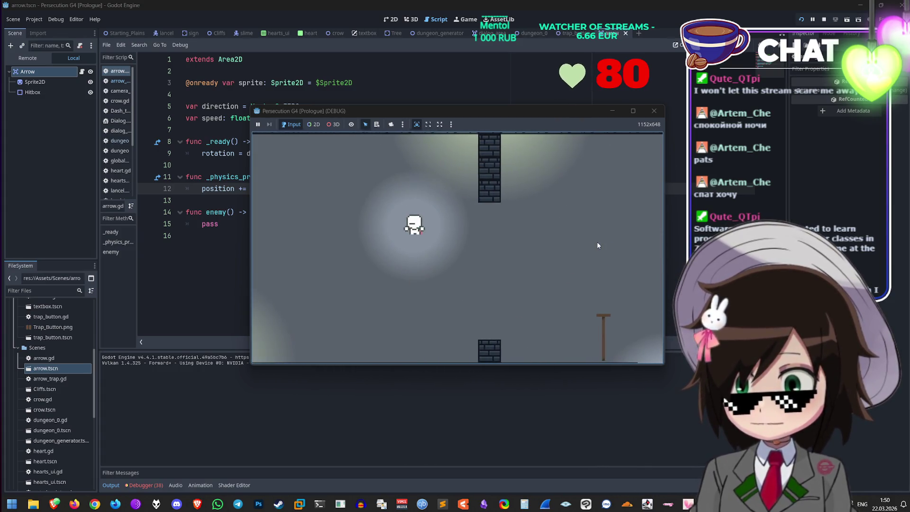
pyautogui.press('Left')
pyautogui.press('Up')
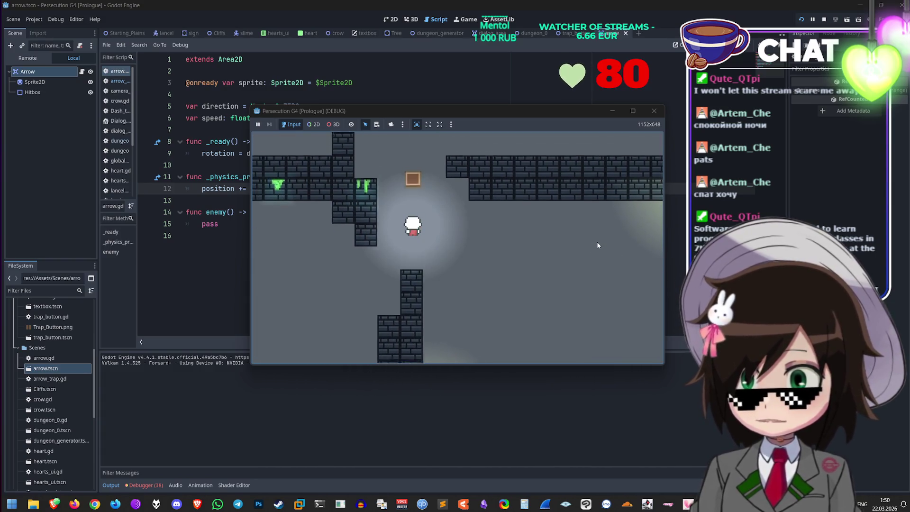
pyautogui.press('Up')
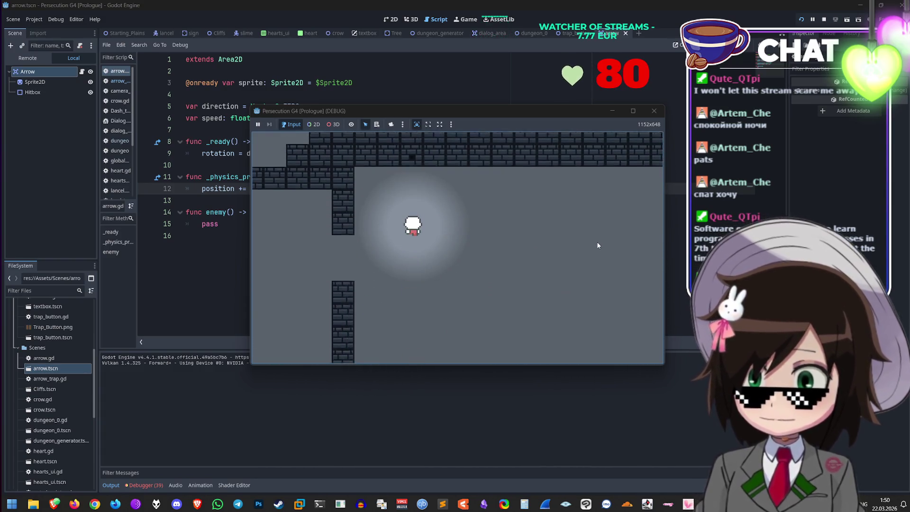
pyautogui.press('Right')
pyautogui.press('Down')
pyautogui.press('Left')
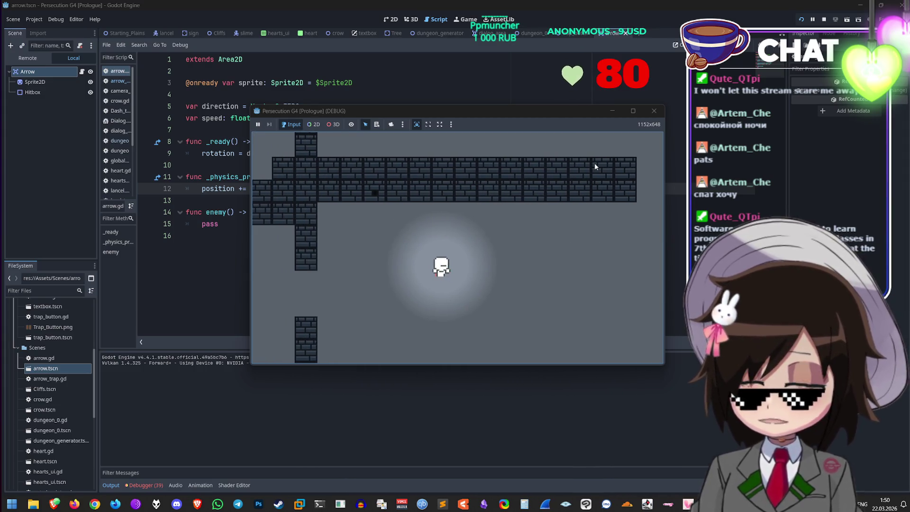
pyautogui.press('Right')
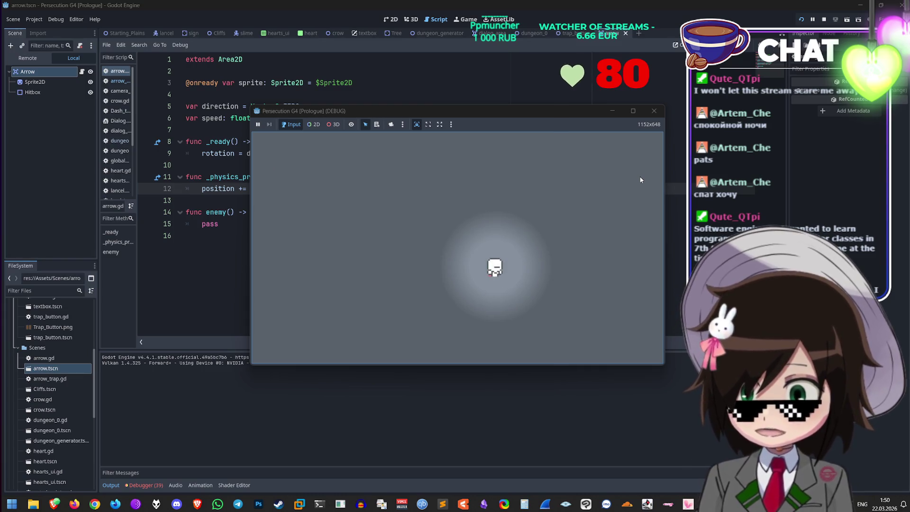
pyautogui.press('Right')
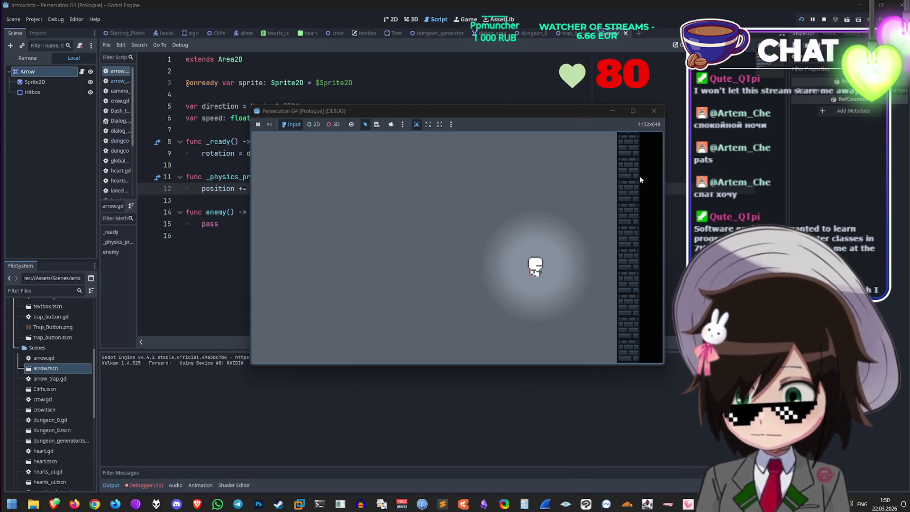
pyautogui.press('Left')
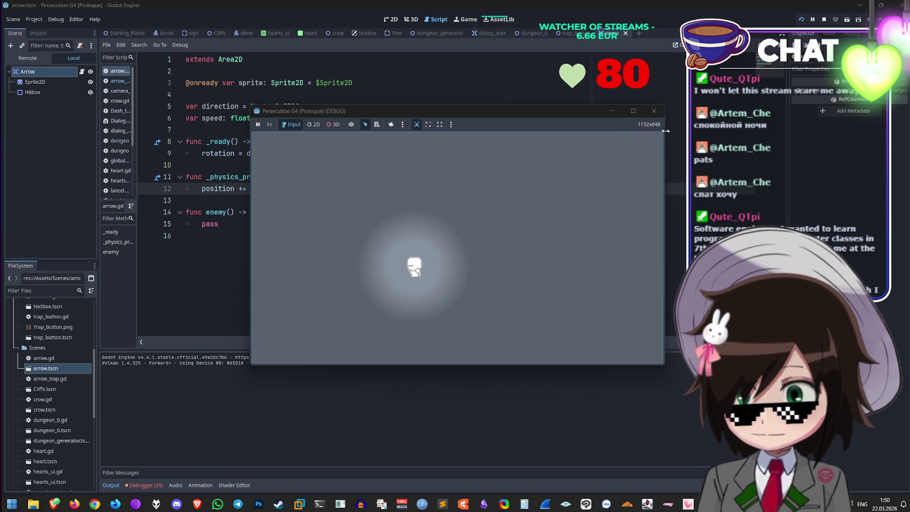
pyautogui.click(645, 115)
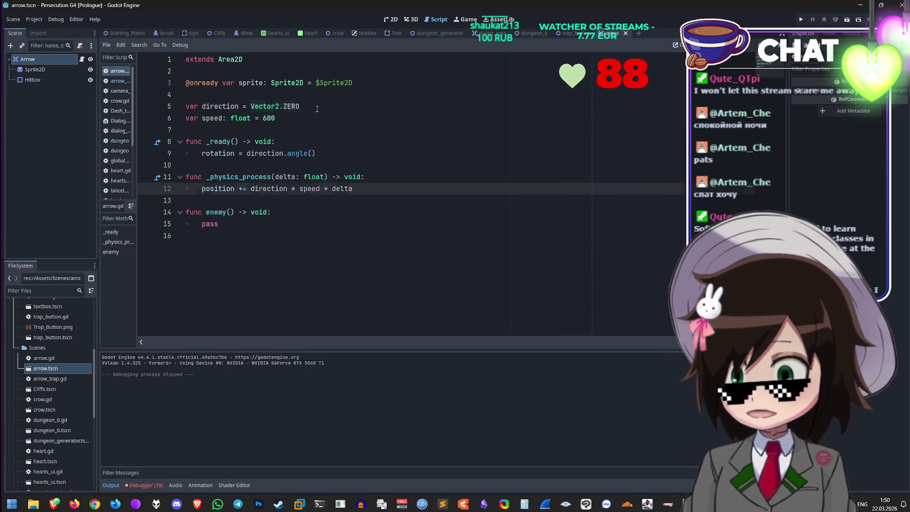
# Step: Change the arrow's default direction on line 5 from Vector2.ZERO to Vector2.DOWN
pyautogui.click(317, 109)
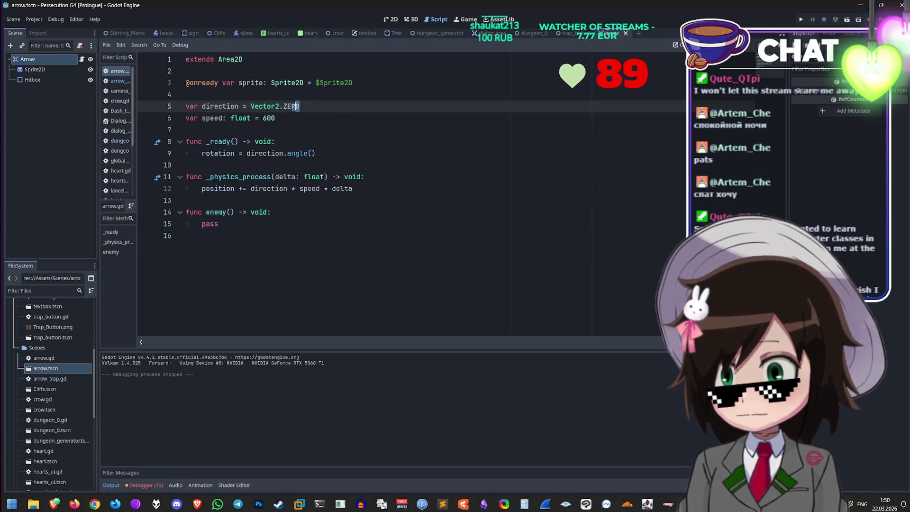
pyautogui.moveTo(294, 106); pyautogui.dragTo(284, 106)
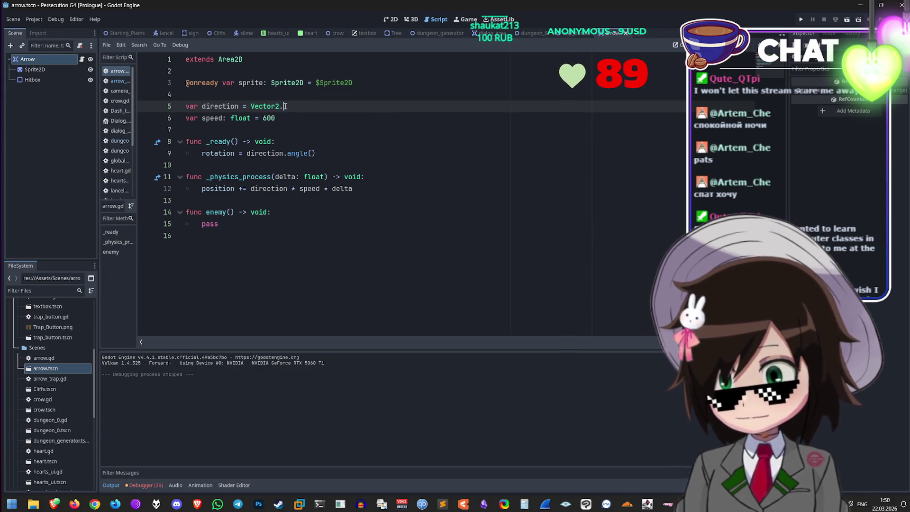
pyautogui.write('Down')
pyautogui.press('BackSpace')
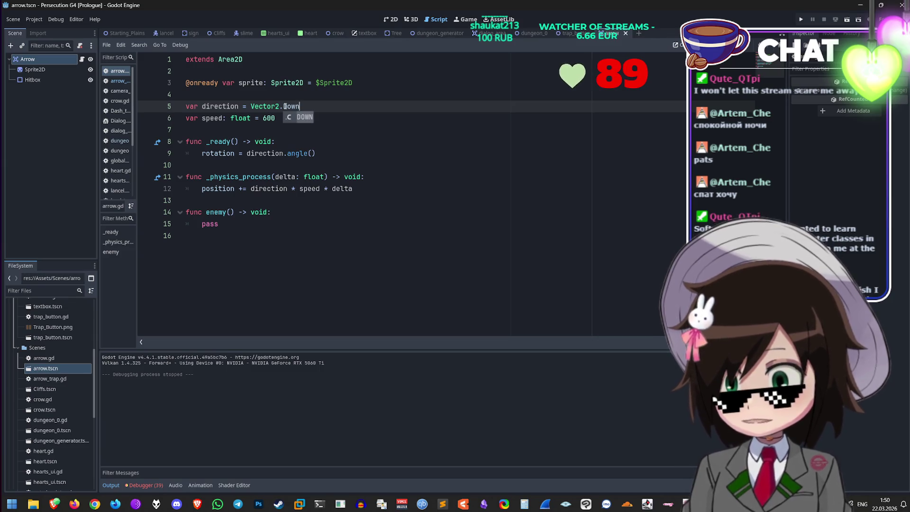
pyautogui.press('BackSpace')
pyautogui.press('BackSpace')
pyautogui.press('BackSpace')
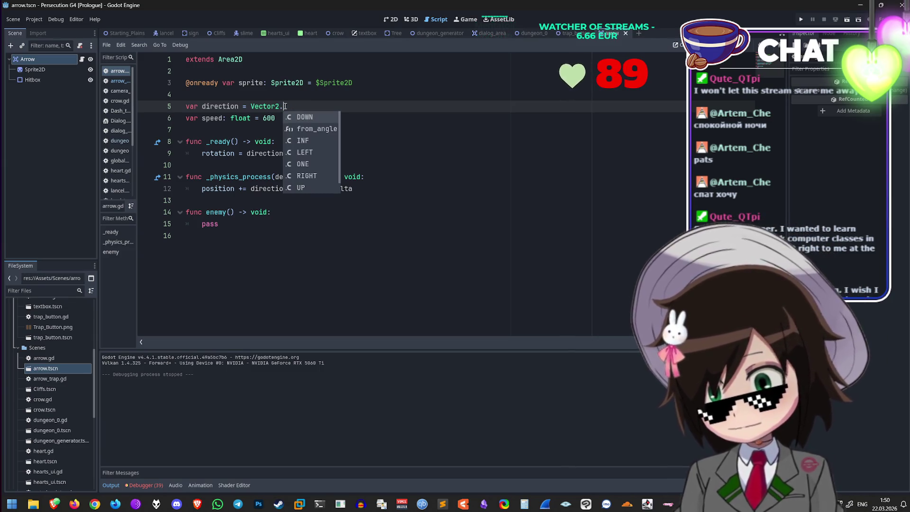
pyautogui.press('Return')
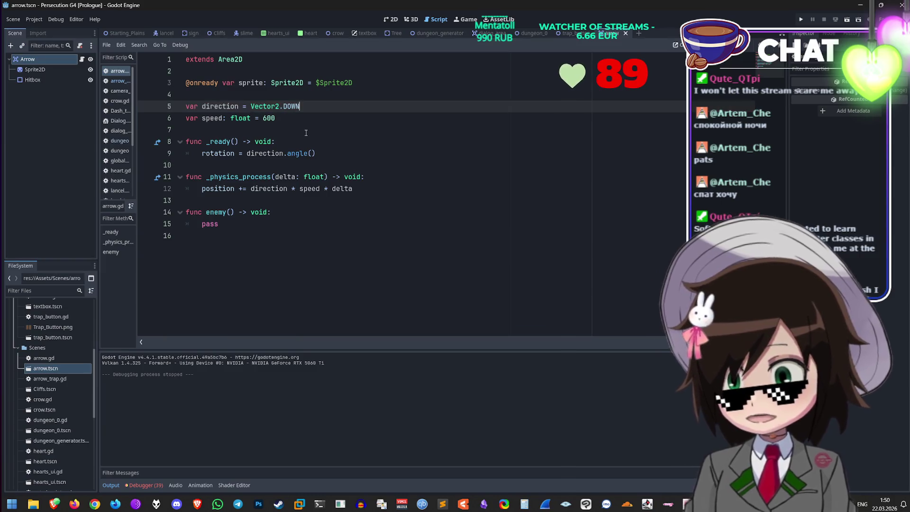
pyautogui.click(384, 189)
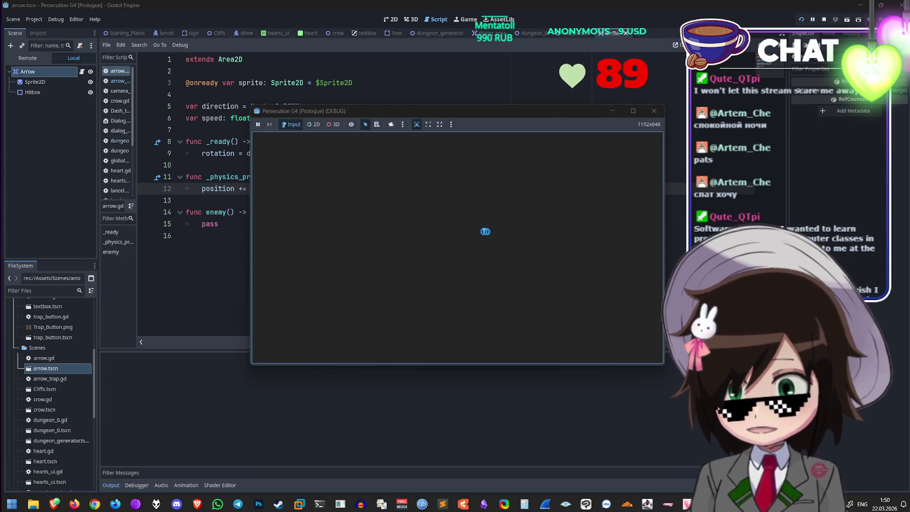
# Step: Play from the road into the dungeon's brick shaft, then stop the game
pyautogui.press('w')
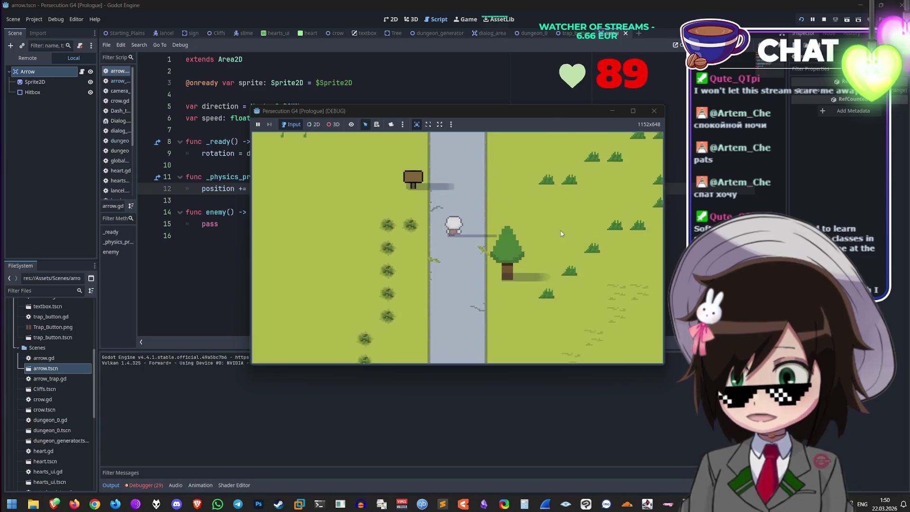
pyautogui.press('w')
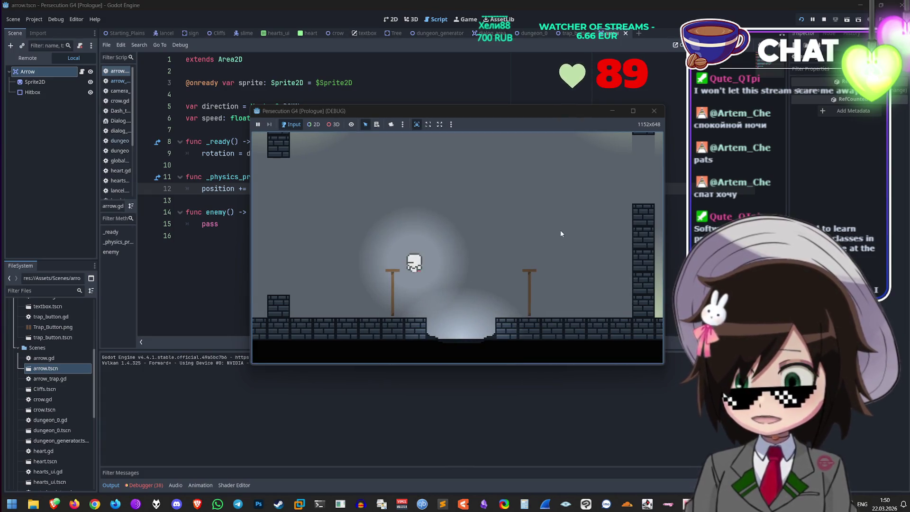
pyautogui.press('w')
pyautogui.press('w')
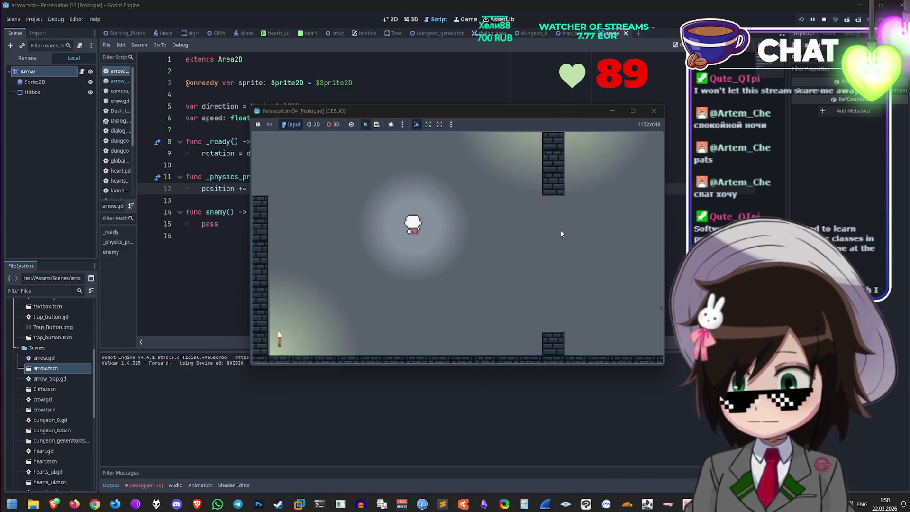
pyautogui.press('w')
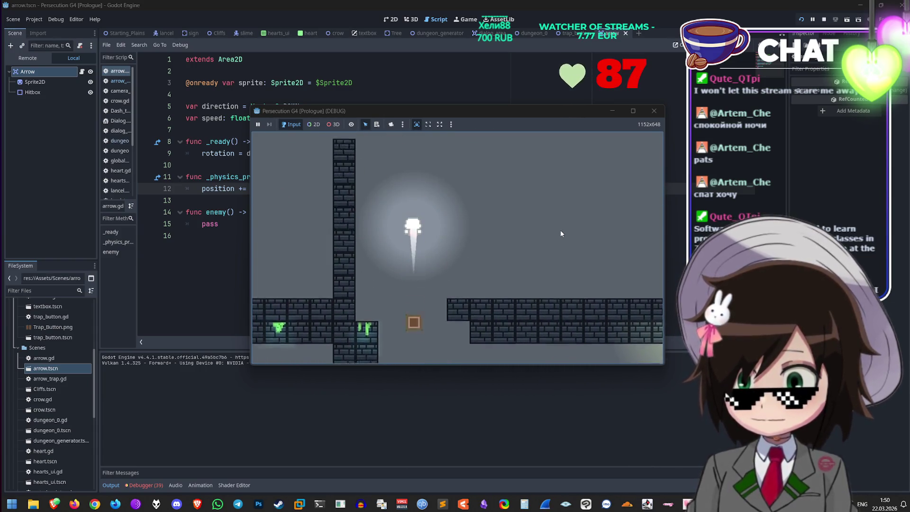
pyautogui.press('w')
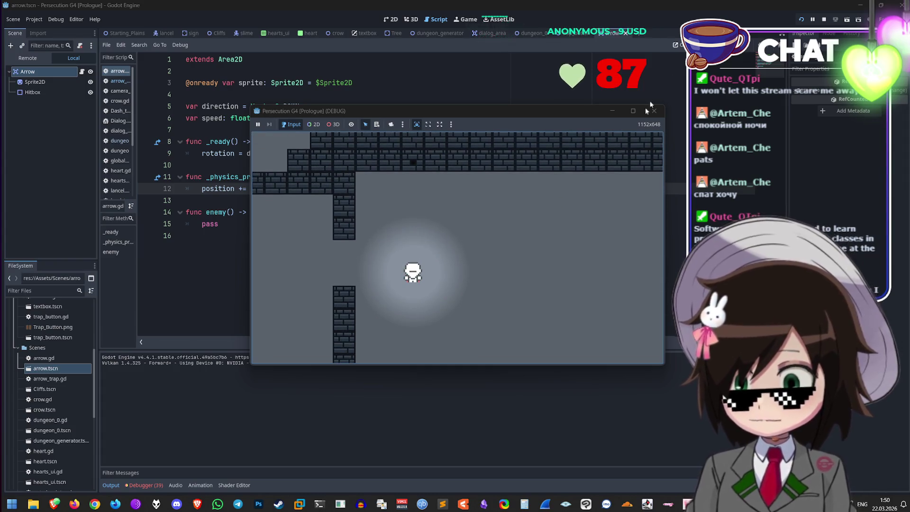
pyautogui.click(654, 110)
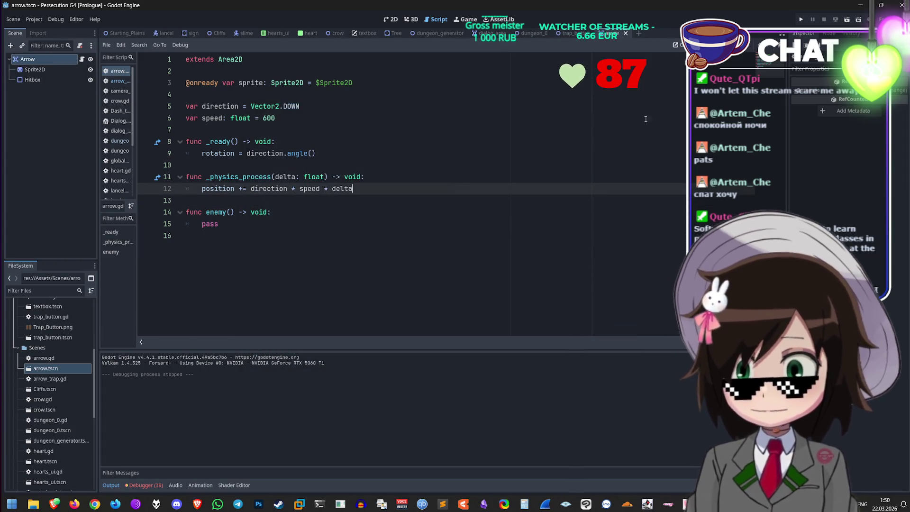
# Step: Review the trap_button scene's script around line 51
pyautogui.click(572, 34)
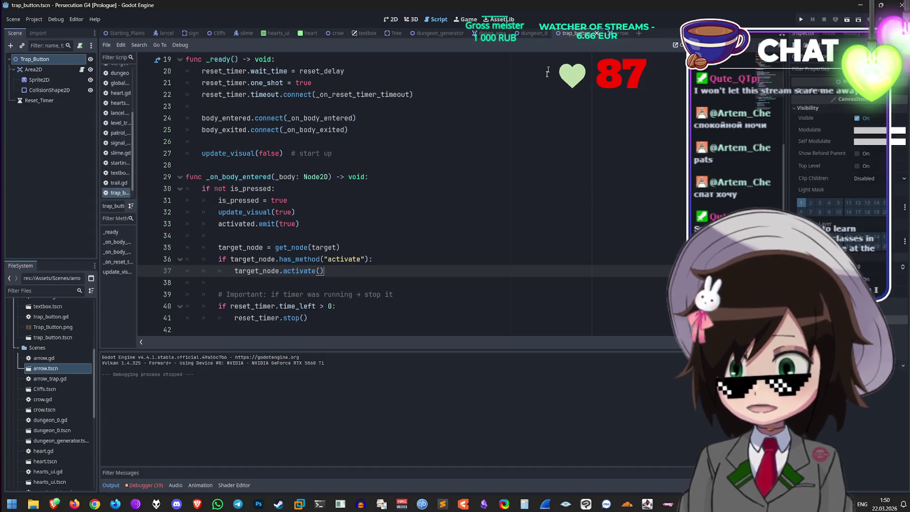
pyautogui.scroll(-5, 354, 269)
pyautogui.click(359, 270)
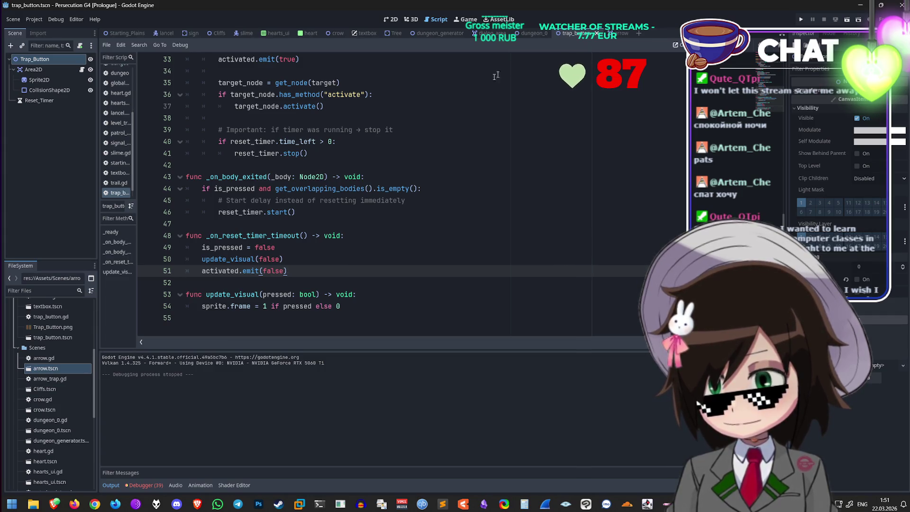
# Step: Open the Arrow_Trap's arrow_trap.gd from dungeon_0 and review lines 21, 23 and 6
pyautogui.click(524, 37)
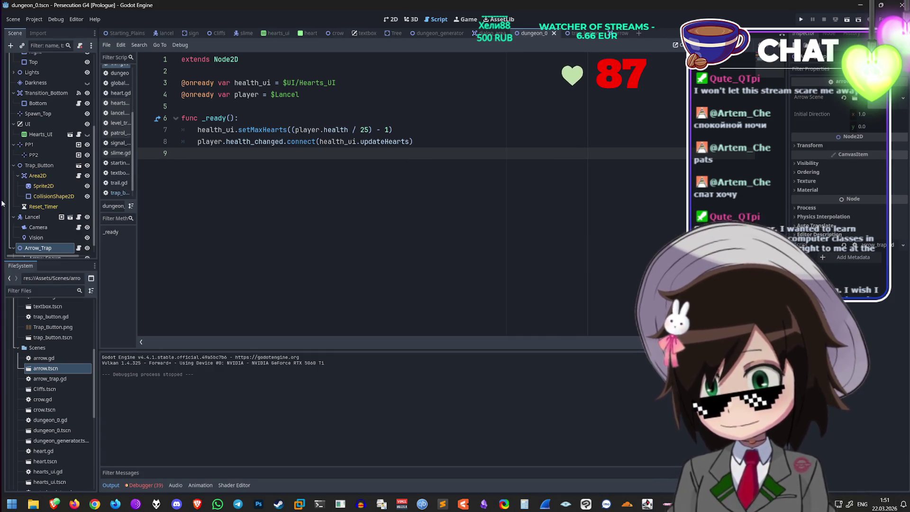
pyautogui.scroll(-1, 76, 241)
pyautogui.click(78, 238)
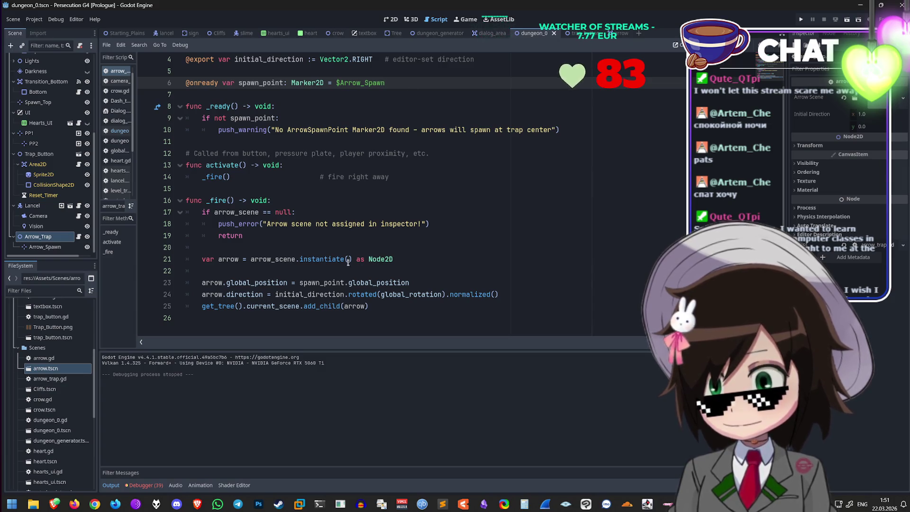
pyautogui.click(440, 264)
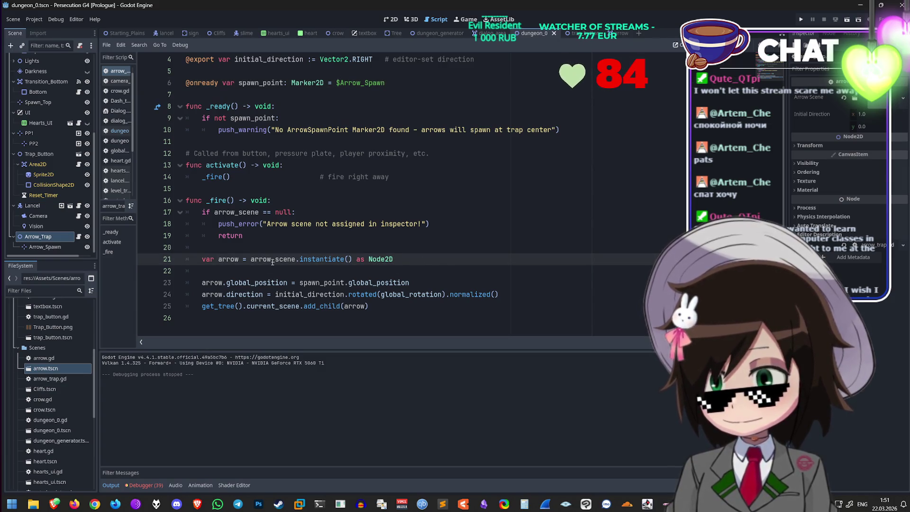
pyautogui.click(432, 282)
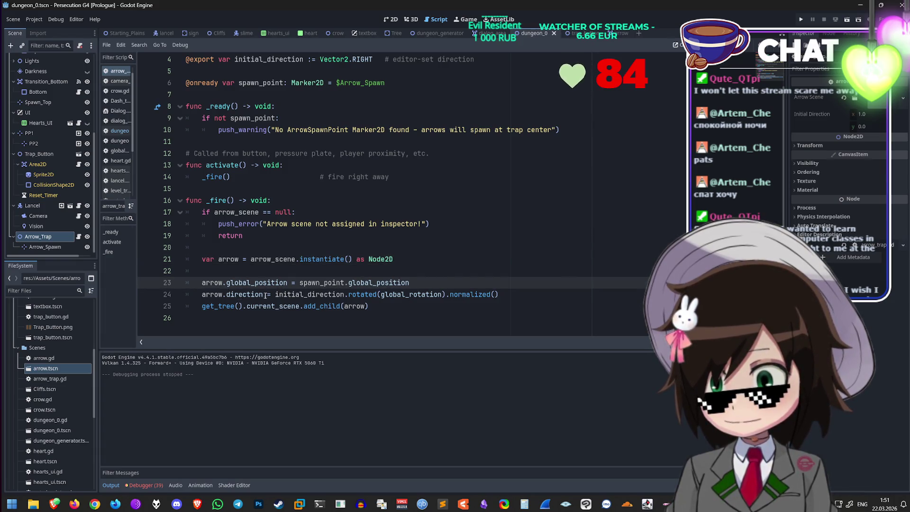
pyautogui.scroll(2, 239, 296)
pyautogui.click(393, 118)
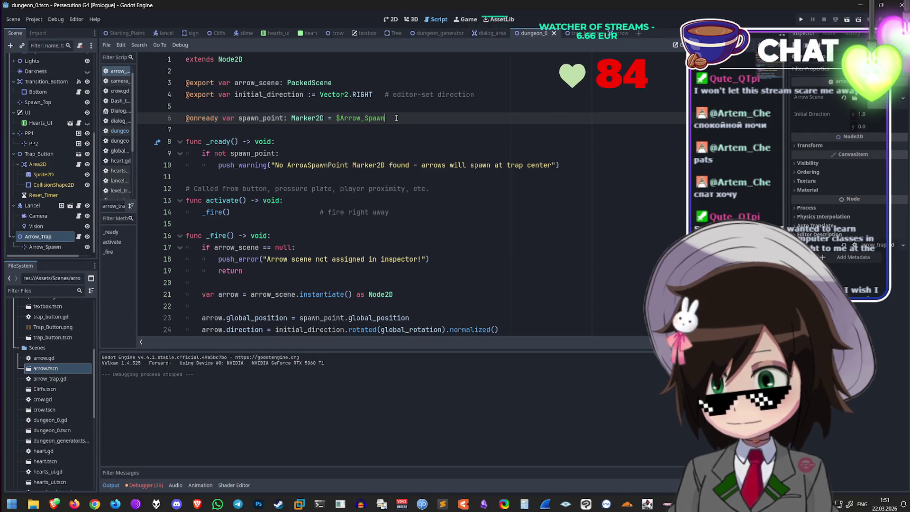
# Step: Change the trap's initial direction on line 4 of arrow_trap.gd from RIGHT to DOWN
pyautogui.scroll(-1, 393, 118)
pyautogui.scroll(1, 380, 113)
pyautogui.moveTo(372, 94); pyautogui.dragTo(352, 94)
pyautogui.write('DO')
pyautogui.press('Return')
pyautogui.scroll(-1, 457, 265)
pyautogui.click(459, 285)
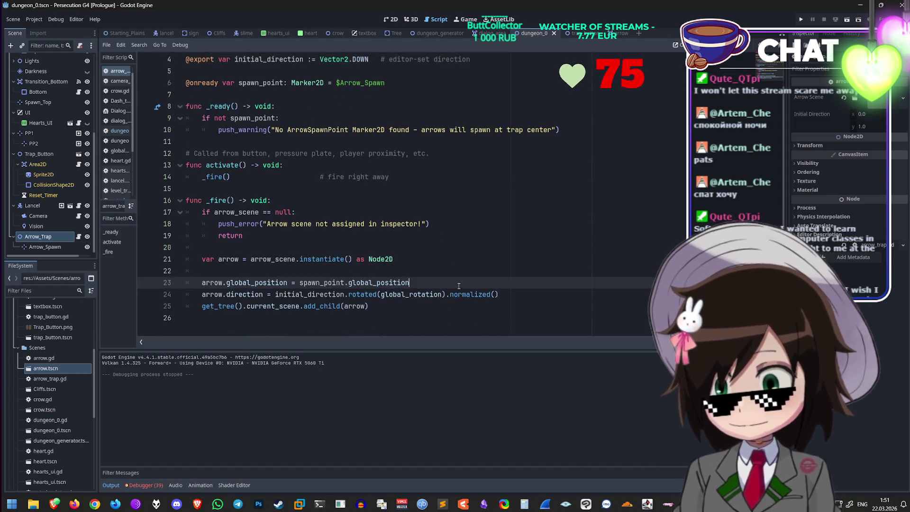
# Step: Launch the game and walk the character up through the dungeon to the crate
pyautogui.click(802, 17)
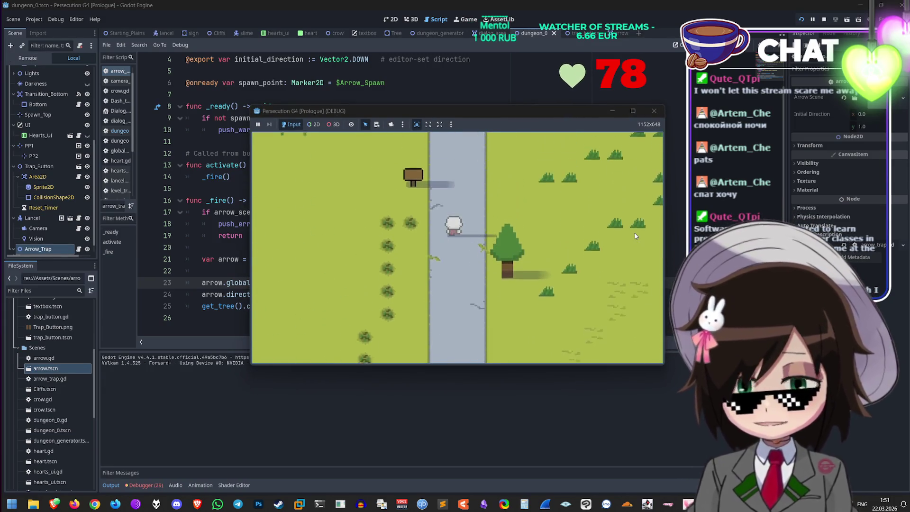
pyautogui.press('Up')
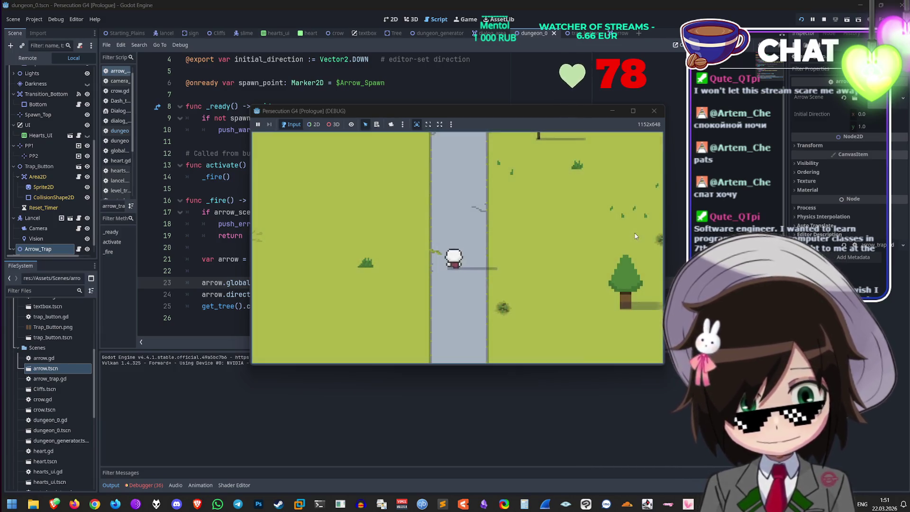
pyautogui.press('Up')
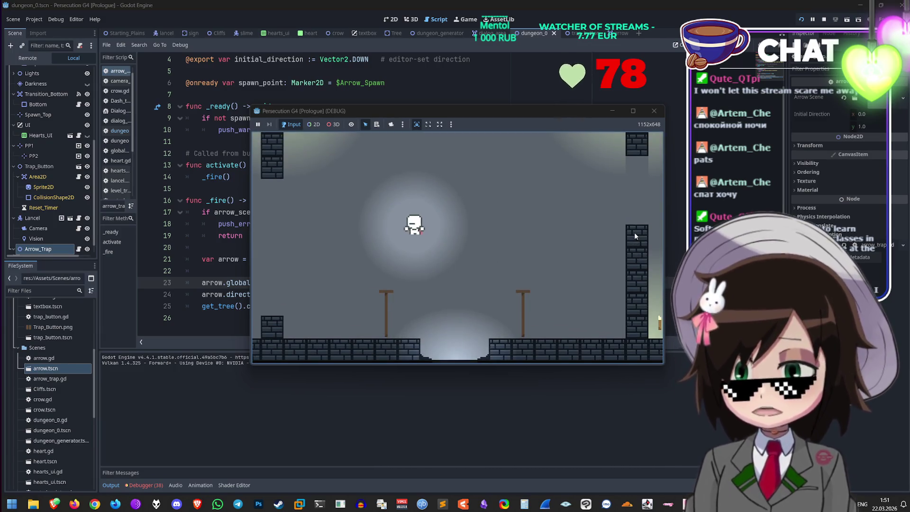
pyautogui.press('Up')
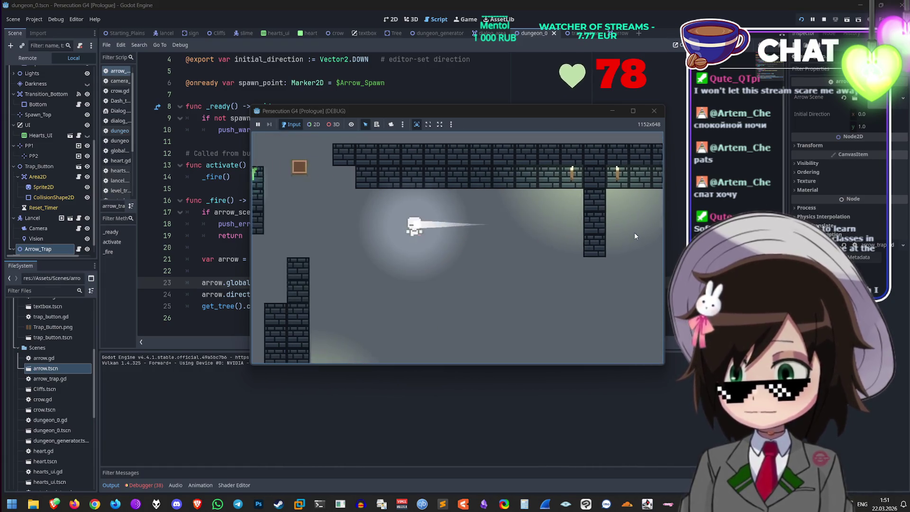
pyautogui.press('Up')
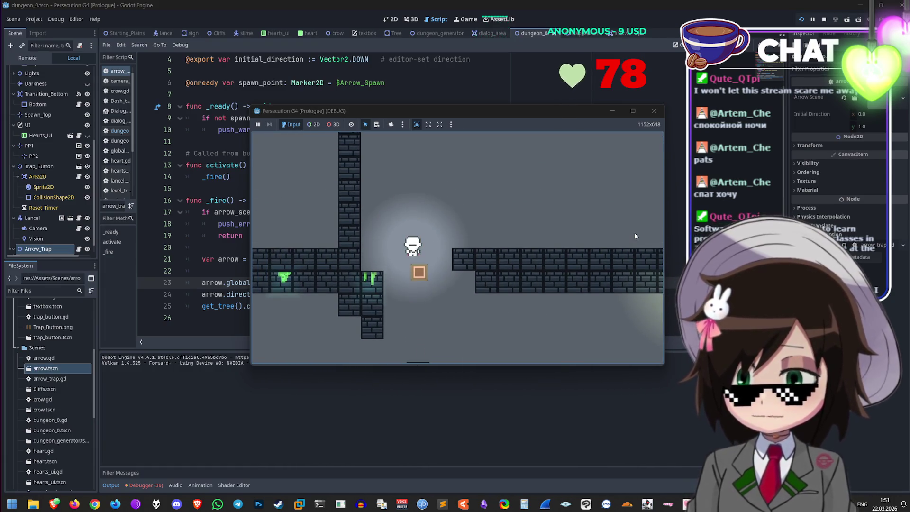
pyautogui.press('Down')
pyautogui.press('Down')
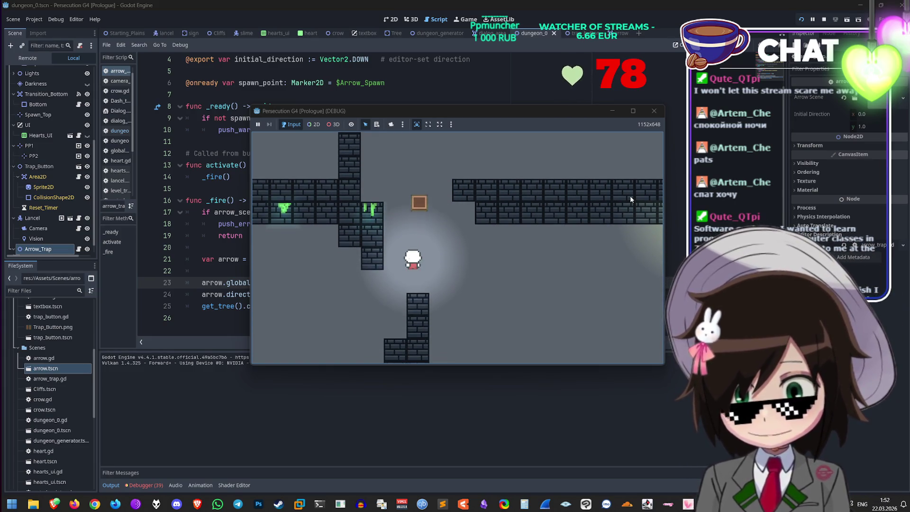
# Step: Move around the crate repeatedly to set off trap arrows, then stop the game
pyautogui.press('Up')
pyautogui.press('Down')
pyautogui.press('Down')
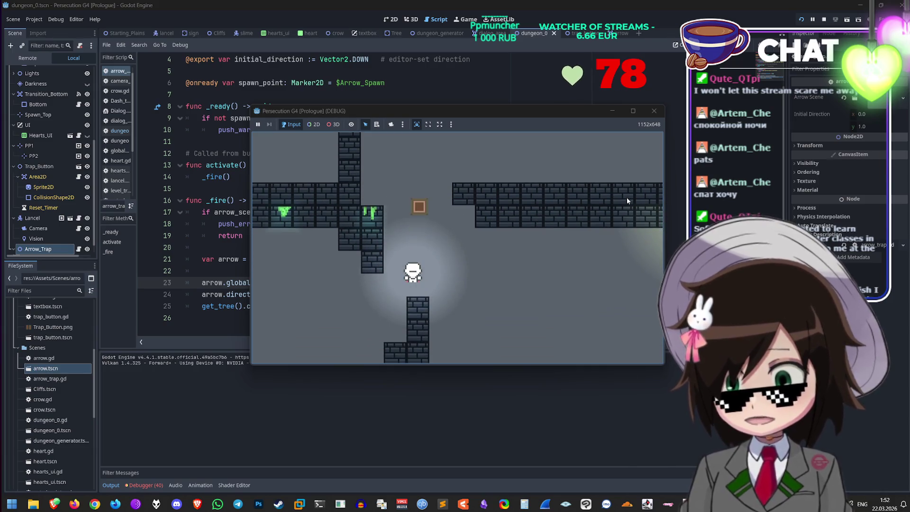
pyautogui.press('Up')
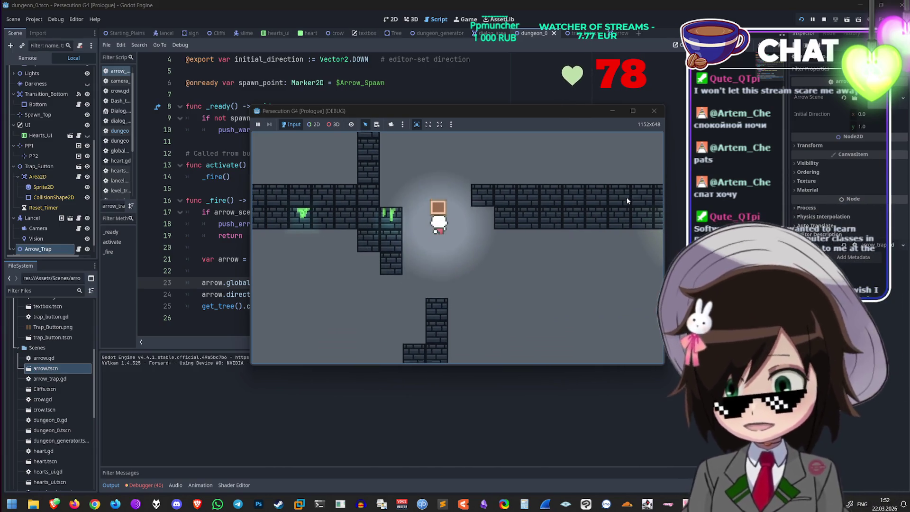
pyautogui.press('Down')
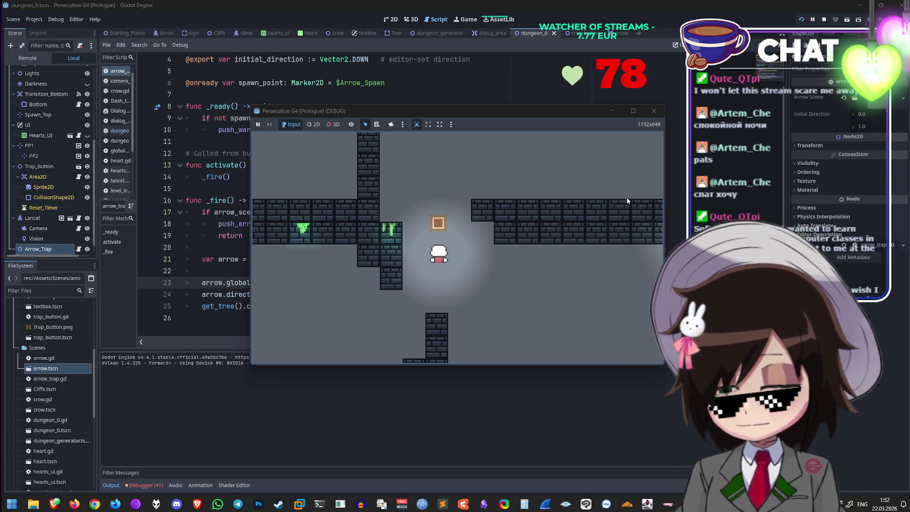
pyautogui.press('Up')
pyautogui.press('Left')
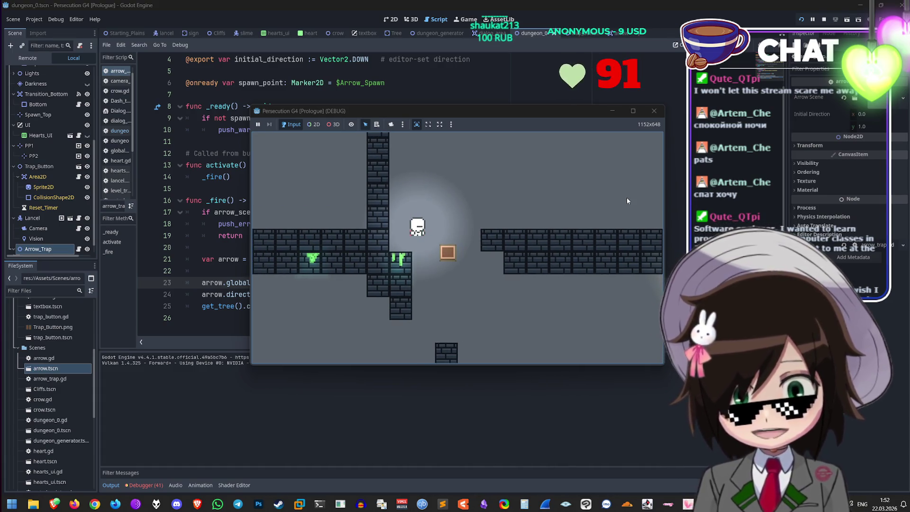
pyautogui.press('Down')
pyautogui.press('Right')
pyautogui.press('Up')
pyautogui.press('Left')
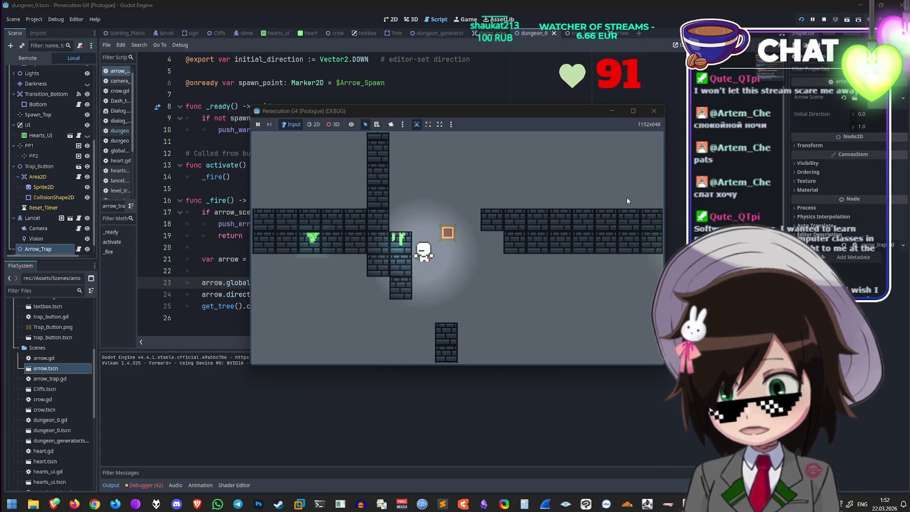
pyautogui.press('Right')
pyautogui.press('Down')
pyautogui.press('Up')
pyautogui.press('Left')
pyautogui.press('Left')
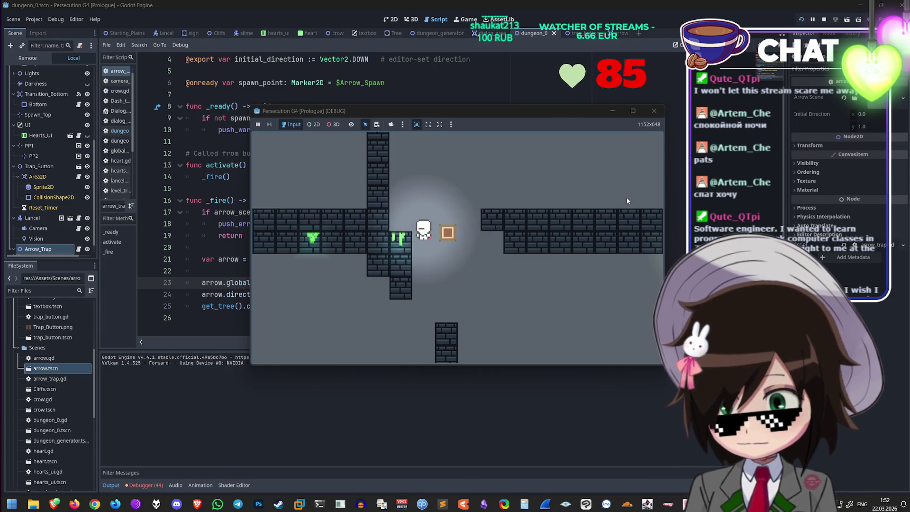
pyautogui.press('Right')
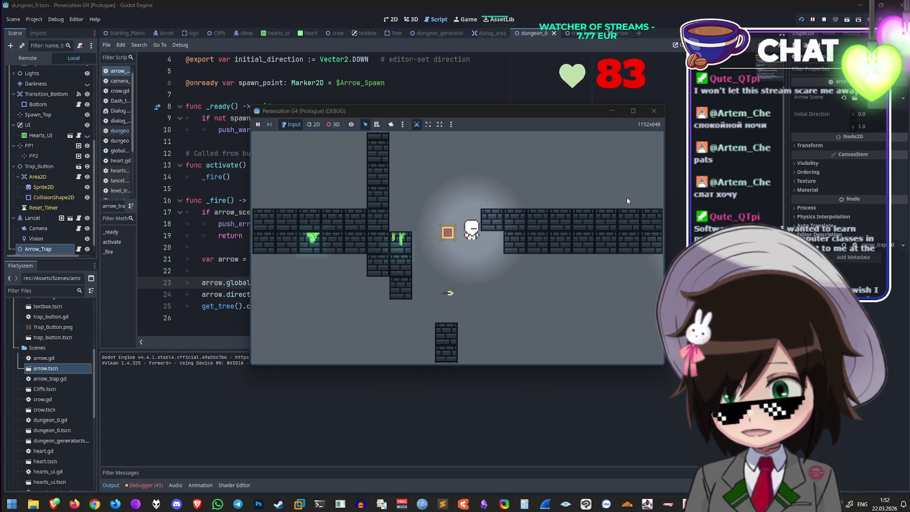
pyautogui.press('Left')
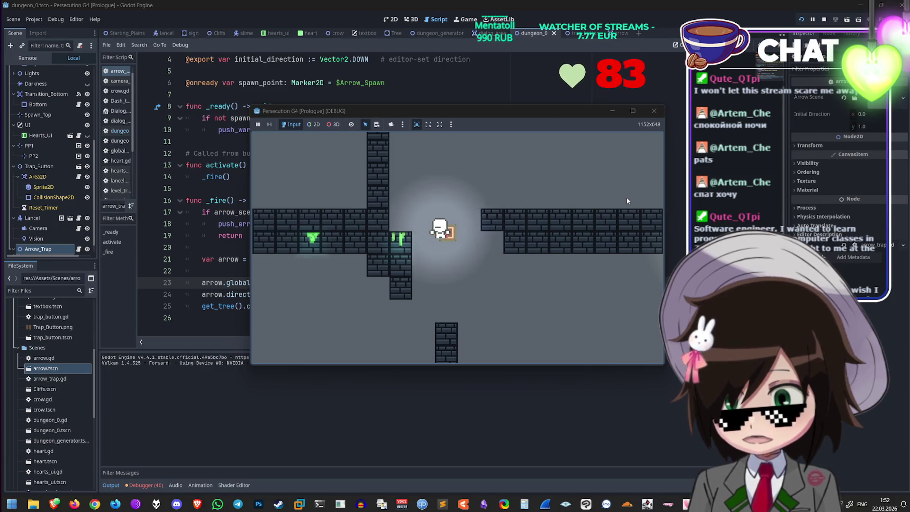
pyautogui.press('Up')
pyautogui.press('Down')
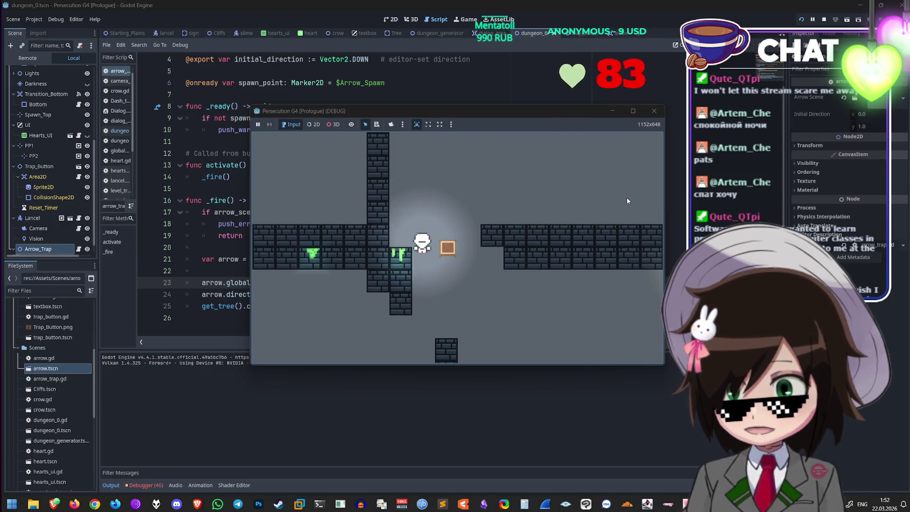
pyautogui.press('Right')
pyautogui.press('Left')
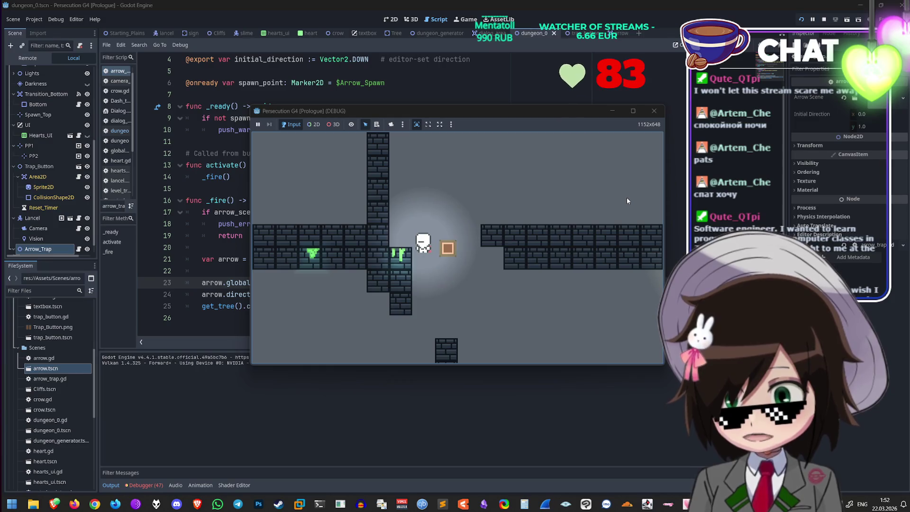
pyautogui.press('Right')
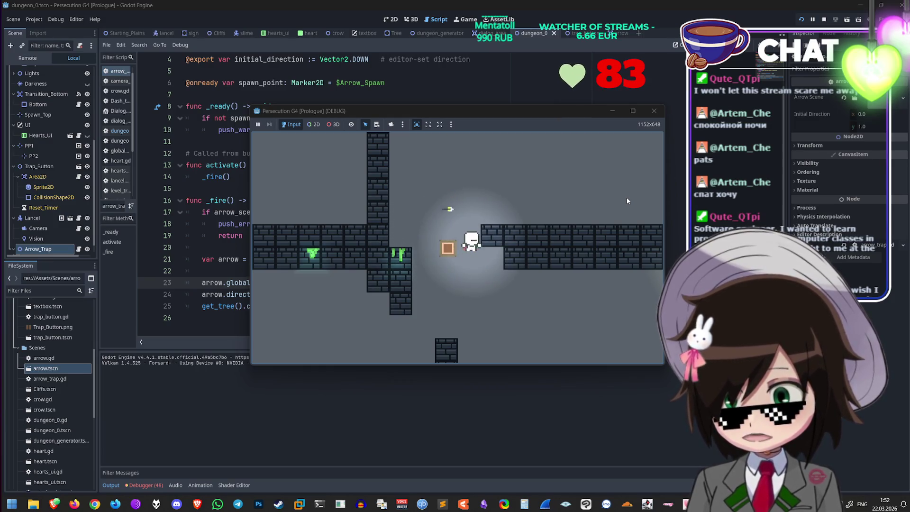
pyautogui.click(655, 115)
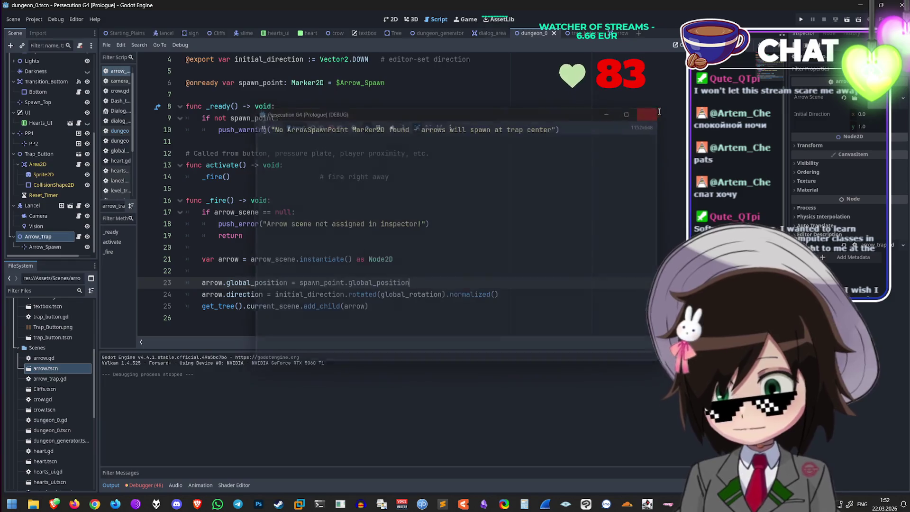
pyautogui.click(535, 293)
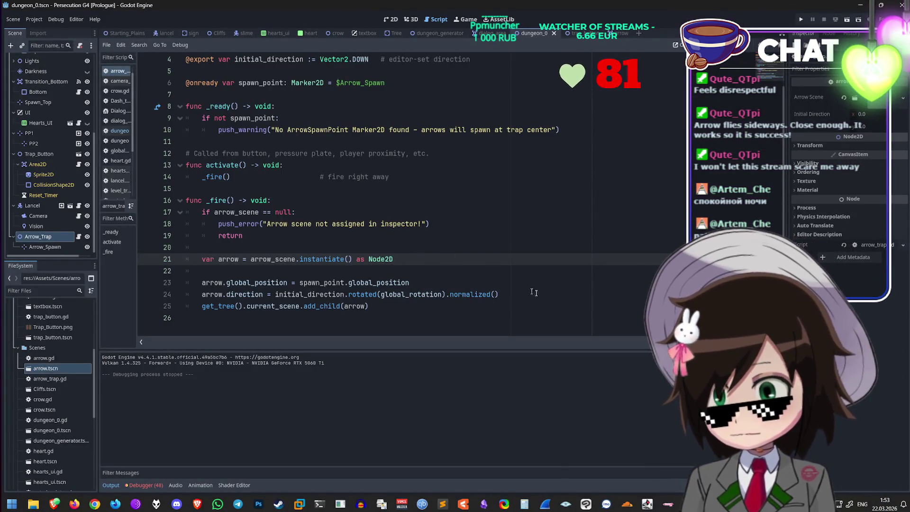
# Step: Review the arrow direction and spawn position lines in arrow_trap.gd's fire code, then reopen the arrow scene
pyautogui.click(544, 294)
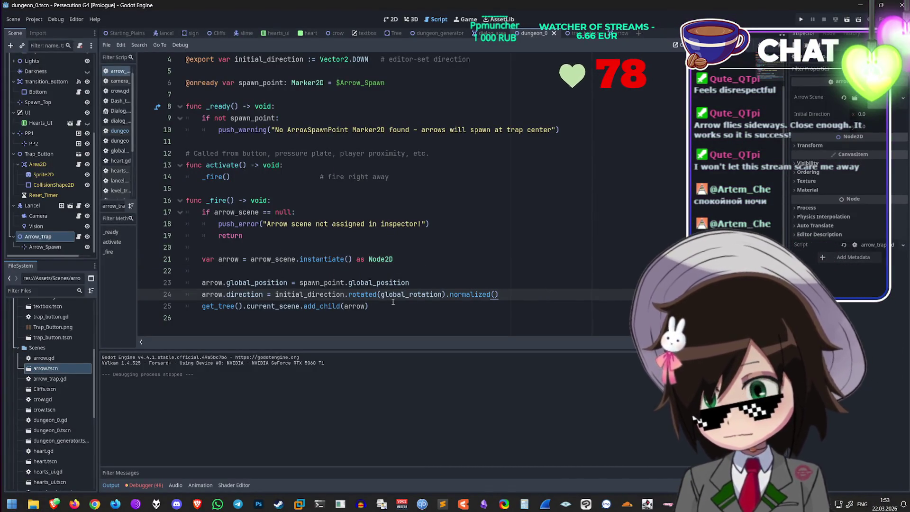
pyautogui.scroll(1, 390, 299)
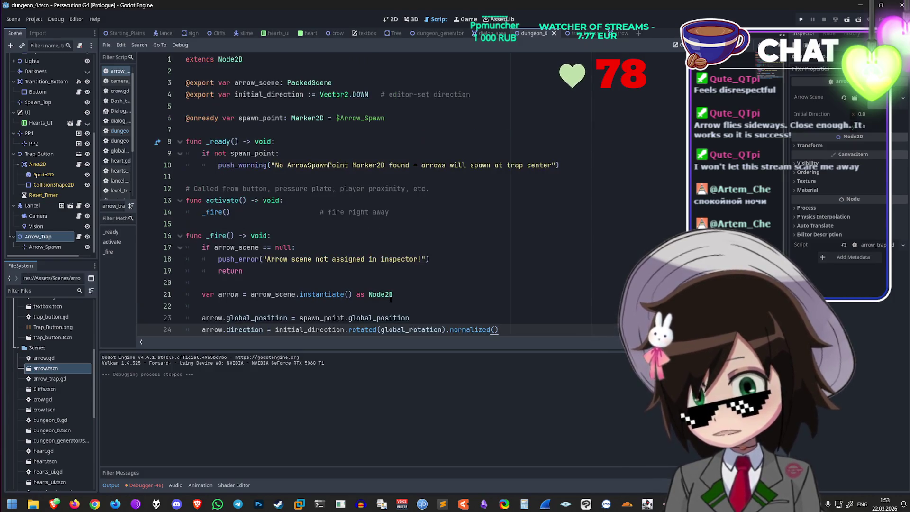
pyautogui.moveTo(390, 298)
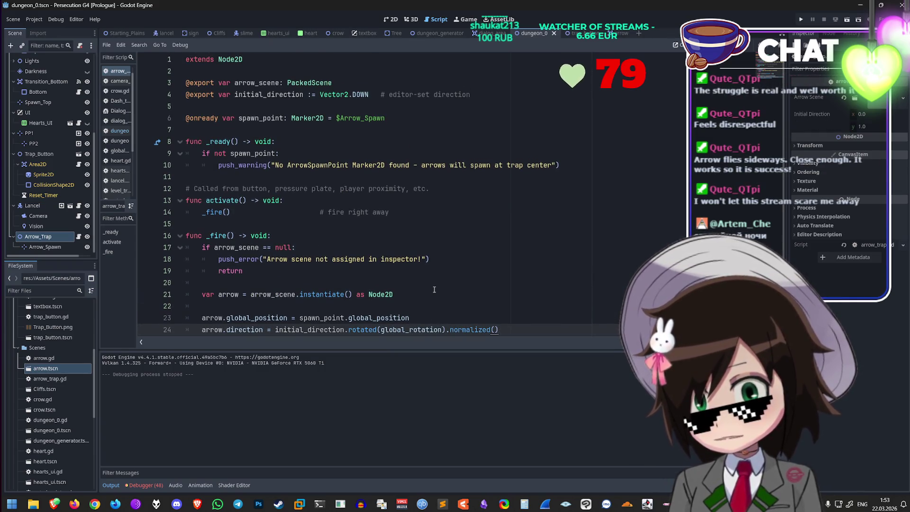
pyautogui.hotkey('ctrl', 'z')
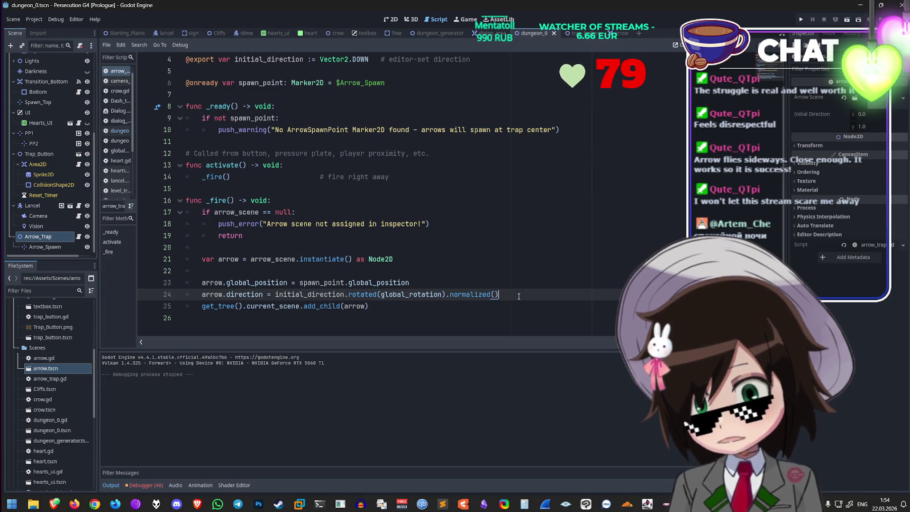
pyautogui.click(410, 283)
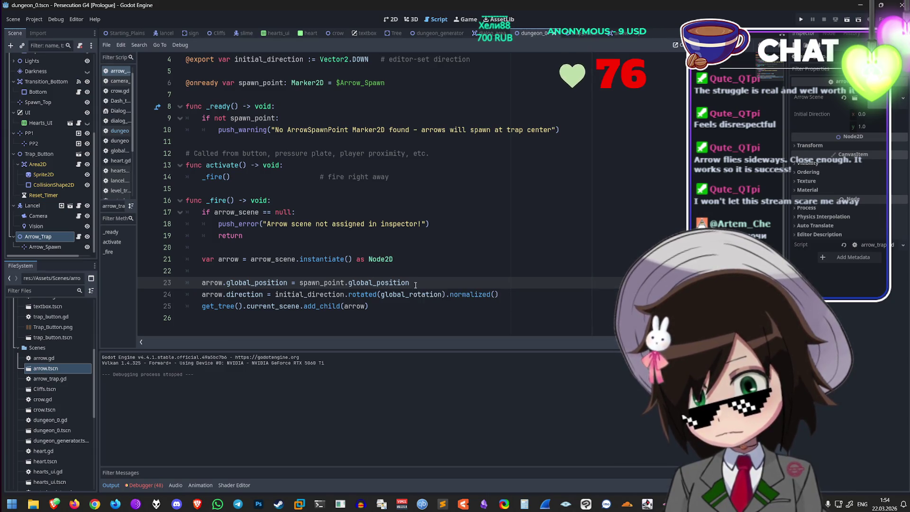
pyautogui.scroll(1, 512, 157)
pyautogui.click(612, 33)
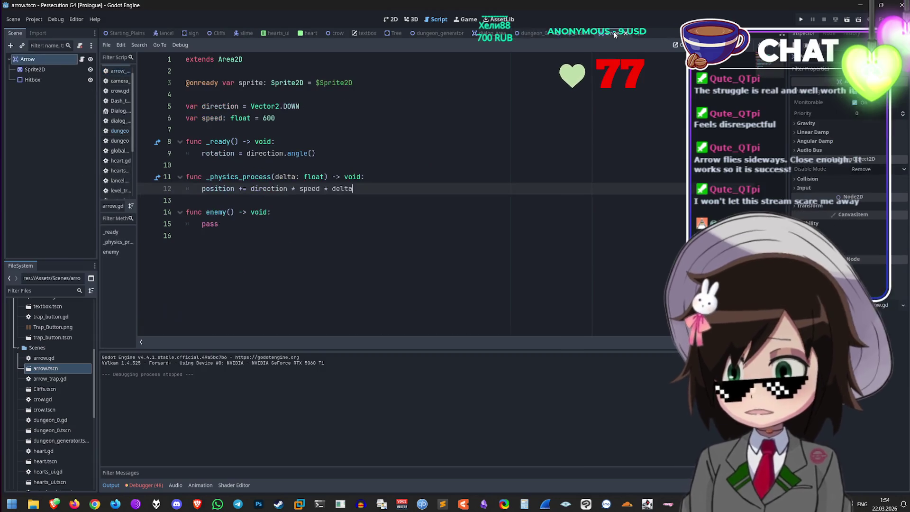
# Step: Append + 90 to direction.angle() on arrow.gd's rotation line 9, then save and run
pyautogui.moveTo(353, 189); pyautogui.dragTo(361, 183)
pyautogui.click(353, 154)
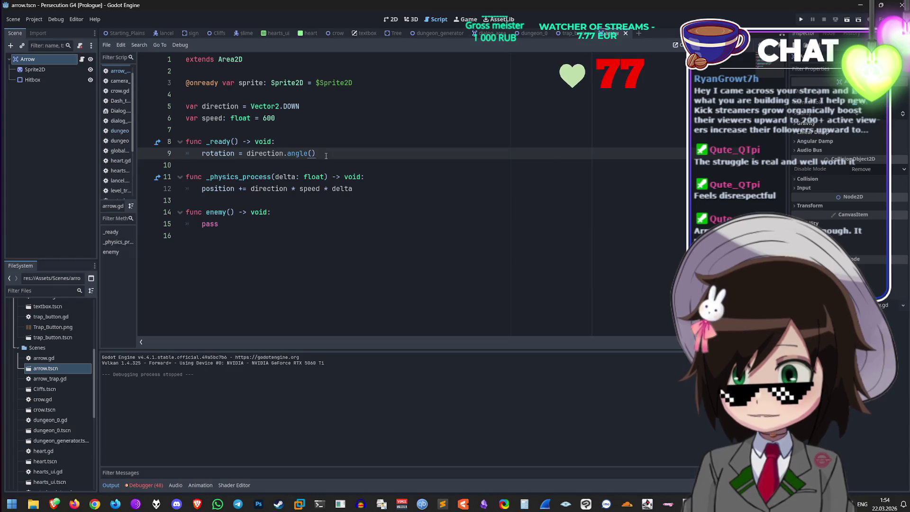
pyautogui.write(' + 90')
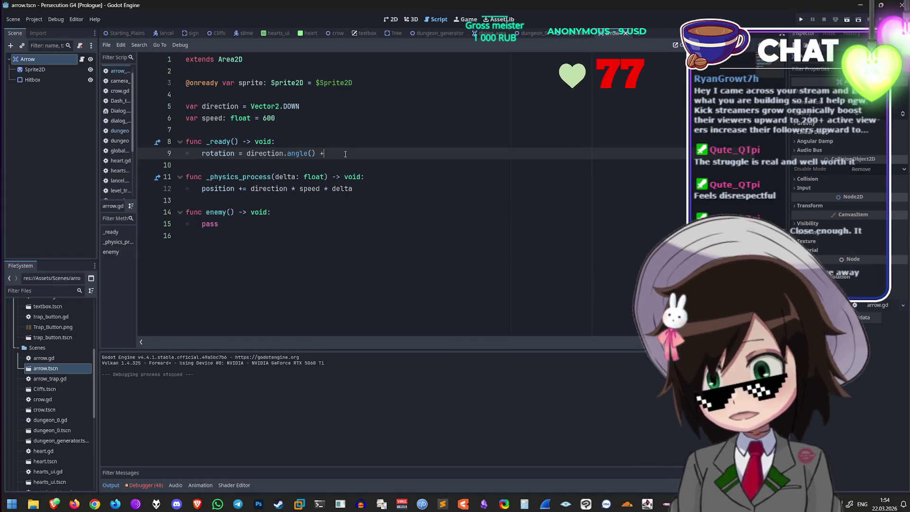
pyautogui.hotkey('ctrl', 's')
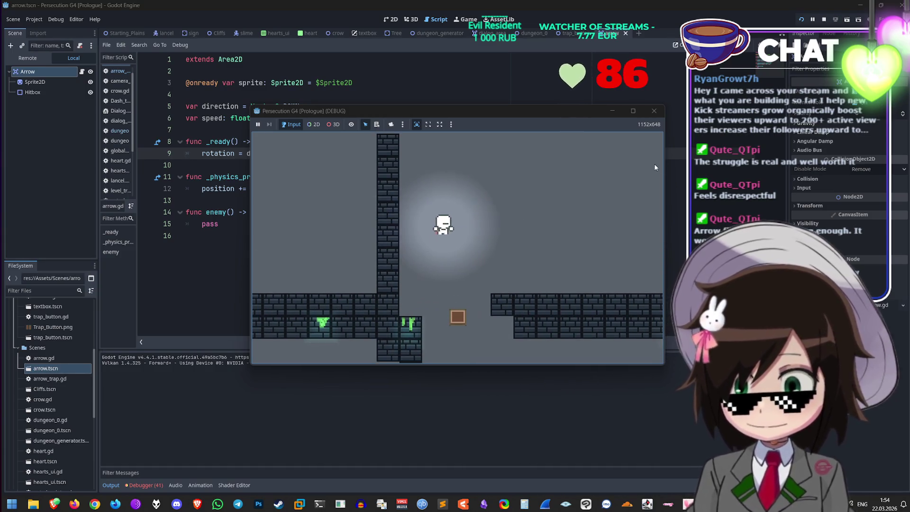
# Step: Lower the arrow speed from 600 to 200, relaunch the game, and switch to the stream dashboard
pyautogui.click(654, 111)
pyautogui.doubleClick(269, 118)
pyautogui.write('200')
pyautogui.hotkey('ctrl', 's')
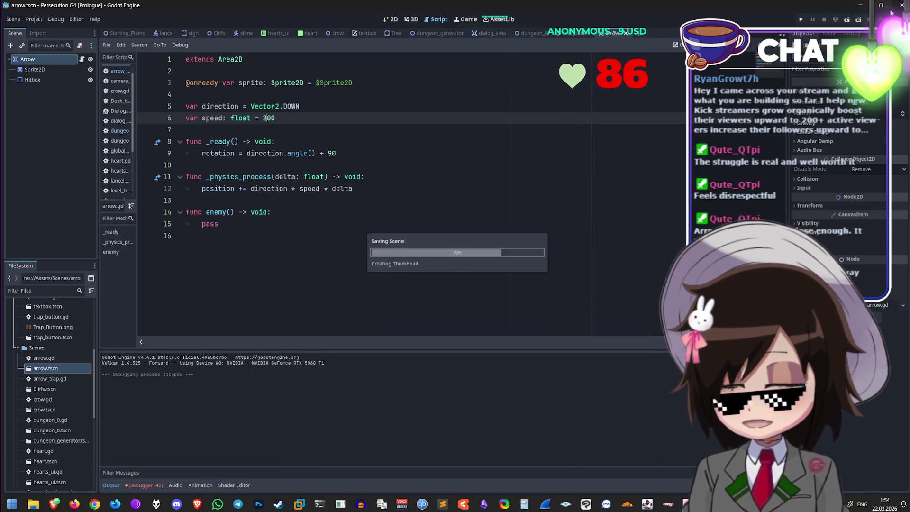
pyautogui.click(801, 20)
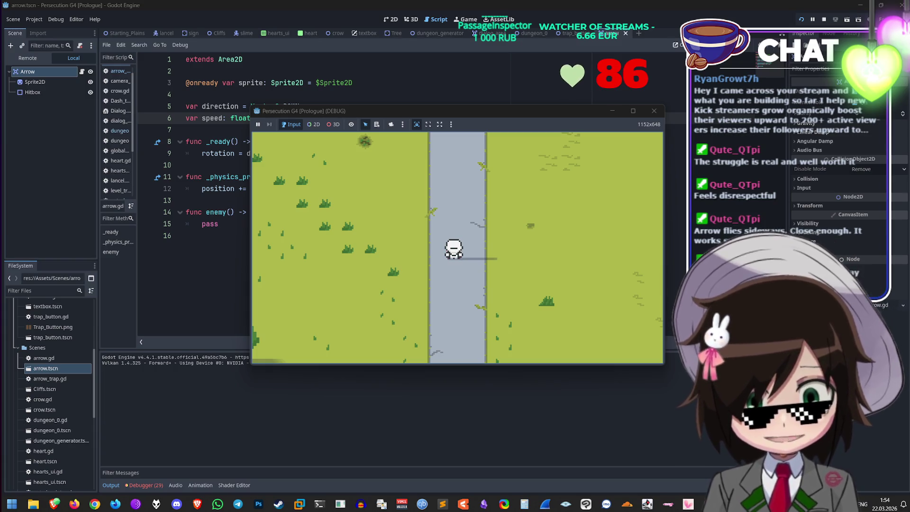
pyautogui.hotkey('alt', 'Tab')
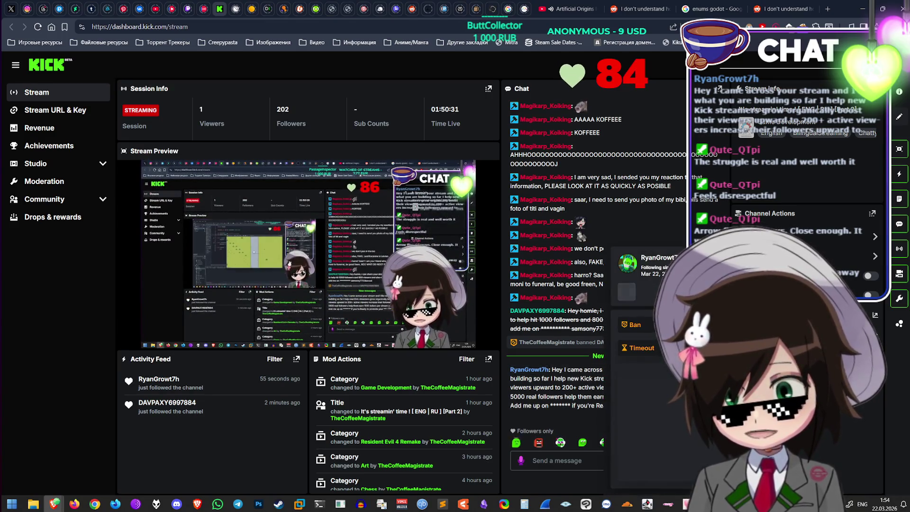
# Step: Ban the spamming chatter in the Kick chat and minimize the browser
pyautogui.click(632, 347)
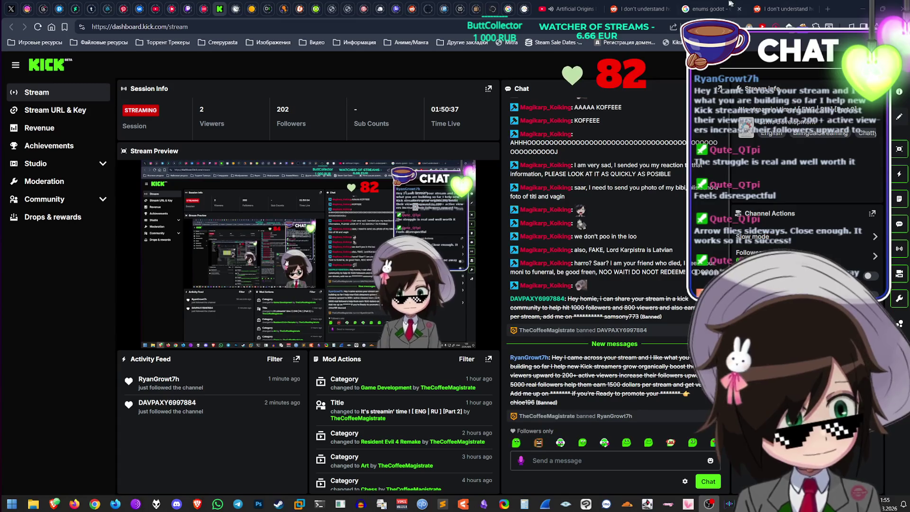
pyautogui.click(862, 9)
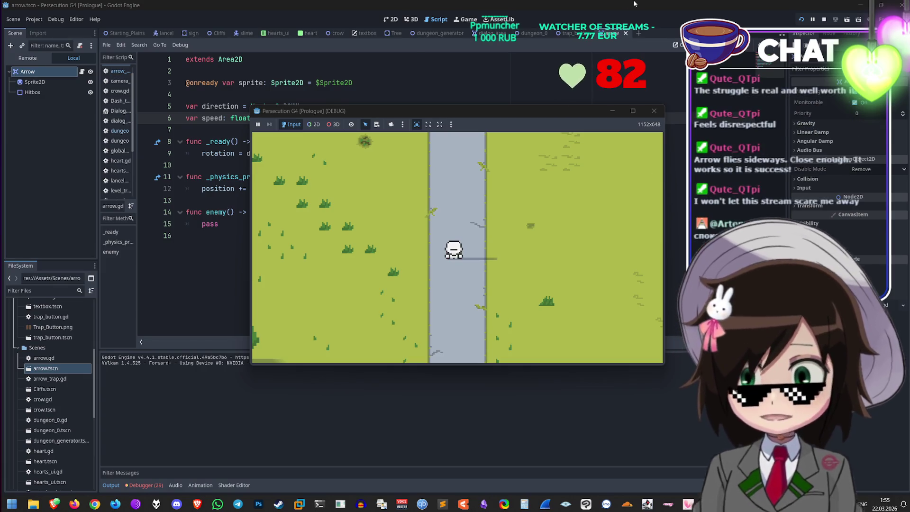
# Step: Restart the game, walk the player around the crate past the trap, then stop the run
pyautogui.press('F8')
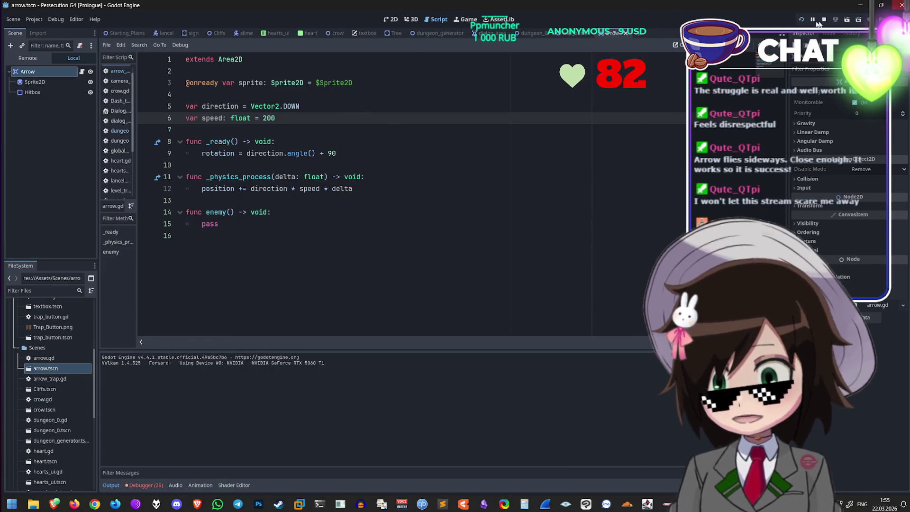
pyautogui.press('F5')
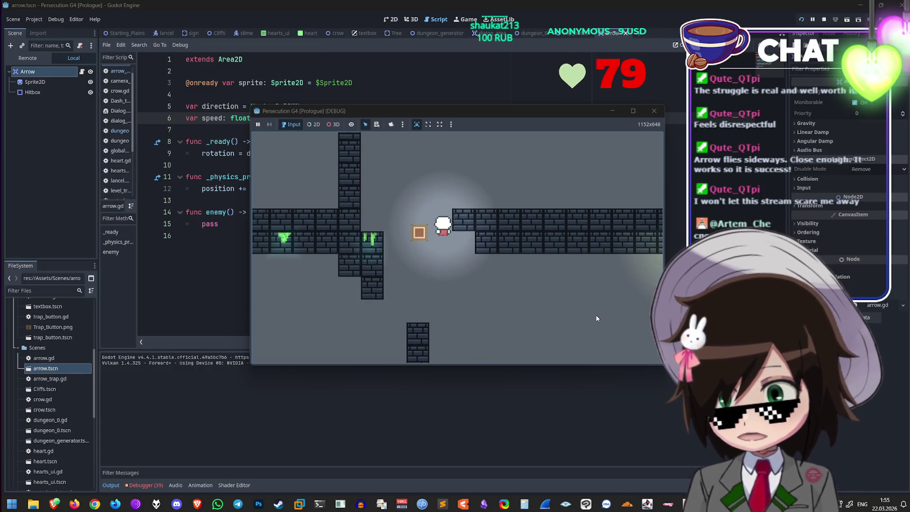
pyautogui.press('Left')
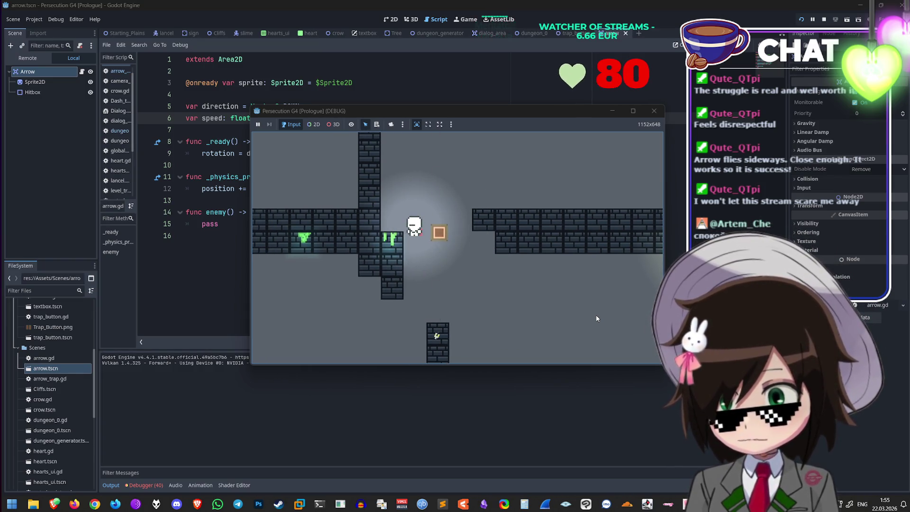
pyautogui.press('Down')
pyautogui.press('Right')
pyautogui.press('Up')
pyautogui.press('Left')
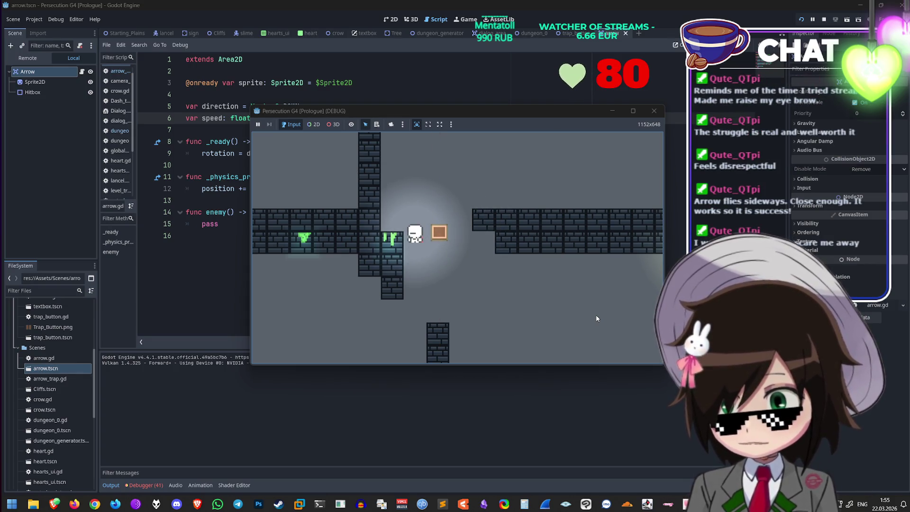
pyautogui.click(657, 111)
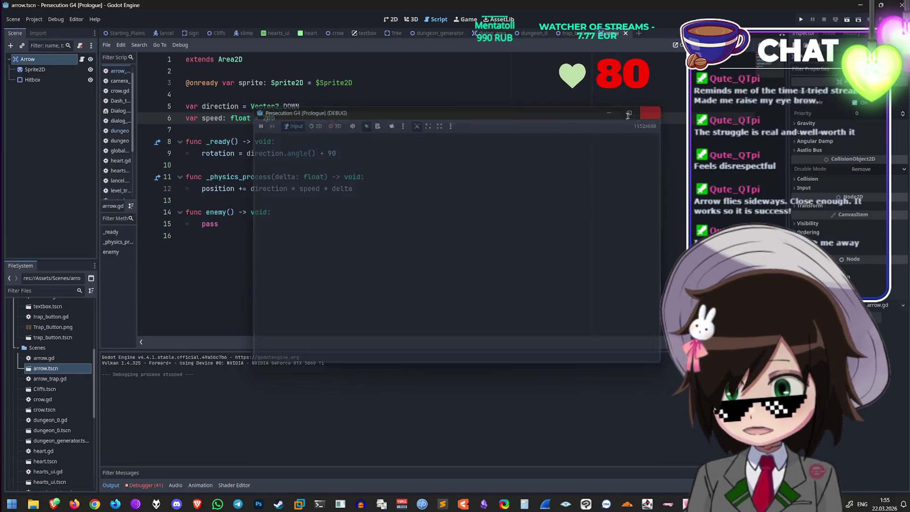
# Step: Change the rotation offset on line 9 from 90 to 60 and test-run the arrow trap
pyautogui.click(330, 153)
pyautogui.write('6')
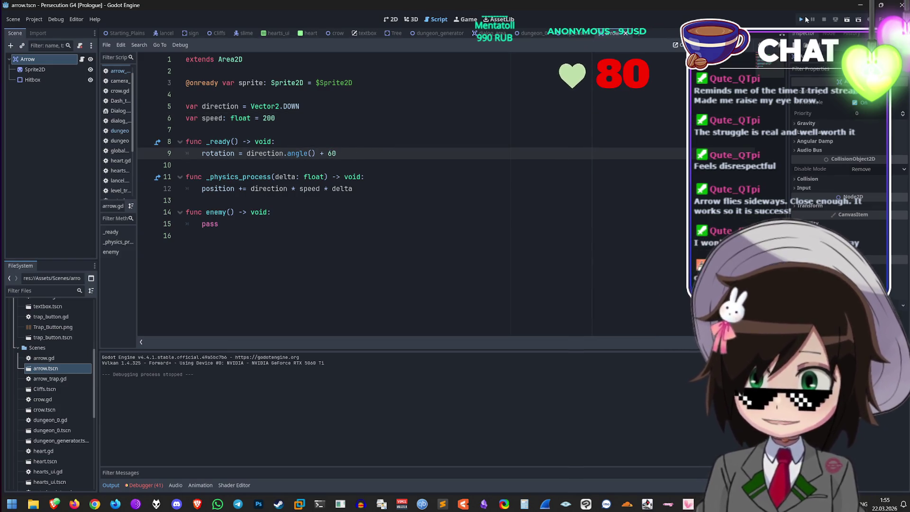
pyautogui.click(802, 19)
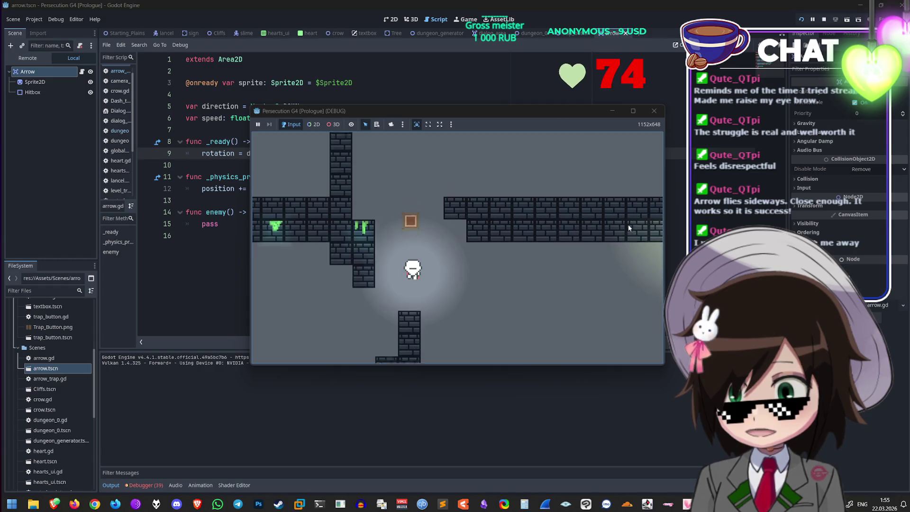
pyautogui.click(654, 111)
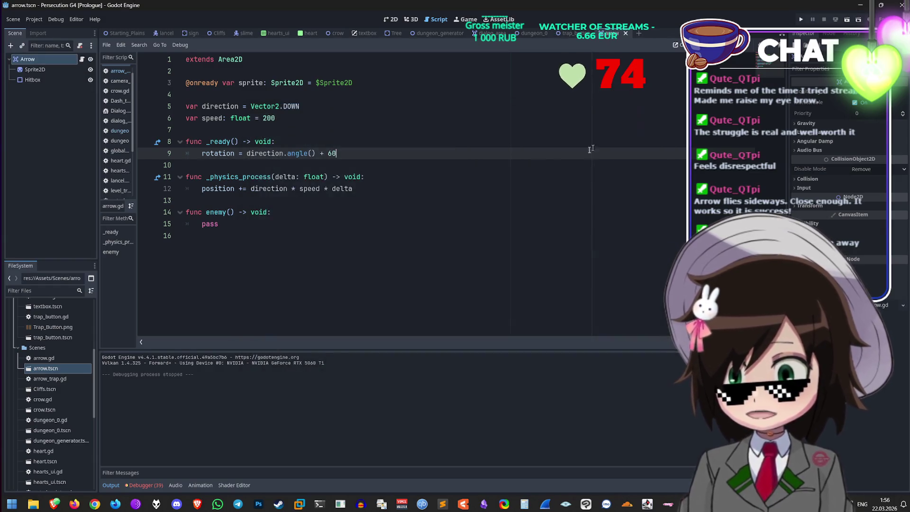
# Step: Select the 60 offset on line 9 and bring the browser window to the front
pyautogui.click(329, 153)
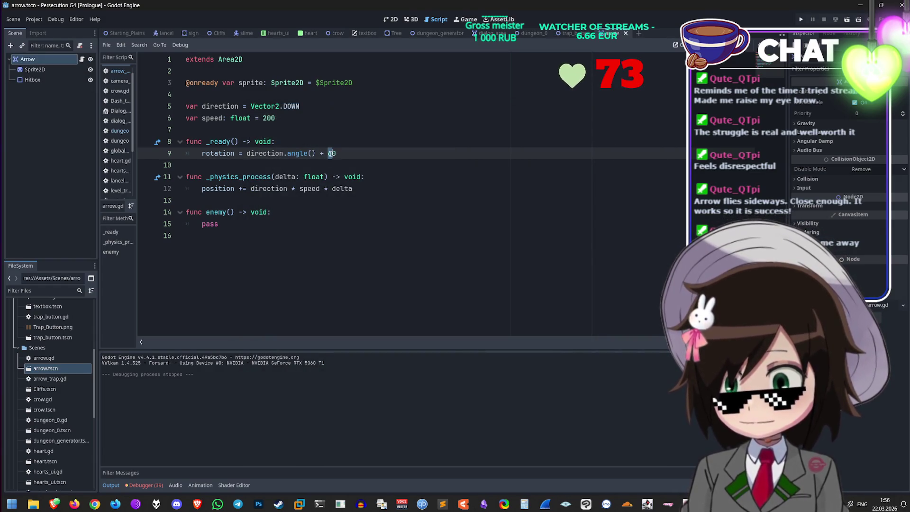
pyautogui.moveTo(344, 152); pyautogui.dragTo(327, 153)
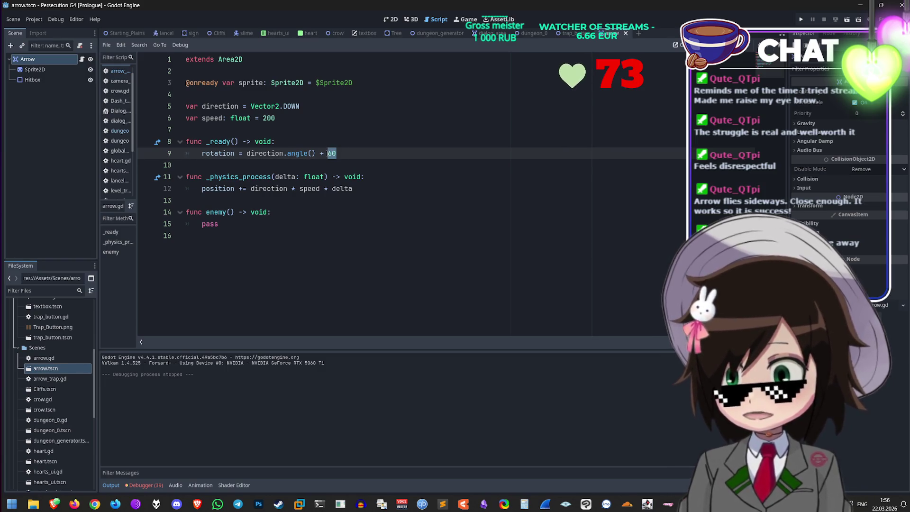
pyautogui.moveTo(55, 503)
pyautogui.click(75, 469)
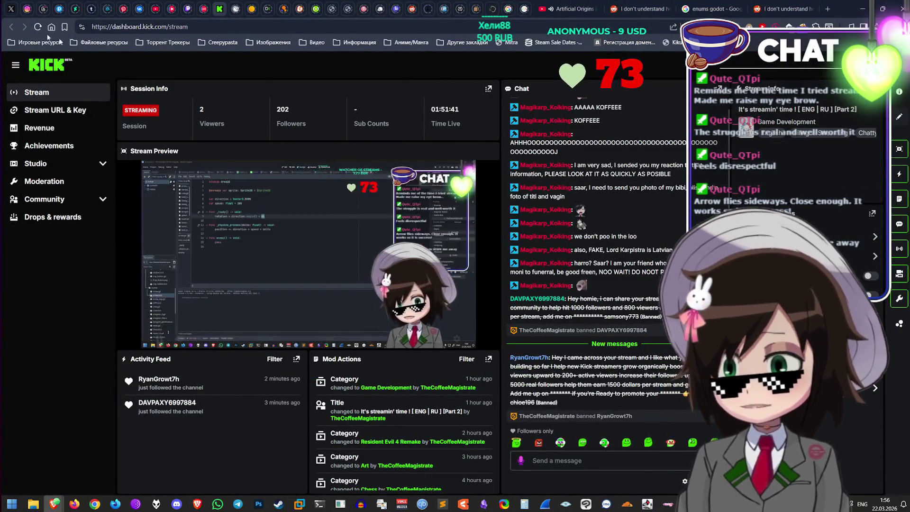
# Step: Ask Grok about the arrow's wrong 90-degree rotation, adding that the sprite points up
pyautogui.click(11, 9)
pyautogui.click(465, 436)
pyautogui.scroll(-10, 509, 327)
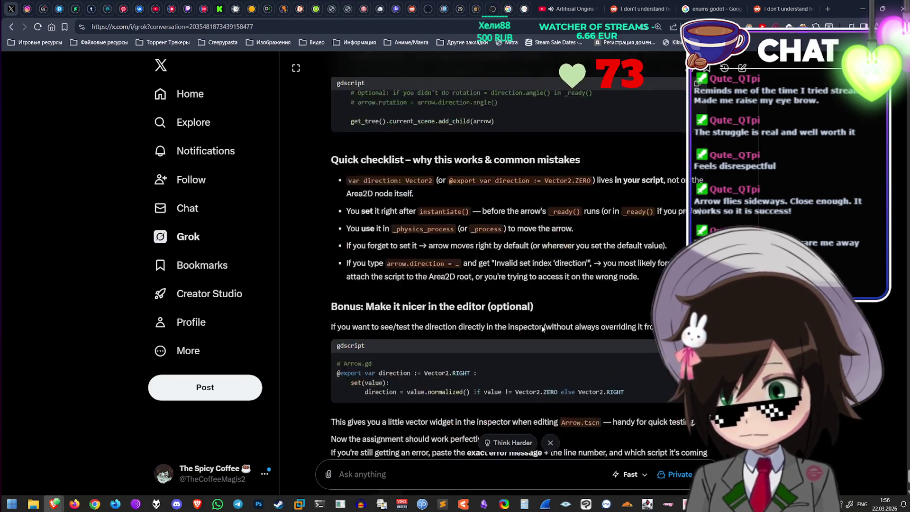
pyautogui.write('The arrow s')
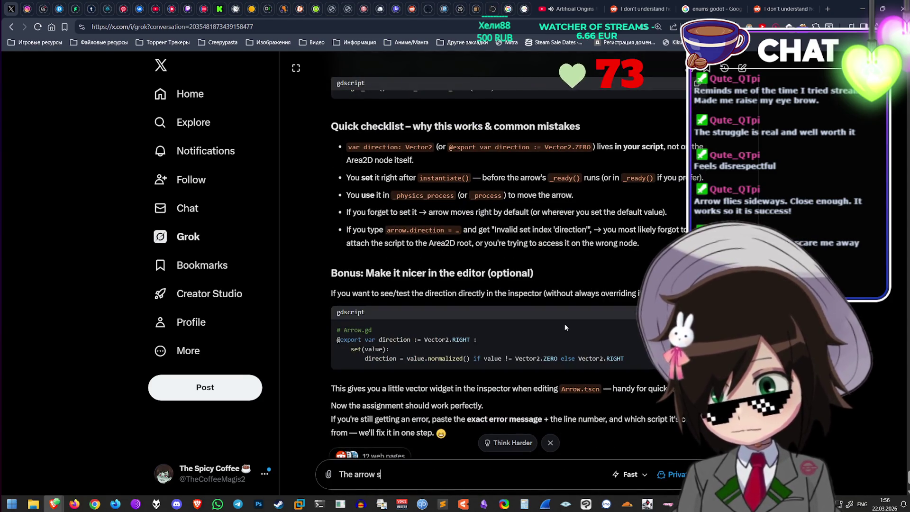
pyautogui.write("pawns, but it's a")
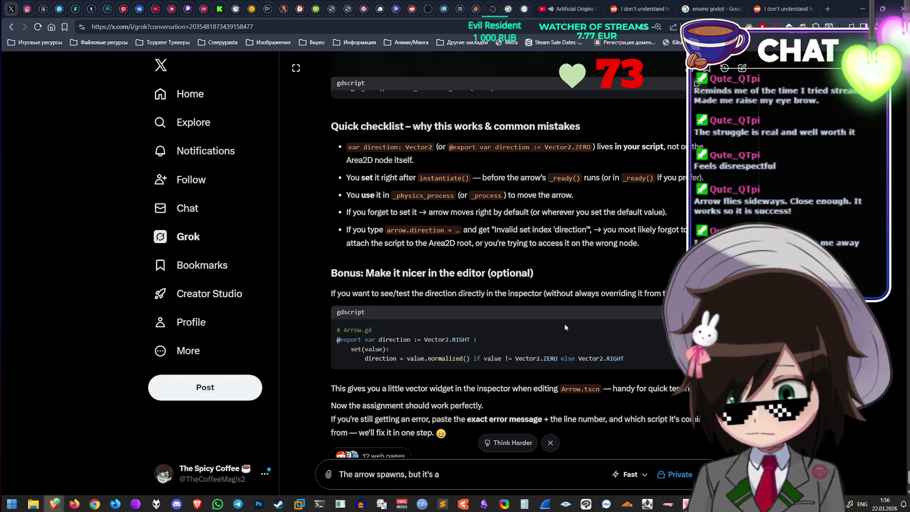
pyautogui.write(' 9')
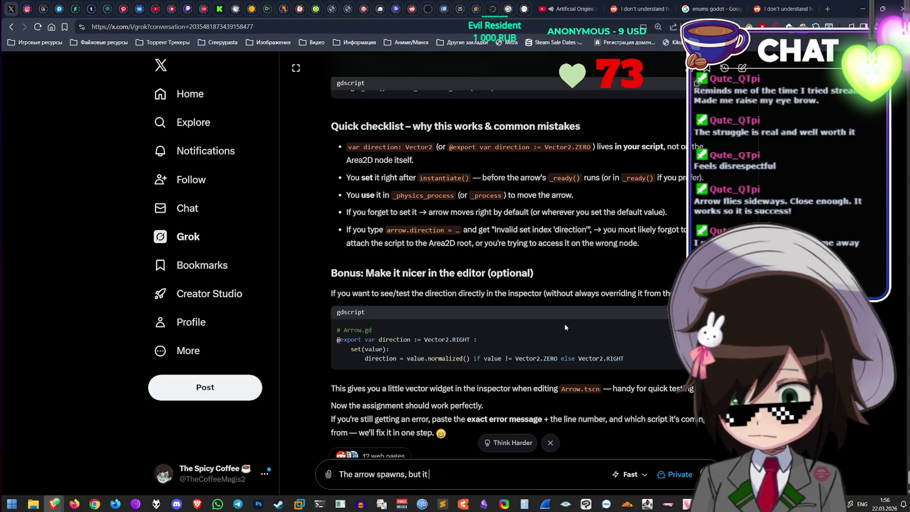
pyautogui.write('rotatio')
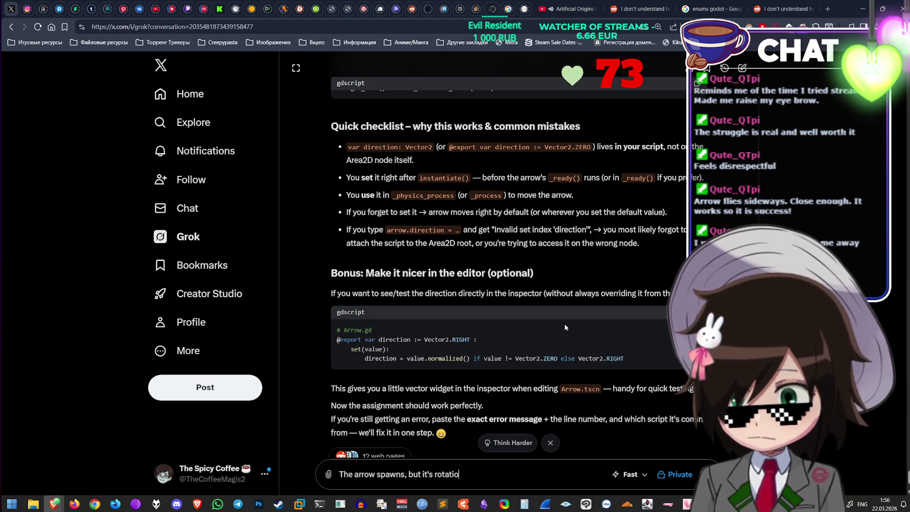
pyautogui.write("n is wrong, it's off by")
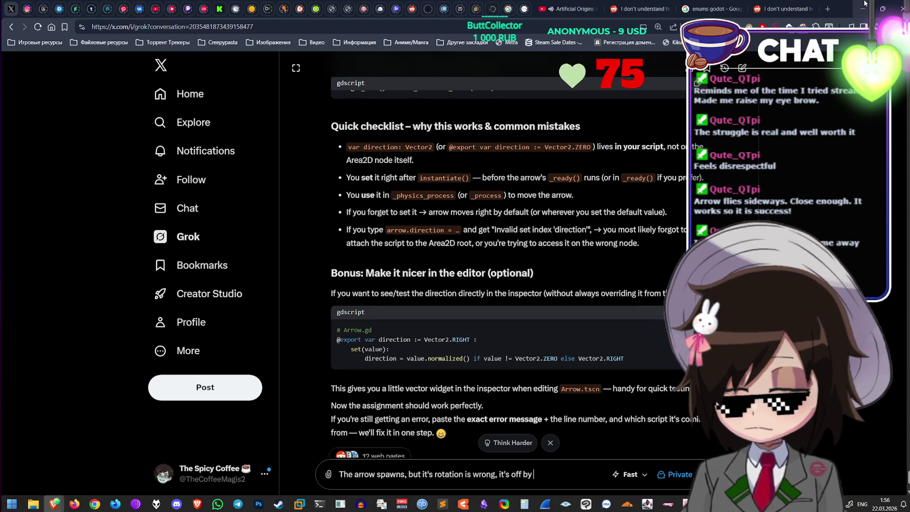
pyautogui.write('90 degrees')
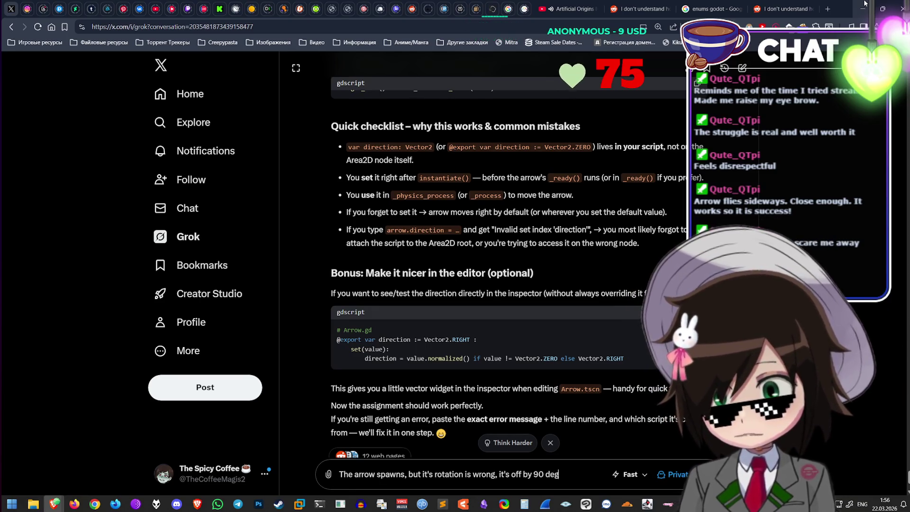
pyautogui.press('Return')
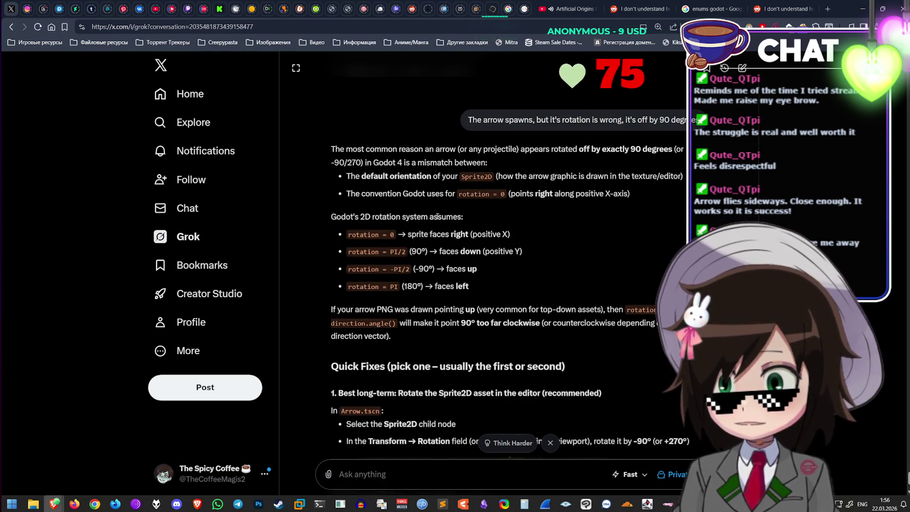
pyautogui.scroll(-1, 445, 227)
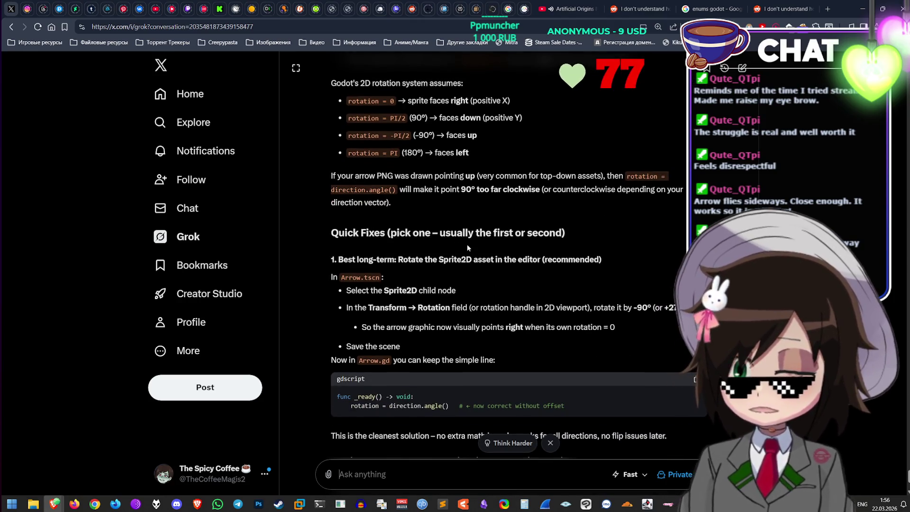
pyautogui.write('Itpoints u')
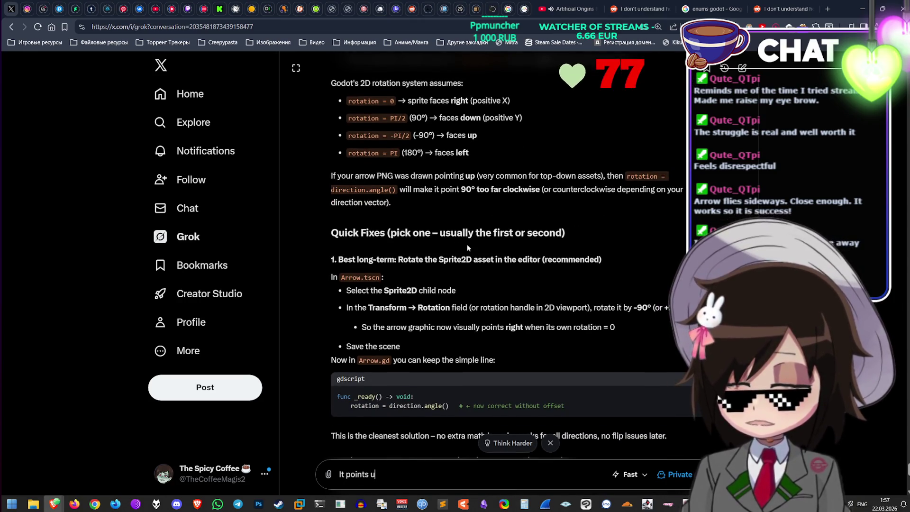
pyautogui.write('p by default')
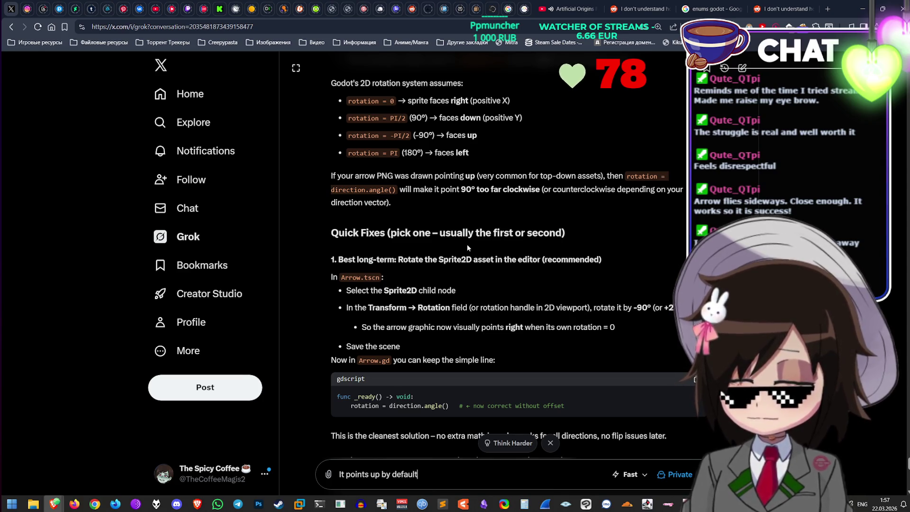
pyautogui.press('Return')
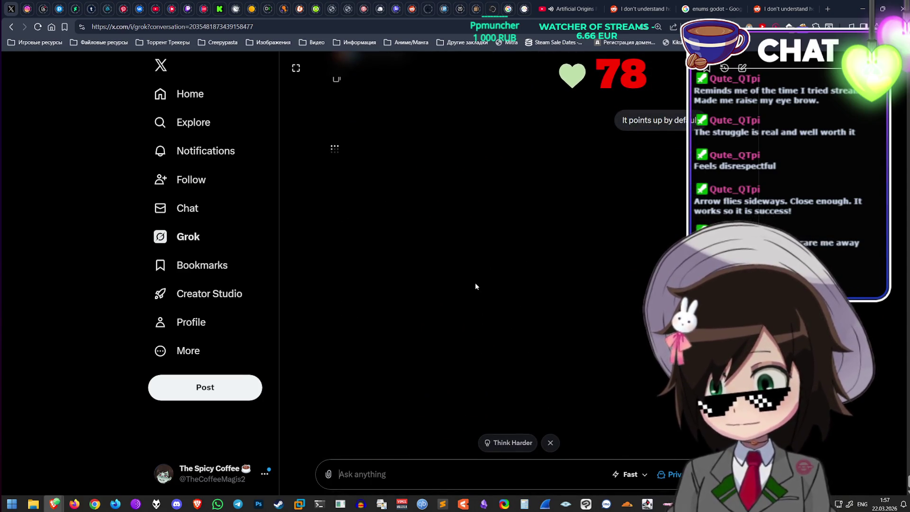
# Step: Read Grok's reply, copy its deg_to_rad(90) correction, and minimize the browser
pyautogui.moveTo(606, 121)
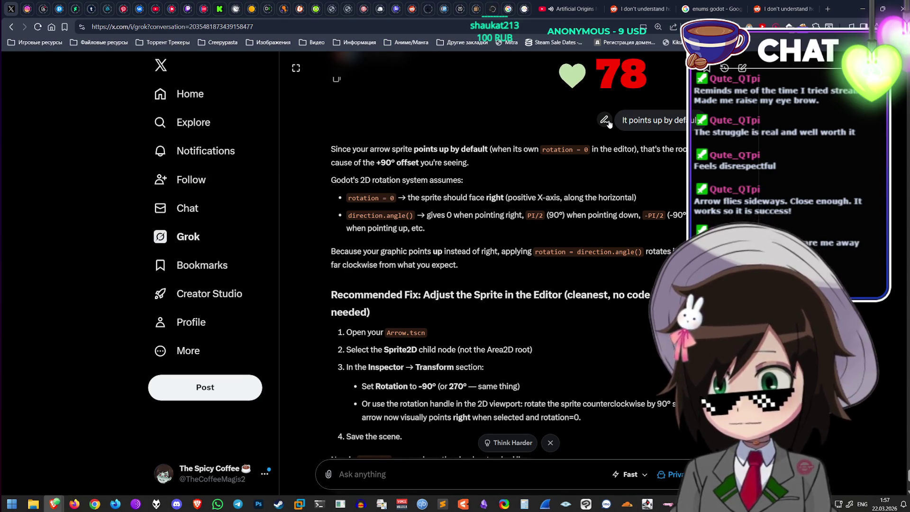
pyautogui.scroll(-1, 432, 204)
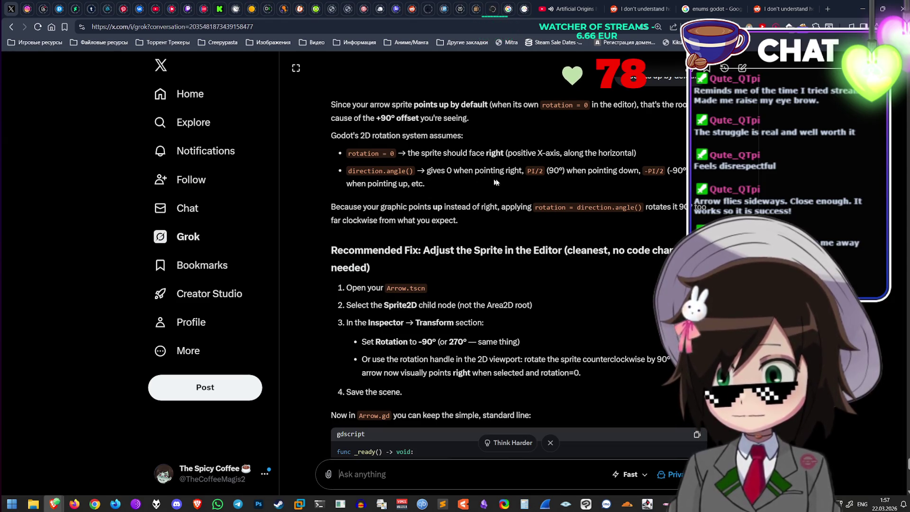
pyautogui.scroll(-1, 510, 184)
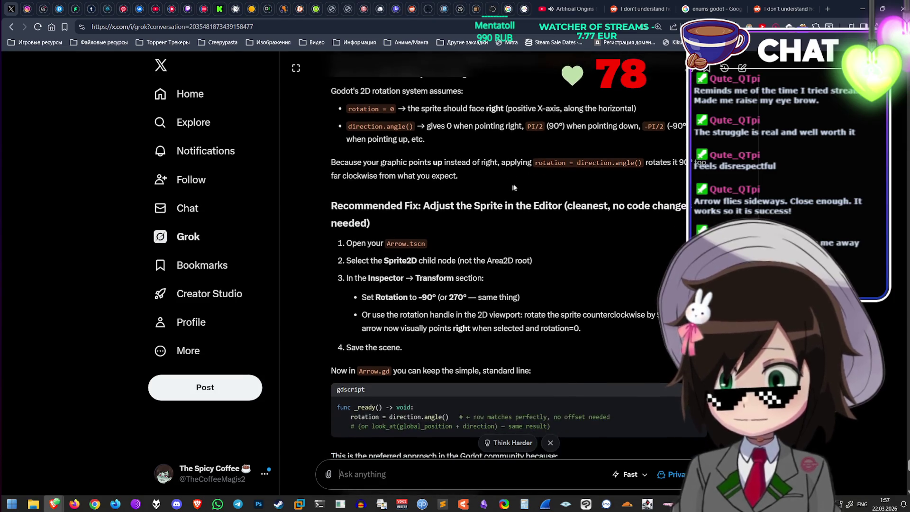
pyautogui.moveTo(542, 126); pyautogui.dragTo(528, 127)
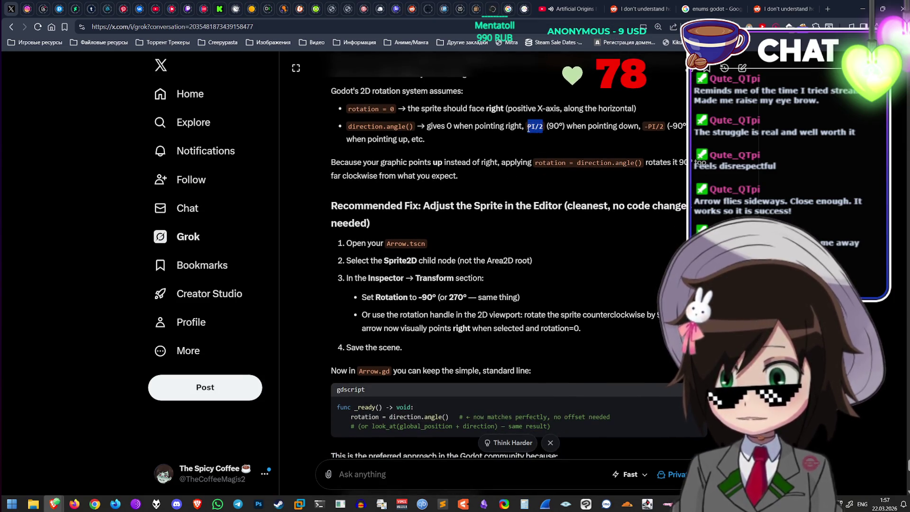
pyautogui.scroll(-1, 528, 178)
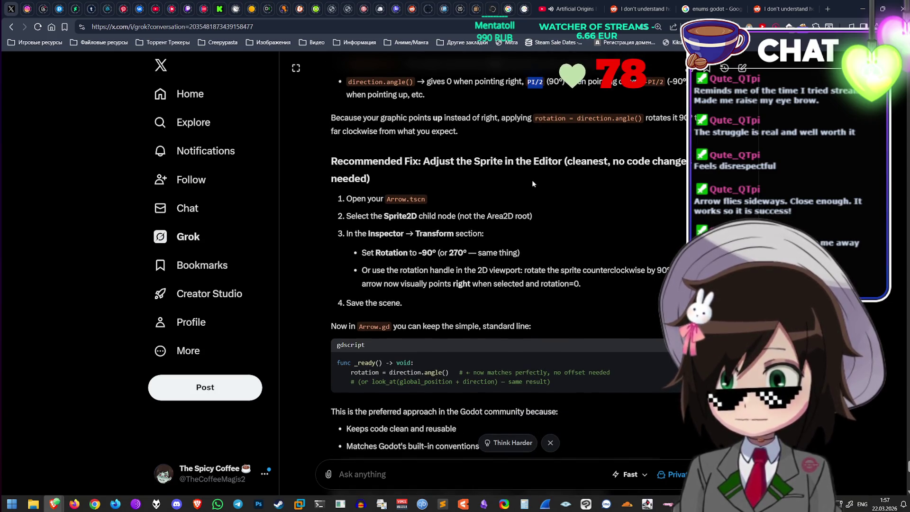
pyautogui.scroll(-3, 531, 184)
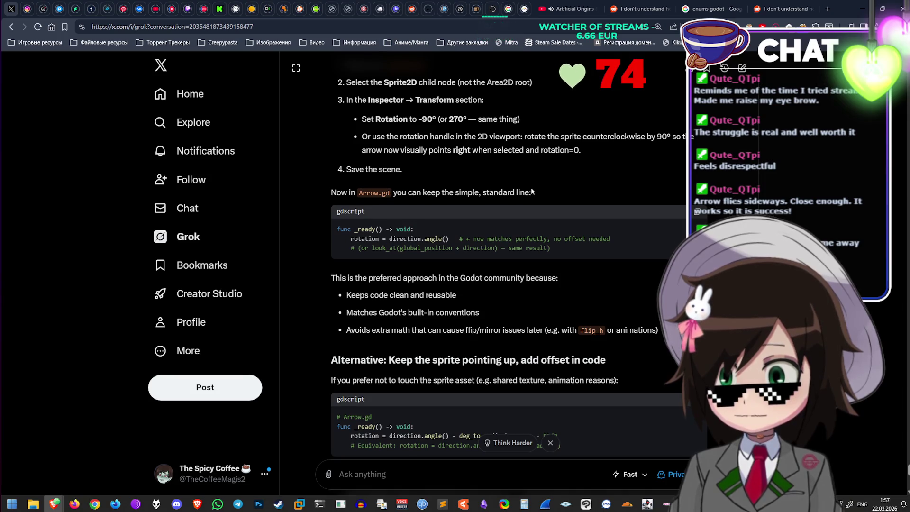
pyautogui.scroll(-5, 530, 186)
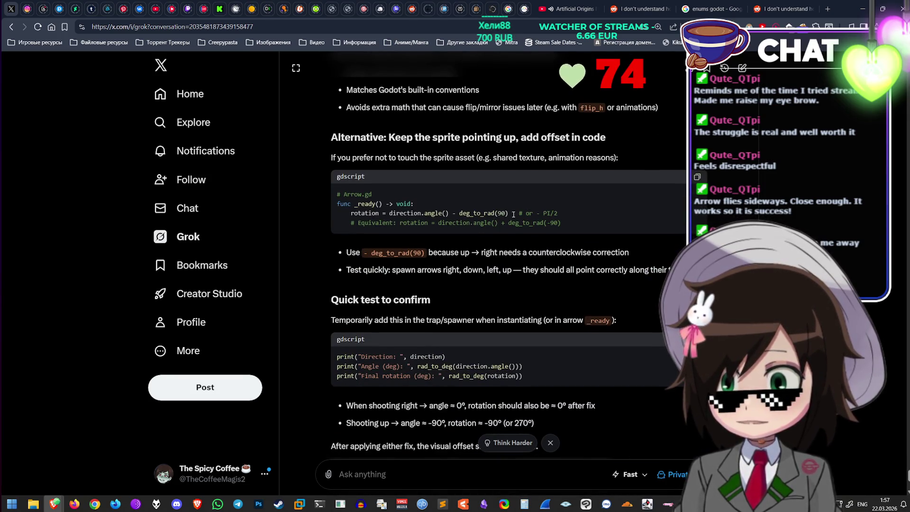
pyautogui.moveTo(510, 212); pyautogui.dragTo(452, 212)
pyautogui.hotkey('ctrl', 'c')
pyautogui.click(864, 8)
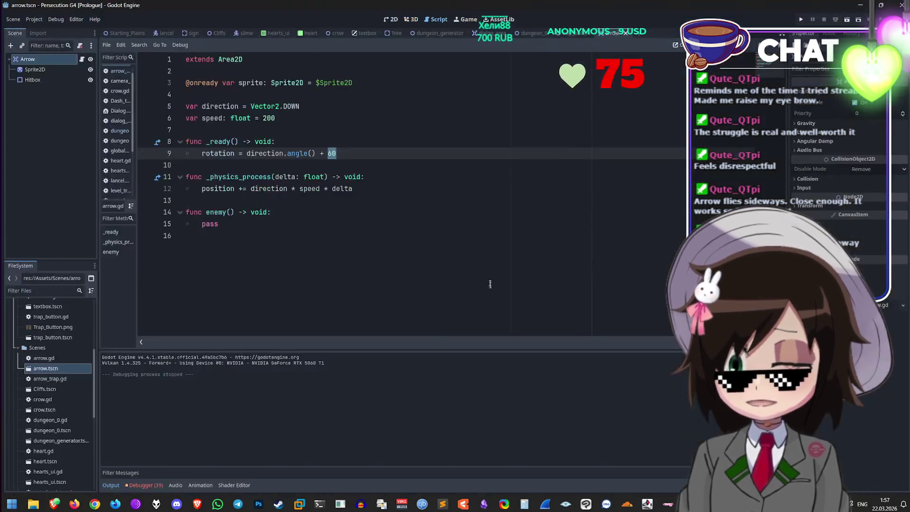
# Step: Paste deg_to_rad(90) as the rotation offset on line 9 and run the game into the dungeon
pyautogui.hotkey('ctrl', 'v')
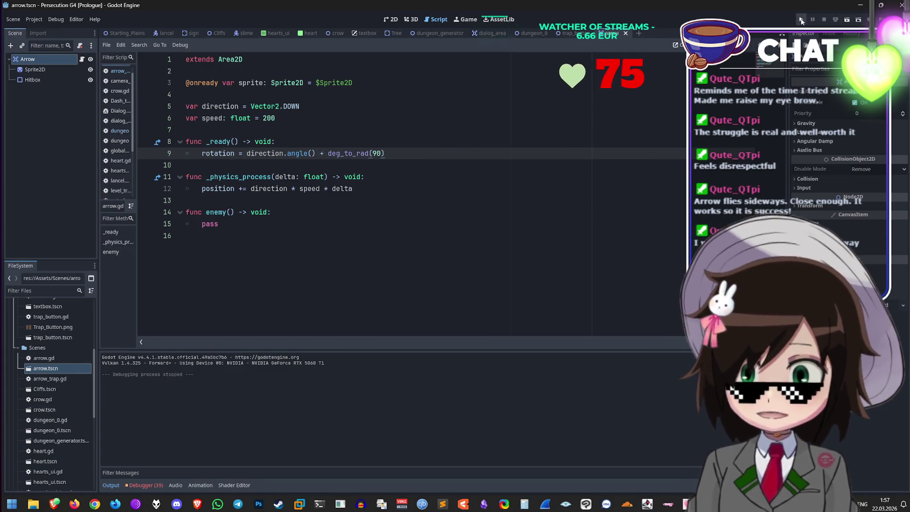
pyautogui.press('F5')
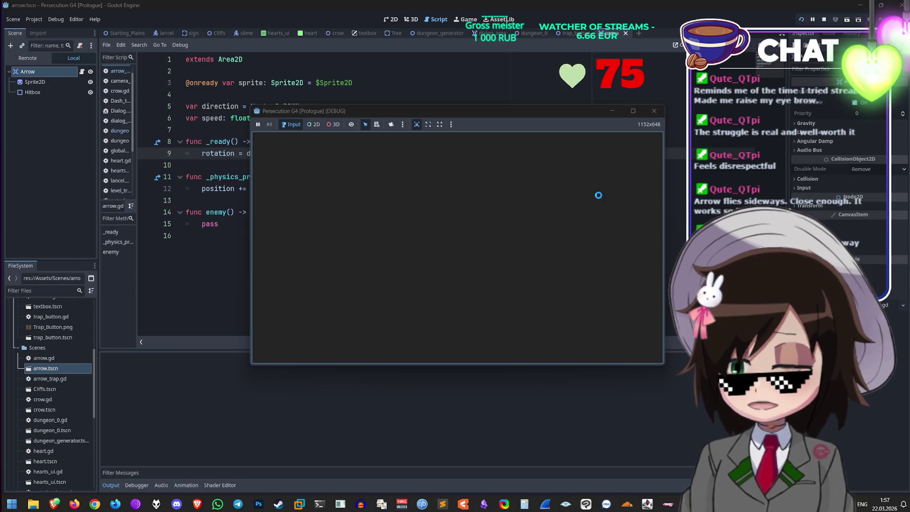
pyautogui.press('Up')
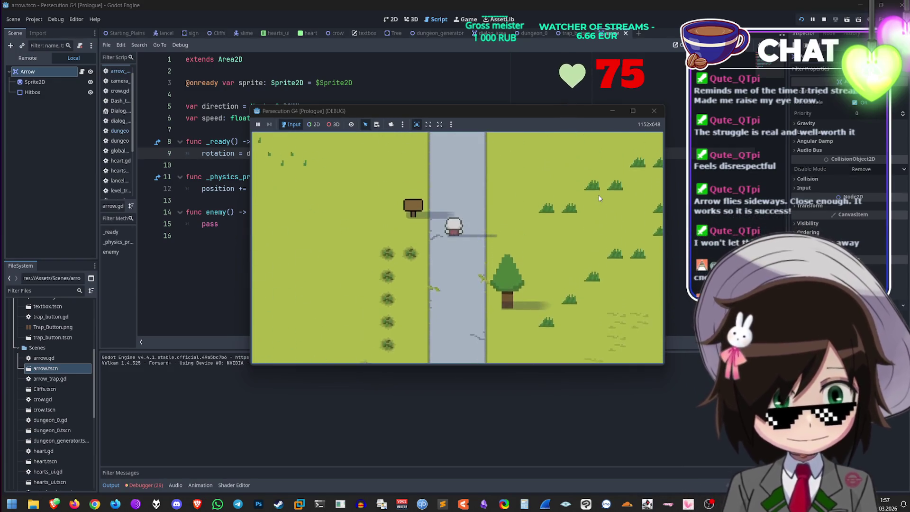
pyautogui.press('Up')
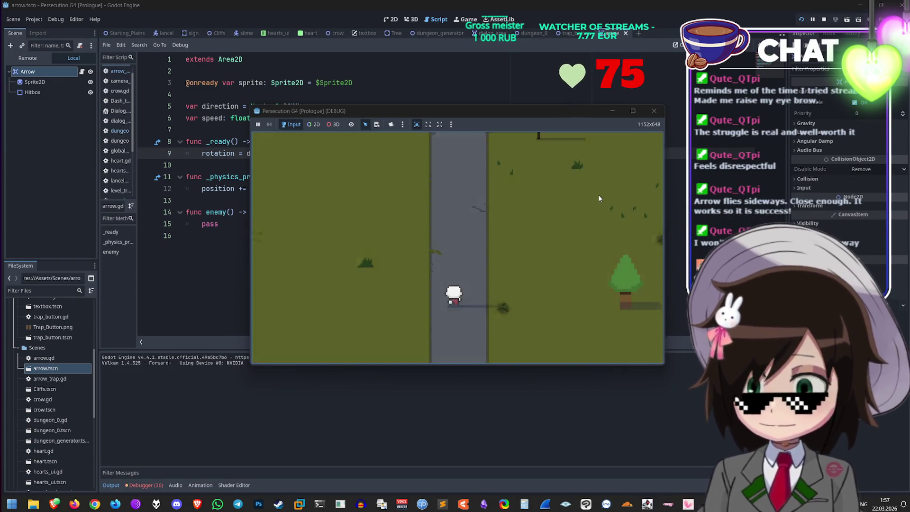
pyautogui.press('Up')
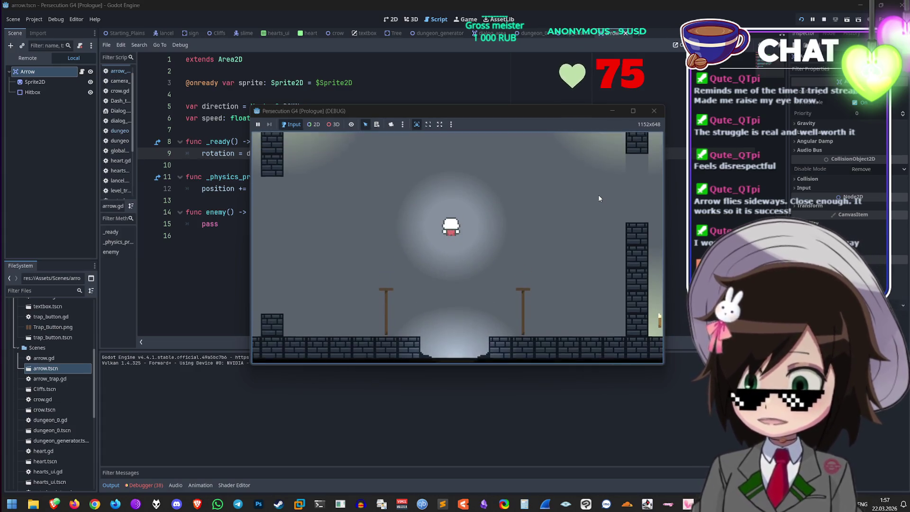
pyautogui.press('Up')
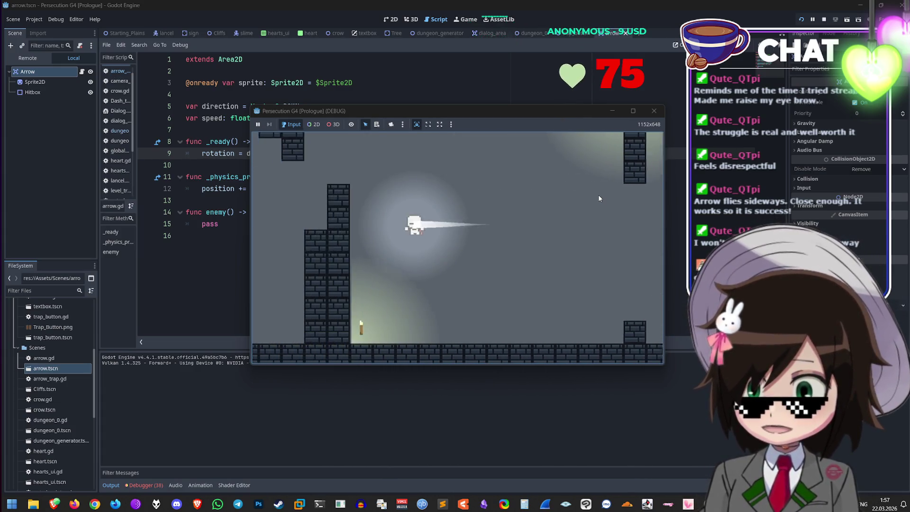
pyautogui.press('Up')
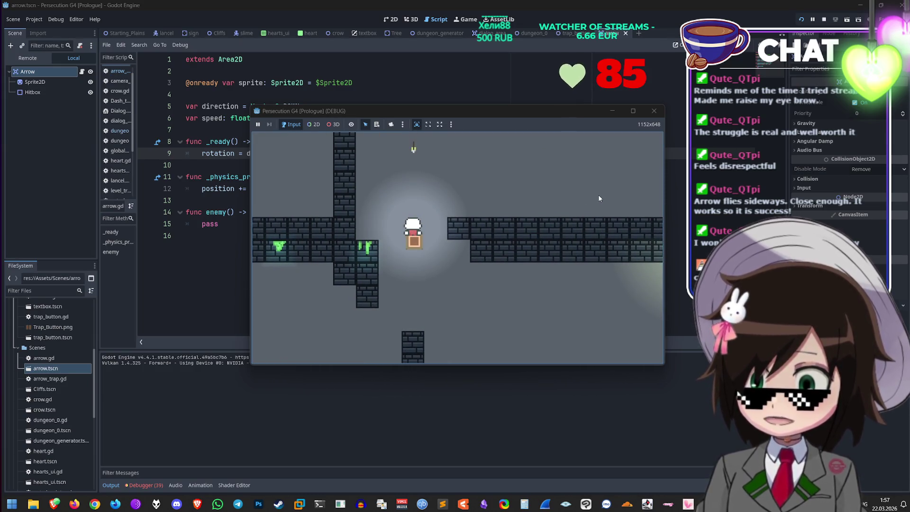
# Step: Walk the character around the crate and past the trap to trigger arrows, then stop the run
pyautogui.press('Down')
pyautogui.press('Left')
pyautogui.press('Up')
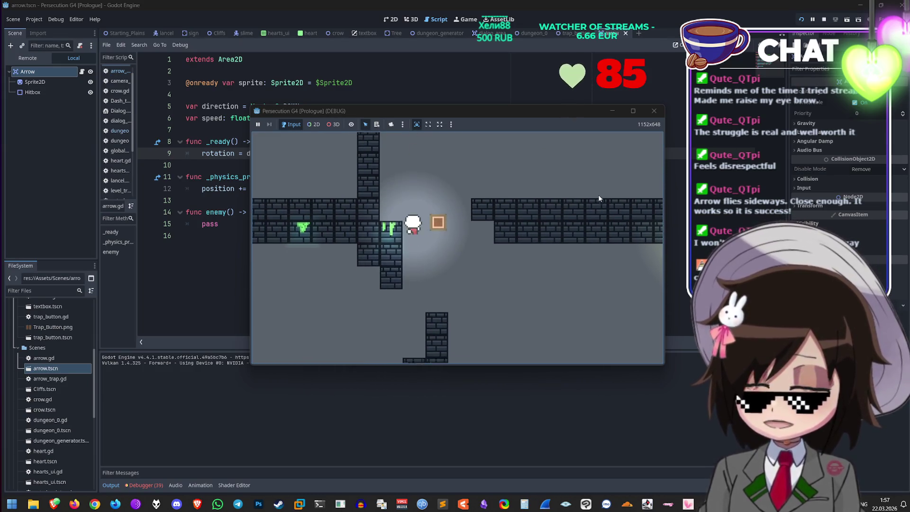
pyautogui.press('Right')
pyautogui.press('Up')
pyautogui.press('Left')
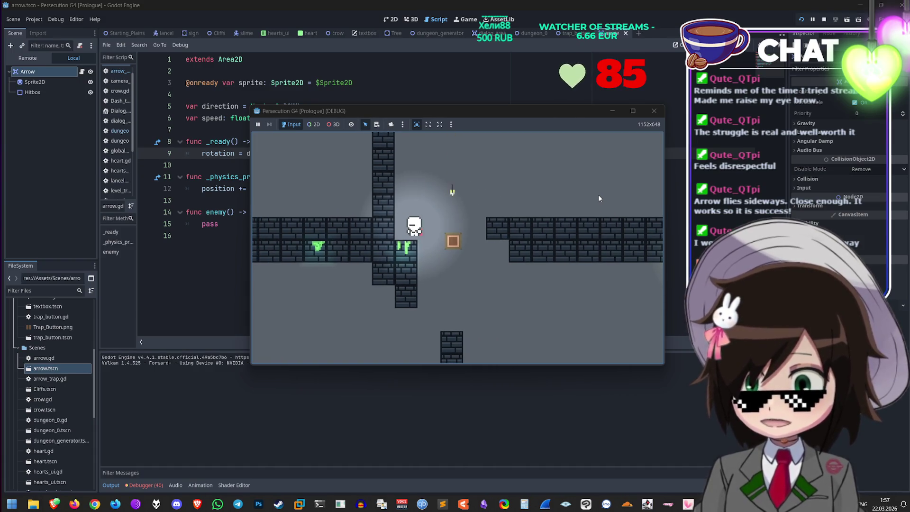
pyautogui.press('Right')
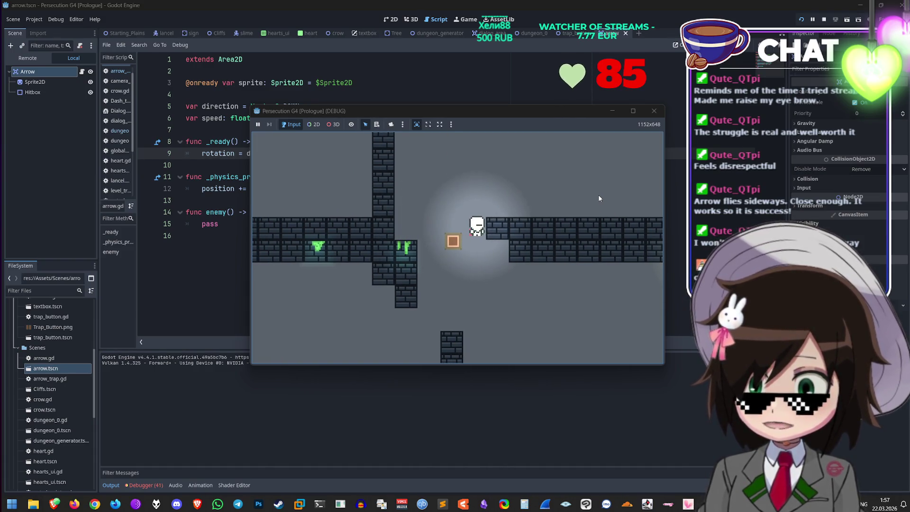
pyautogui.press('Left')
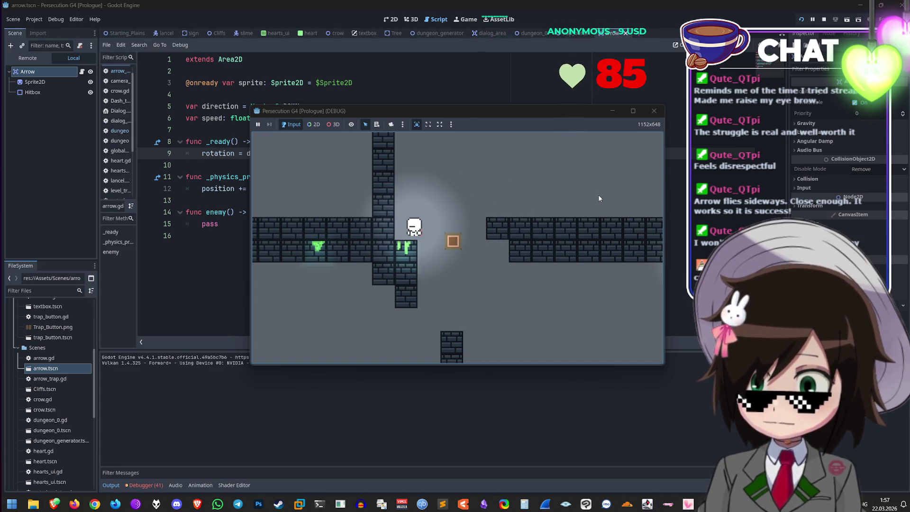
pyautogui.press('Right')
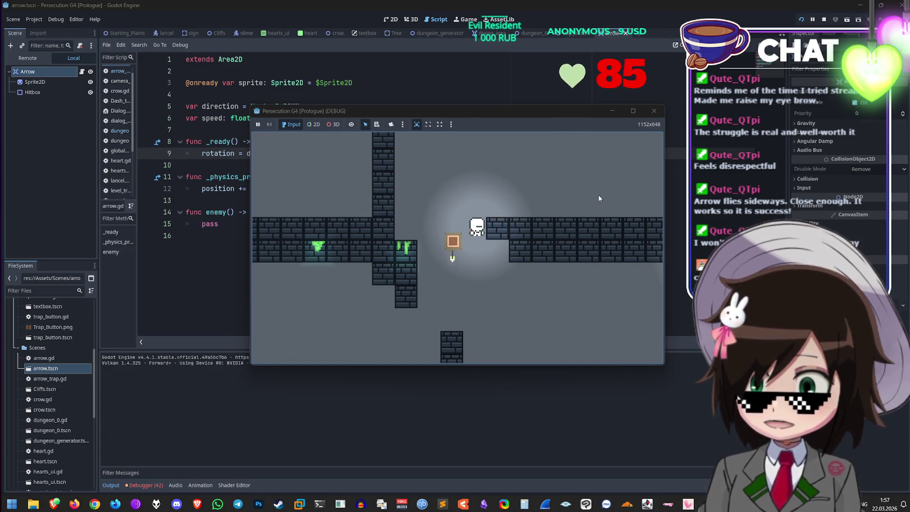
pyautogui.press('Left')
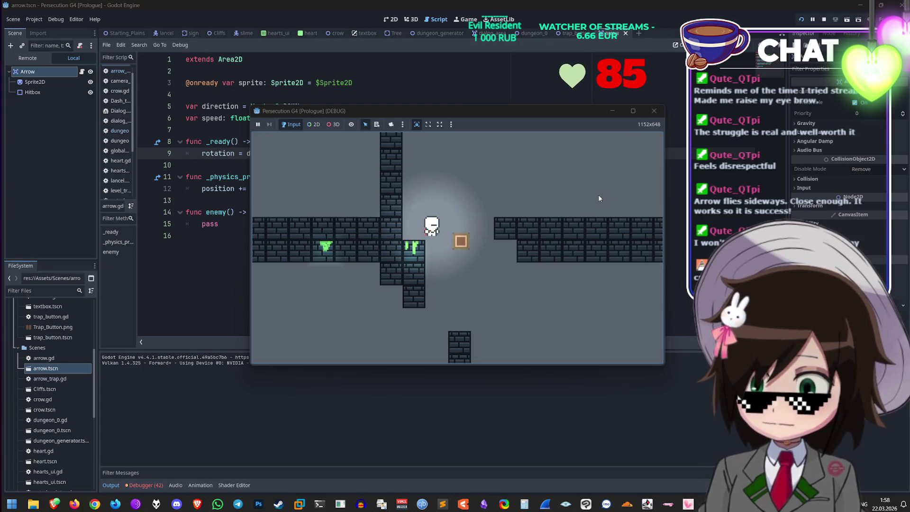
pyautogui.press('Right')
pyautogui.press('Left')
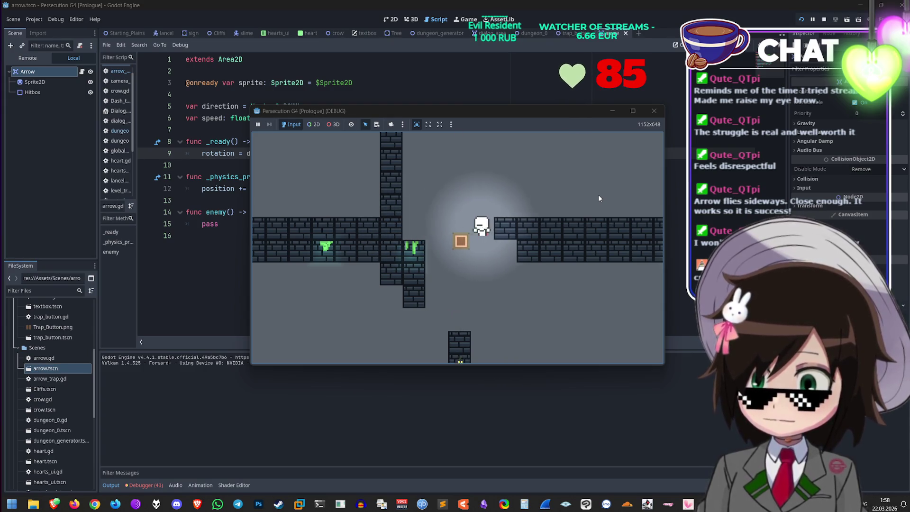
pyautogui.press('Down')
pyautogui.press('Right')
pyautogui.press('Up')
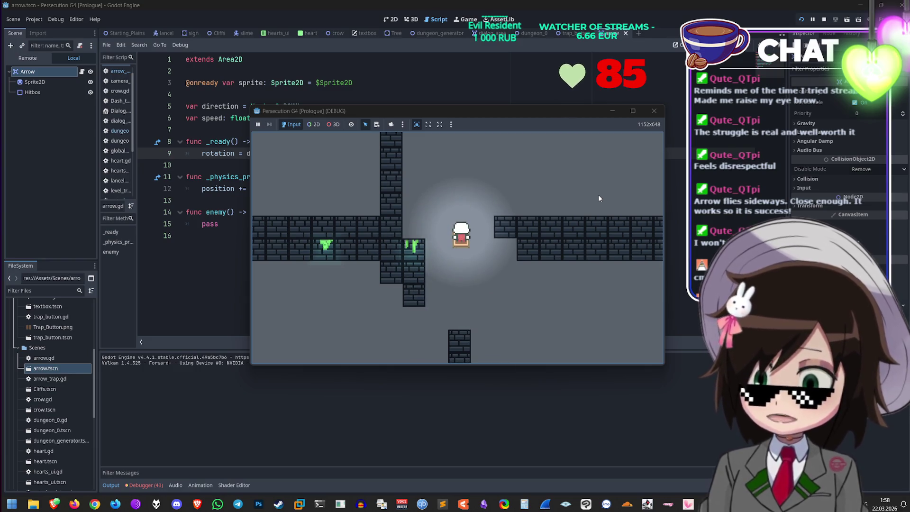
pyautogui.press('Up')
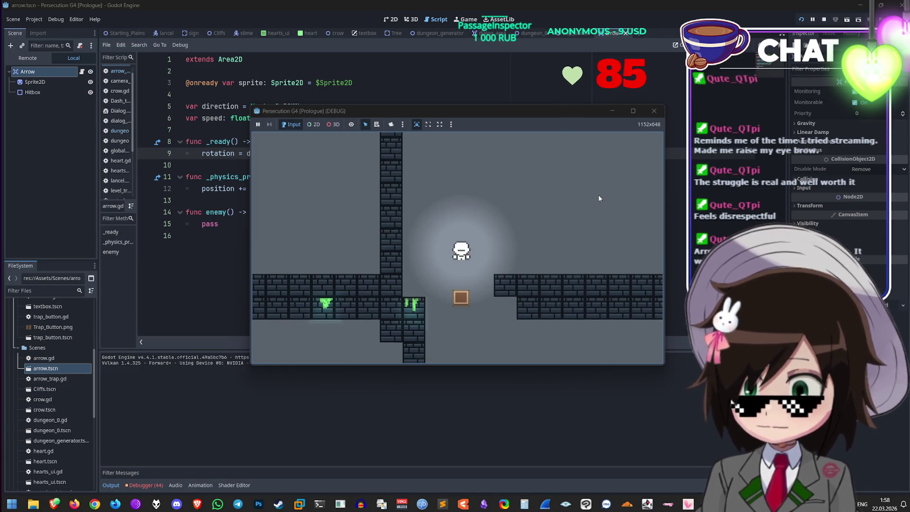
pyautogui.press('Up')
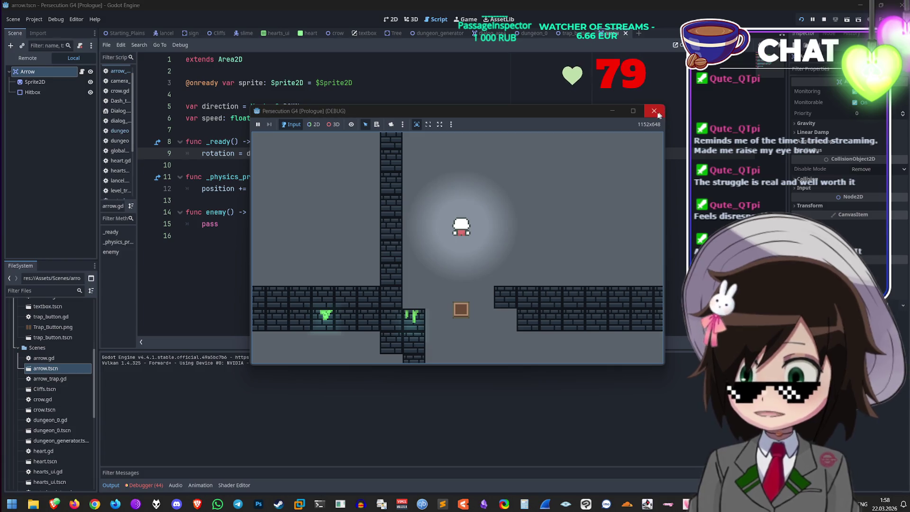
pyautogui.click(658, 114)
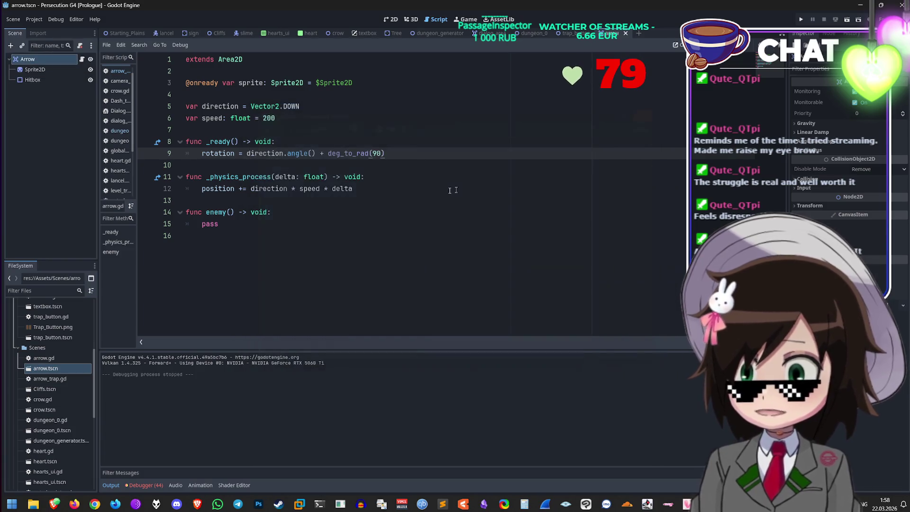
# Step: Open the dungeon_0 scene in the 2D view
pyautogui.click(401, 165)
pyautogui.click(419, 154)
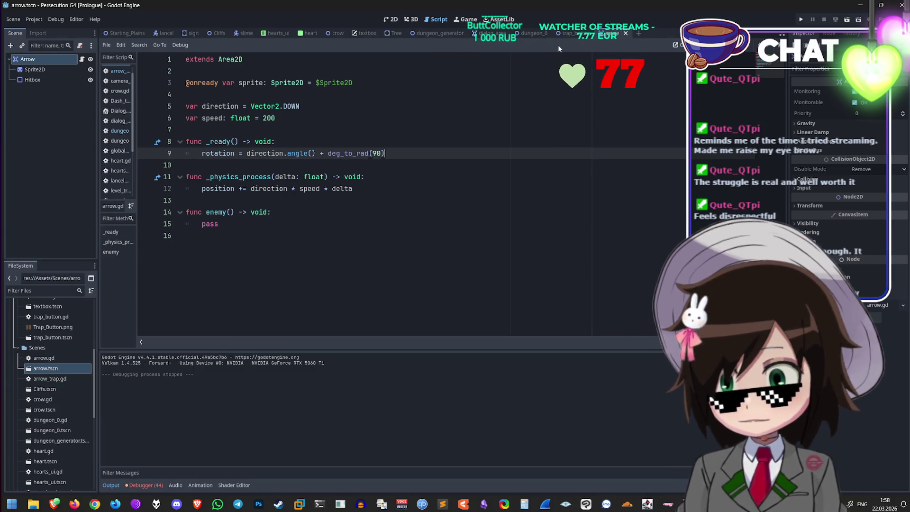
pyautogui.click(534, 34)
pyautogui.scroll(3, 53, 228)
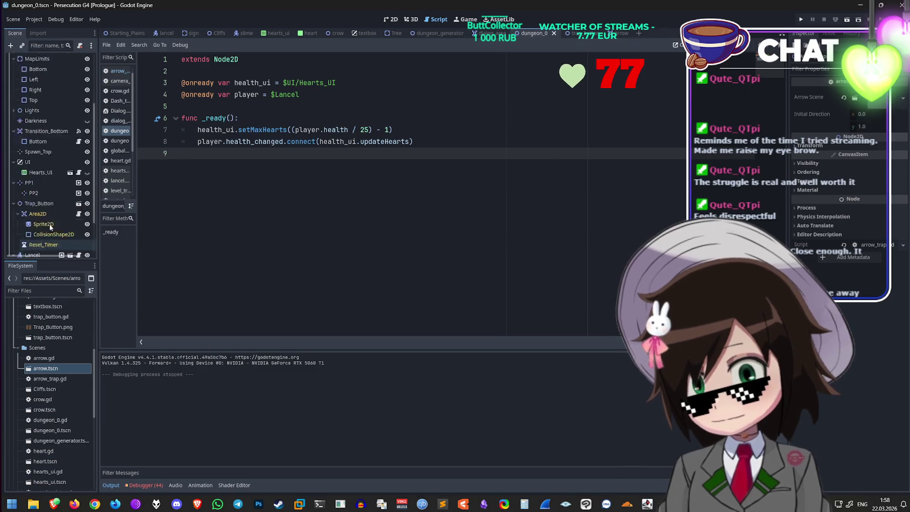
pyautogui.click(390, 19)
# Step: Make the Darkness node visible again, save dungeon_0, and return to the arrow scene
pyautogui.scroll(-12, 347, 129)
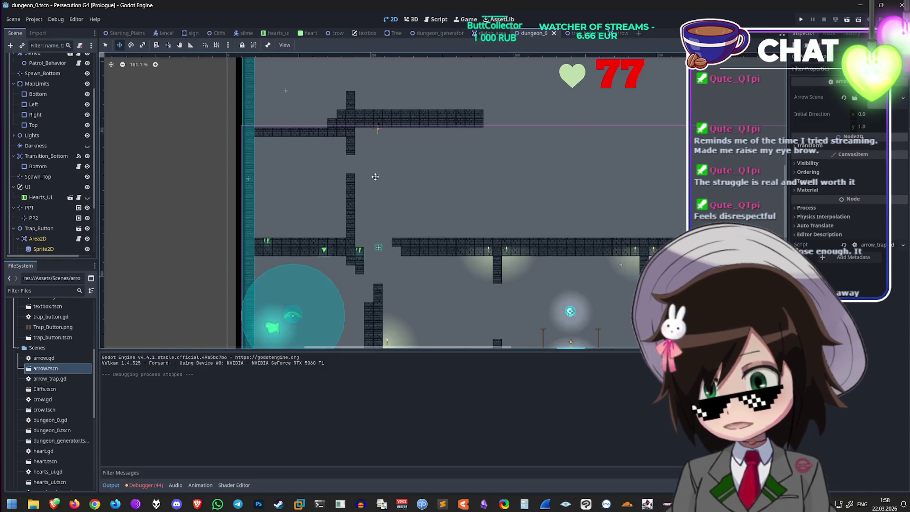
pyautogui.scroll(6, 361, 237)
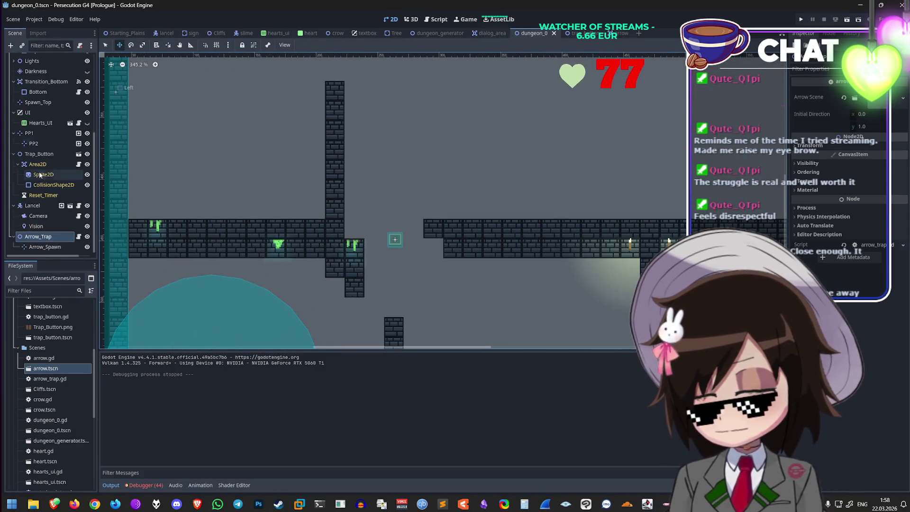
pyautogui.scroll(2, 52, 178)
pyautogui.click(87, 170)
pyautogui.scroll(1, 447, 183)
pyautogui.hotkey('ctrl', 's')
pyautogui.click(613, 33)
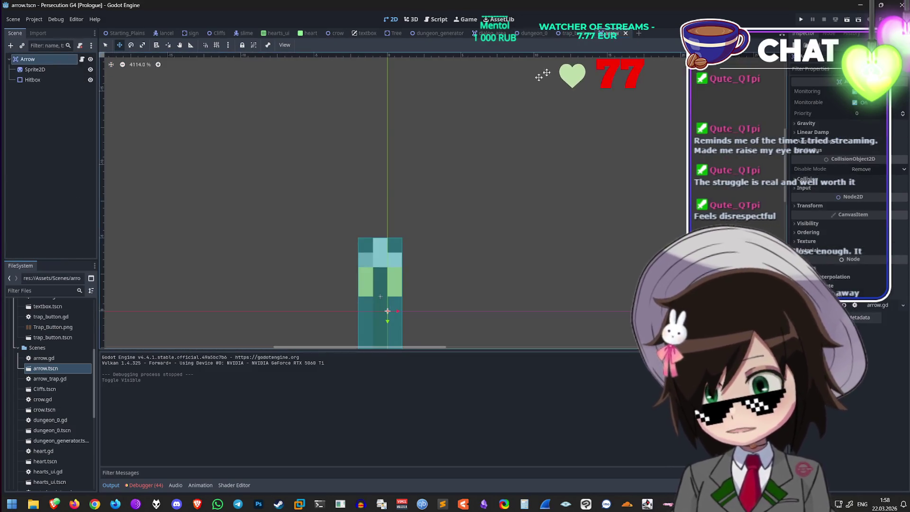
# Step: Review the player's _on_hitbox_body_entered function in lancel.gd and its Hitbox area
pyautogui.click(166, 33)
pyautogui.click(438, 19)
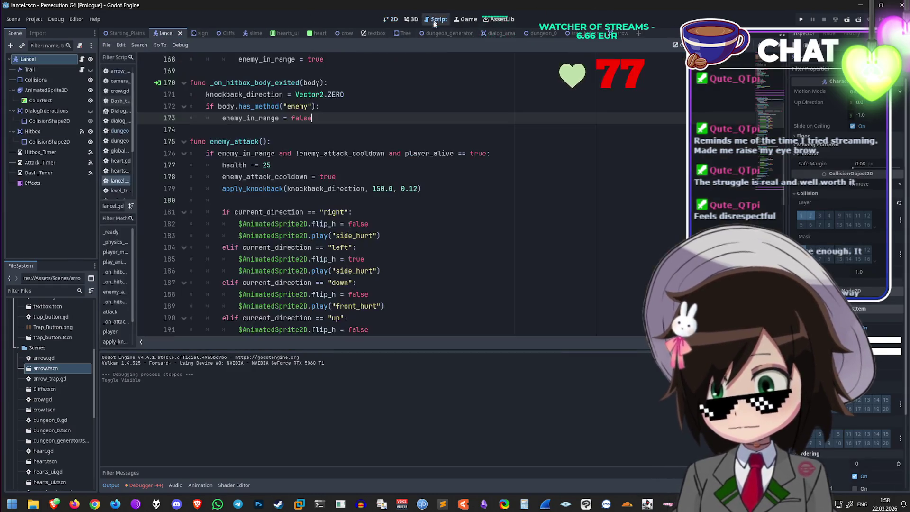
pyautogui.scroll(-4, 318, 171)
pyautogui.scroll(7, 317, 170)
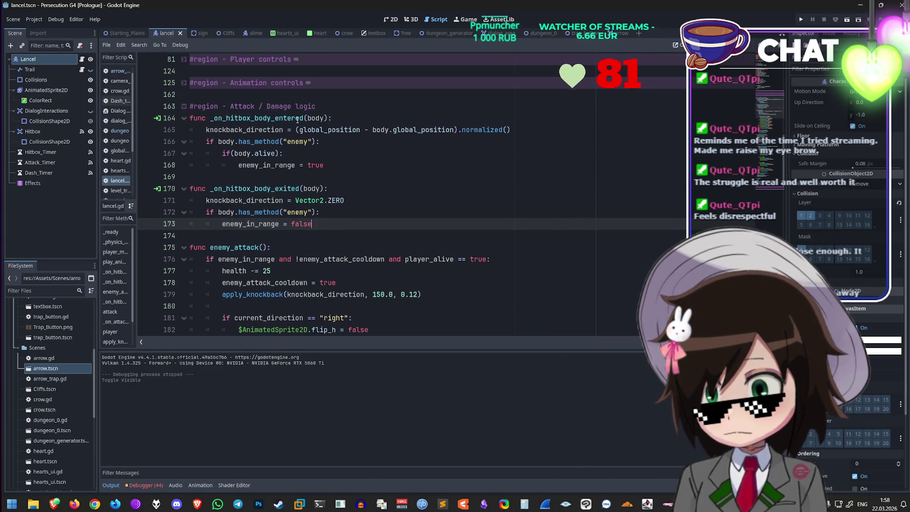
pyautogui.click(268, 122)
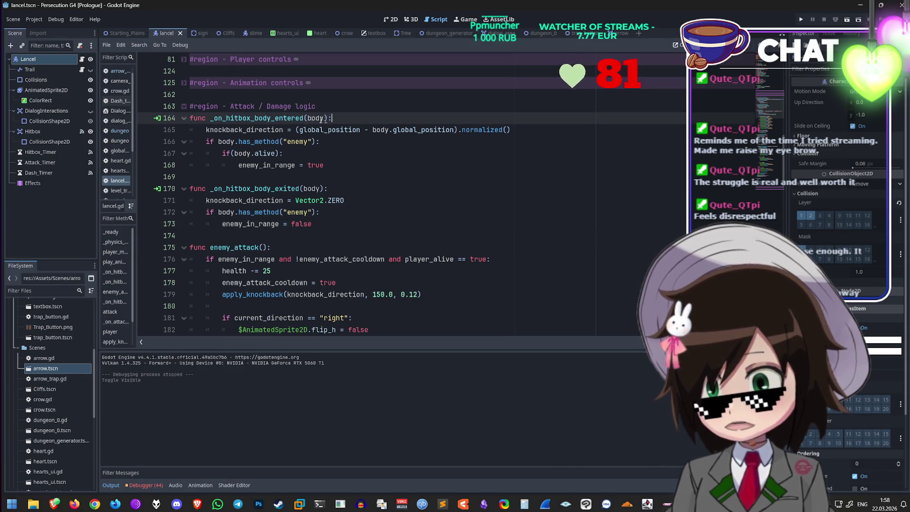
pyautogui.doubleClick(238, 118)
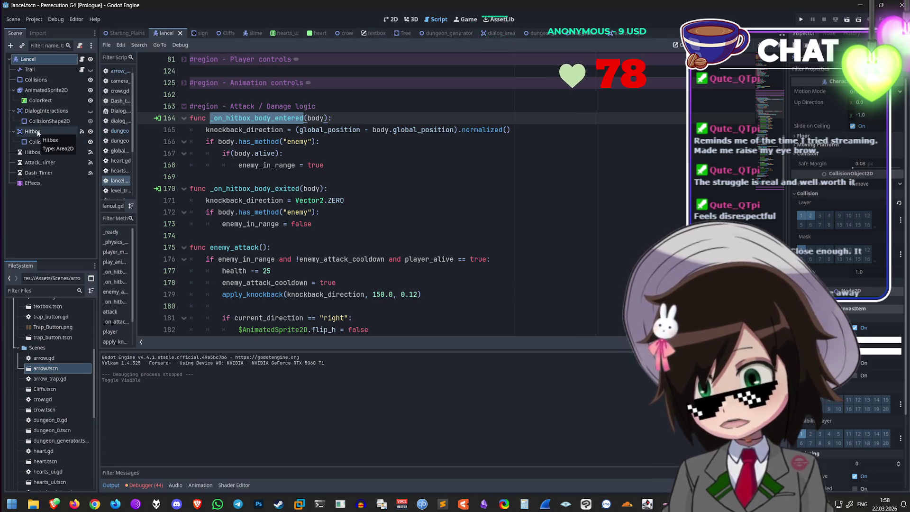
pyautogui.click(390, 19)
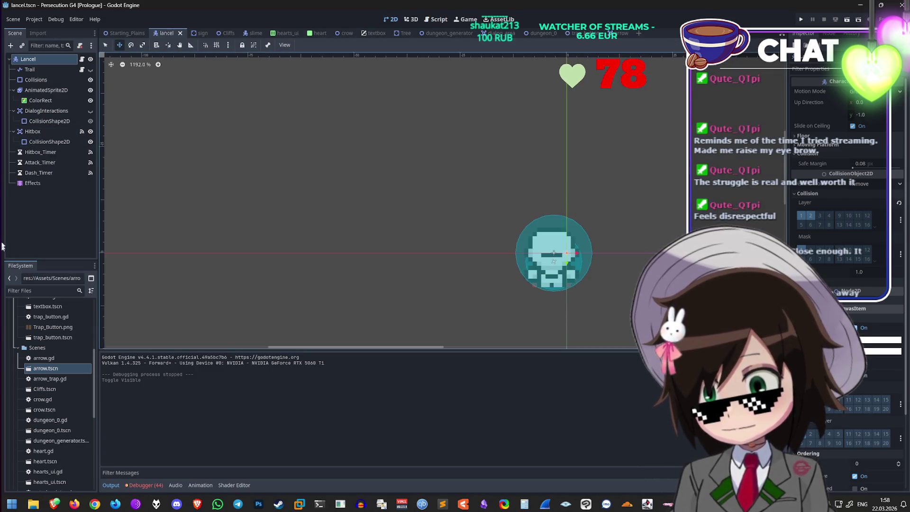
pyautogui.click(33, 132)
pyautogui.scroll(6, 576, 275)
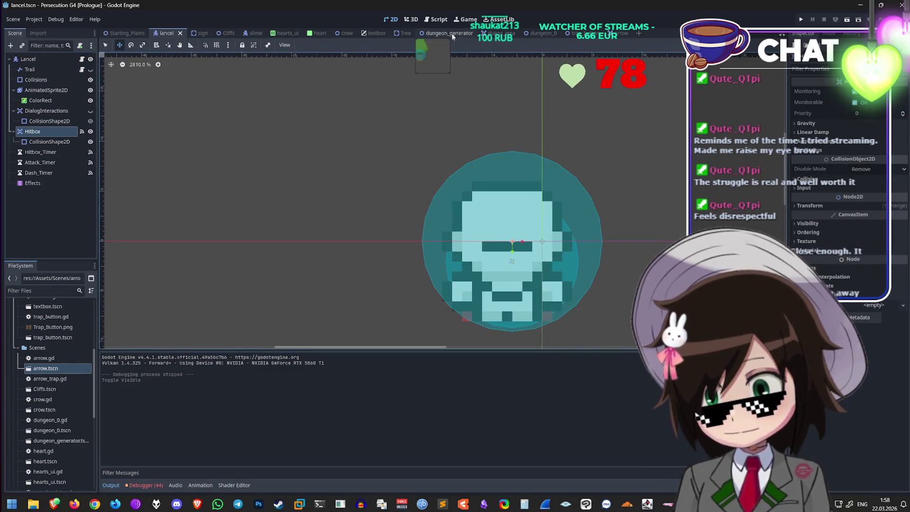
pyautogui.click(438, 19)
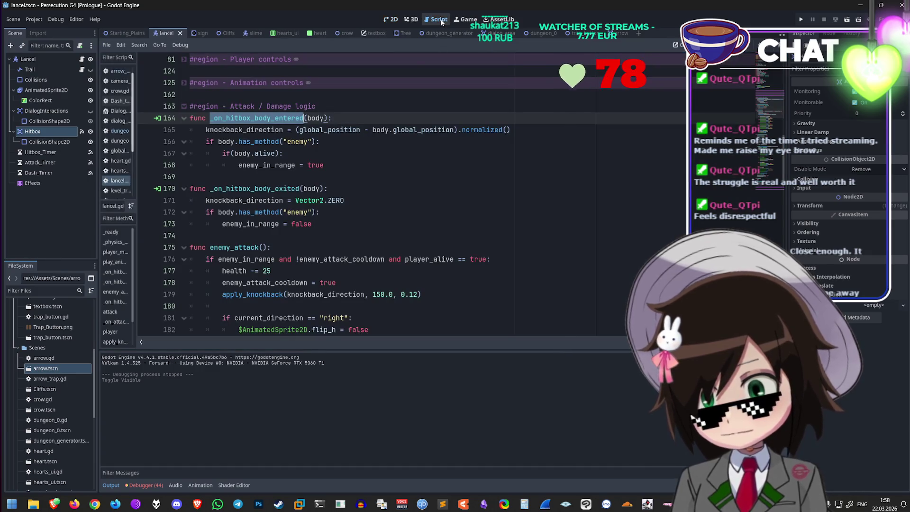
pyautogui.click(412, 122)
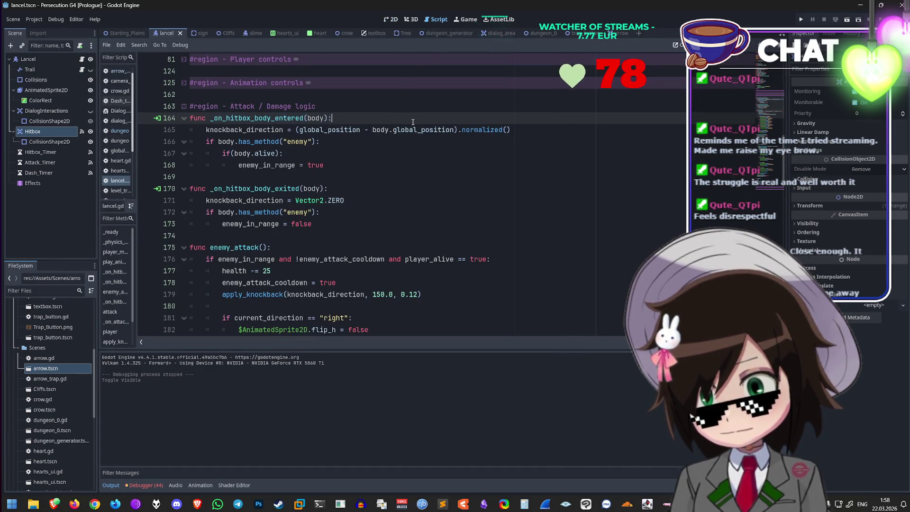
pyautogui.scroll(2, 413, 122)
# Step: Inspect the arrow's Hitbox and root nodes, then lancel.gd's body.alive and enemy_in_range checks
pyautogui.click(615, 34)
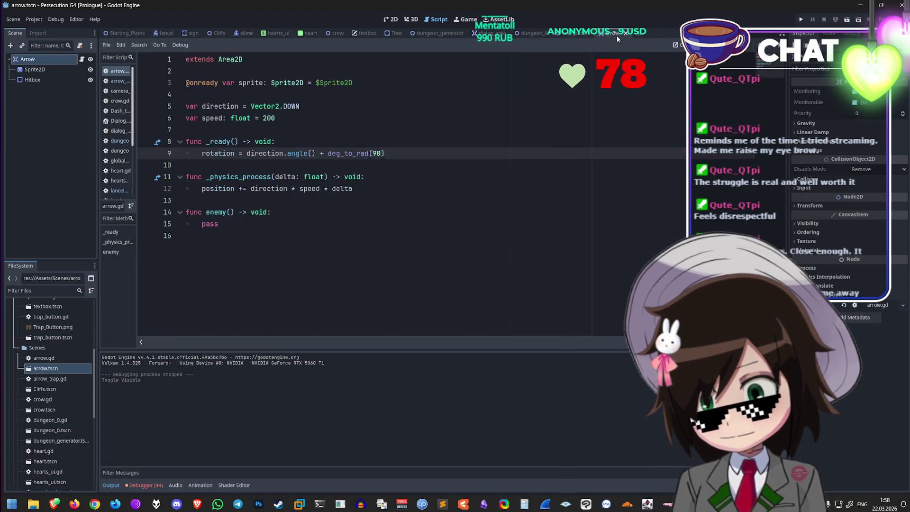
pyautogui.click(49, 79)
pyautogui.click(41, 59)
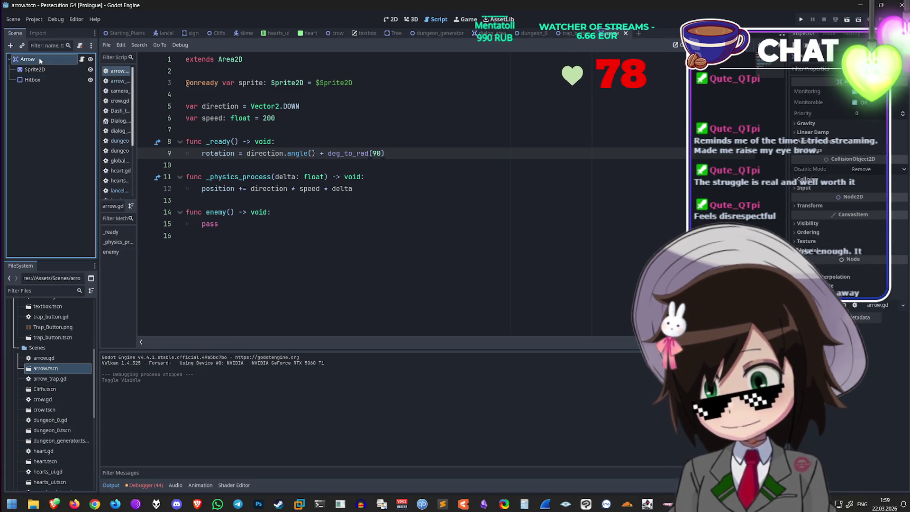
pyautogui.click(312, 225)
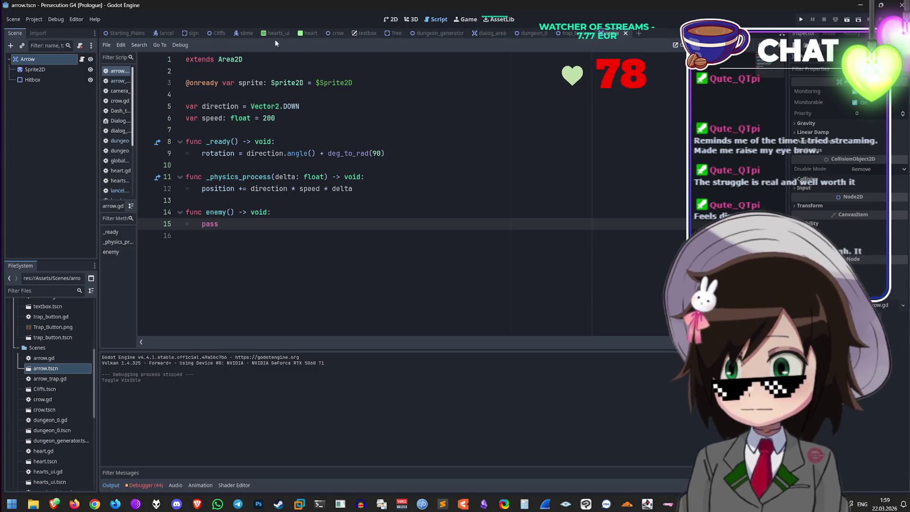
pyautogui.click(164, 33)
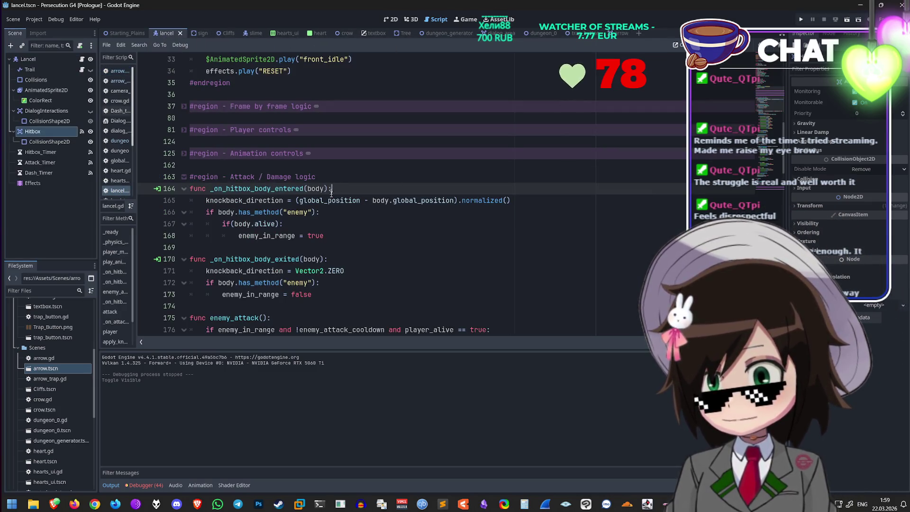
pyautogui.scroll(-2, 338, 214)
pyautogui.click(260, 154)
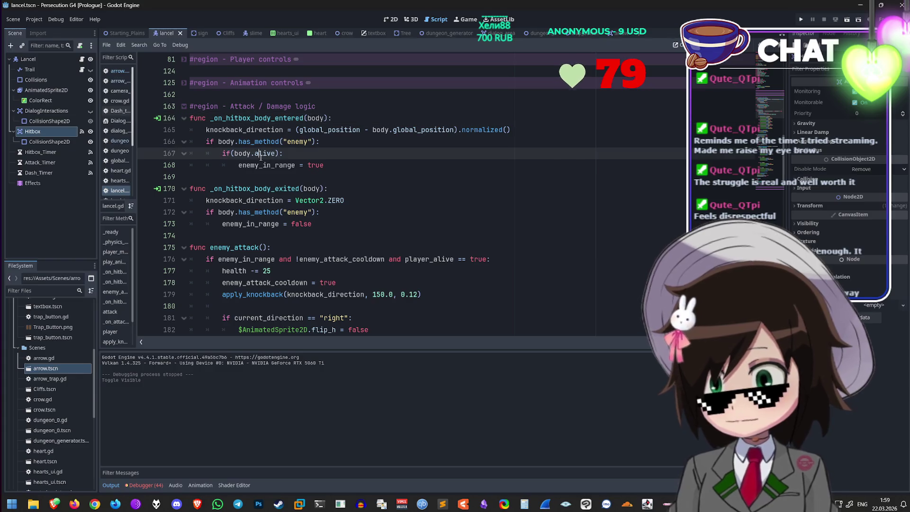
pyautogui.scroll(2, 284, 154)
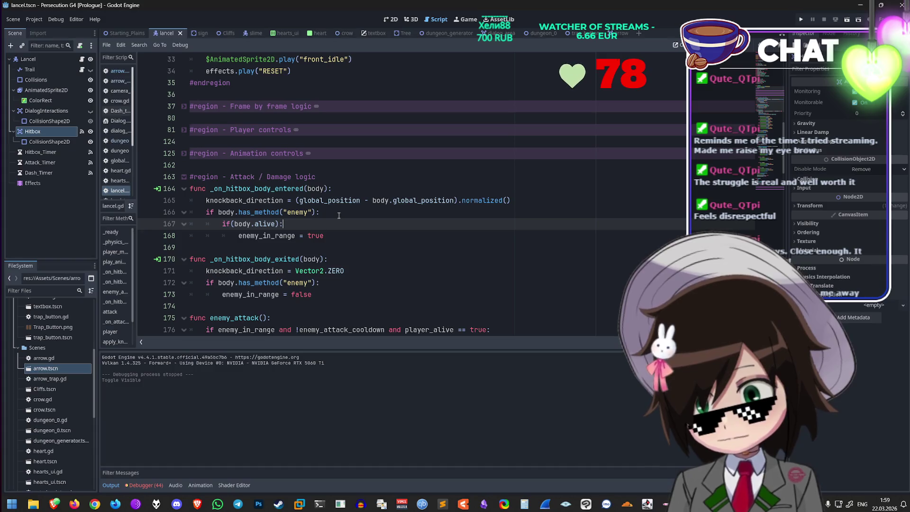
pyautogui.click(262, 236)
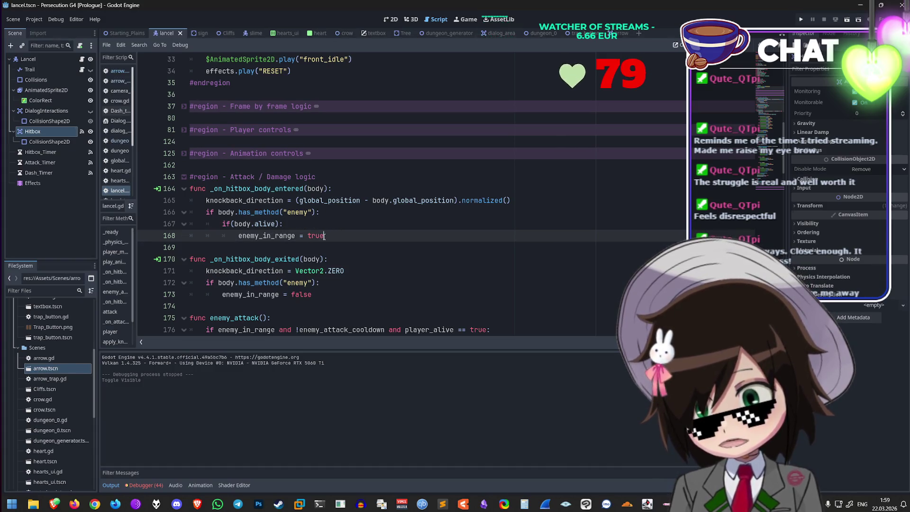
# Step: Return to arrow.gd and place the caret after the speed declaration
pyautogui.click(617, 34)
pyautogui.click(341, 84)
pyautogui.click(353, 106)
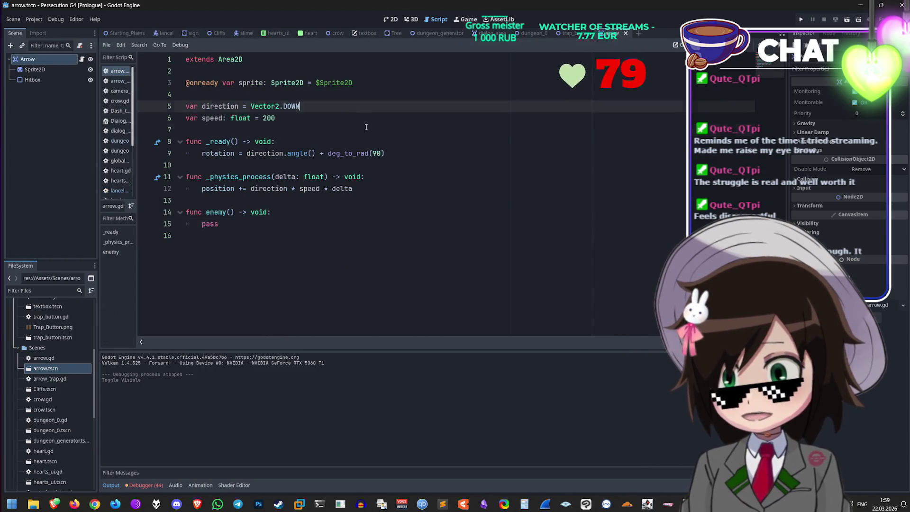
# Step: Add 'var alive: bool = true' below the speed variable in arrow.gd and run the game
pyautogui.click(366, 128)
pyautogui.click(370, 120)
pyautogui.press('Return')
pyautogui.write('var a')
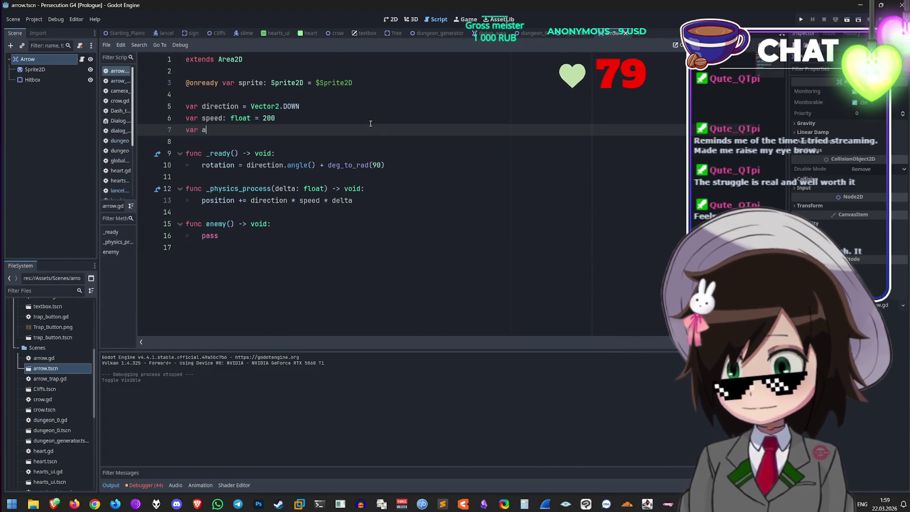
pyautogui.write('live: ')
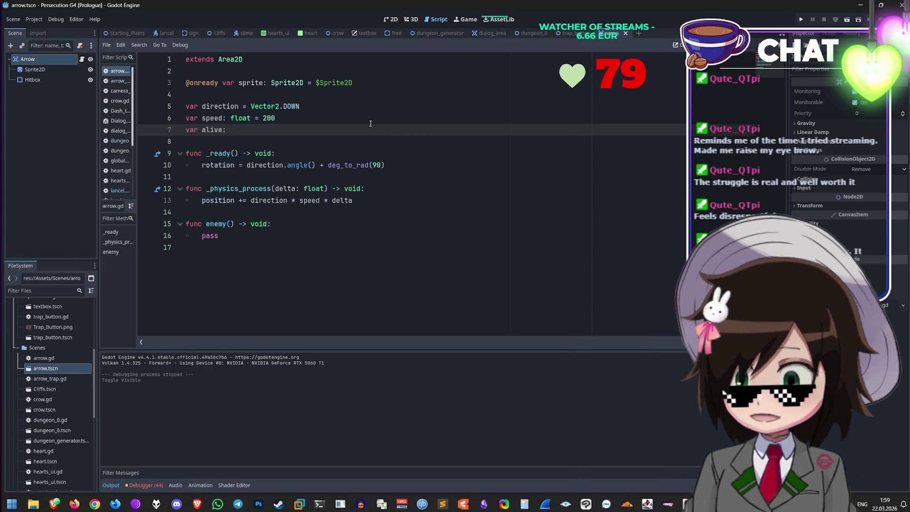
pyautogui.write('b')
pyautogui.press('Return')
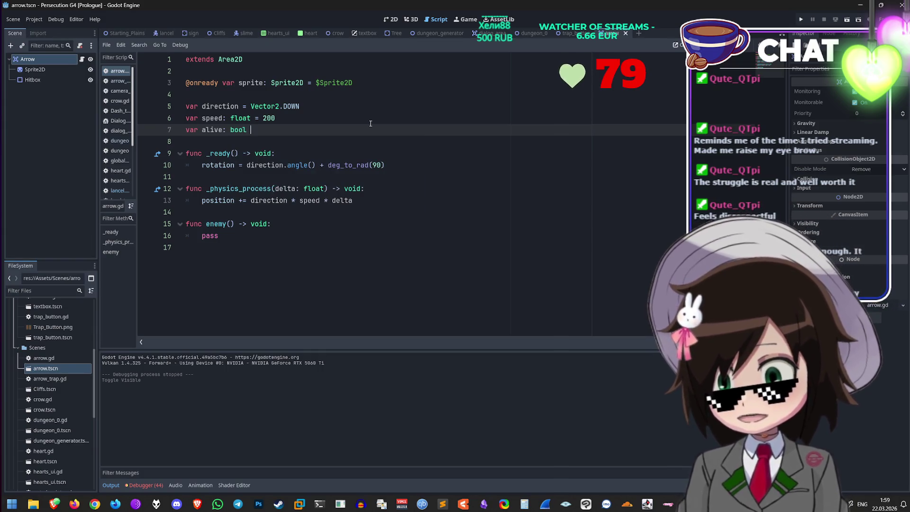
pyautogui.write('= true')
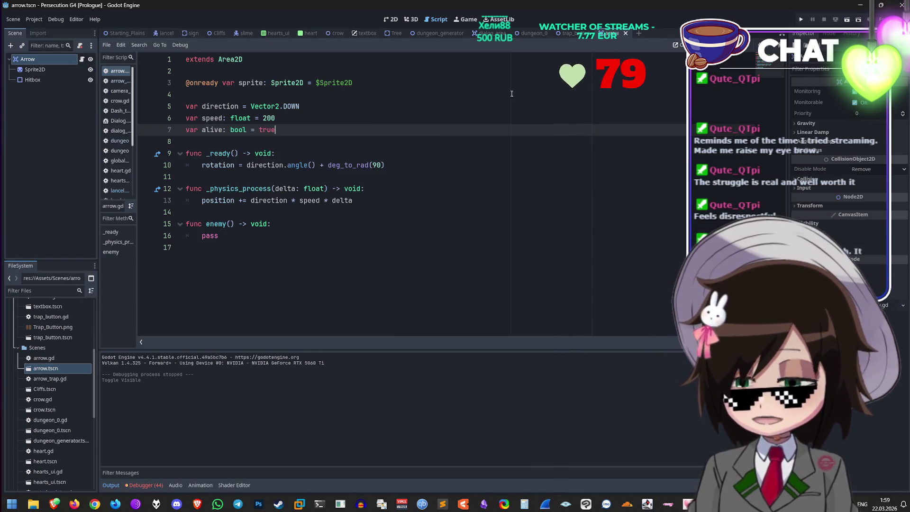
pyautogui.press('F5')
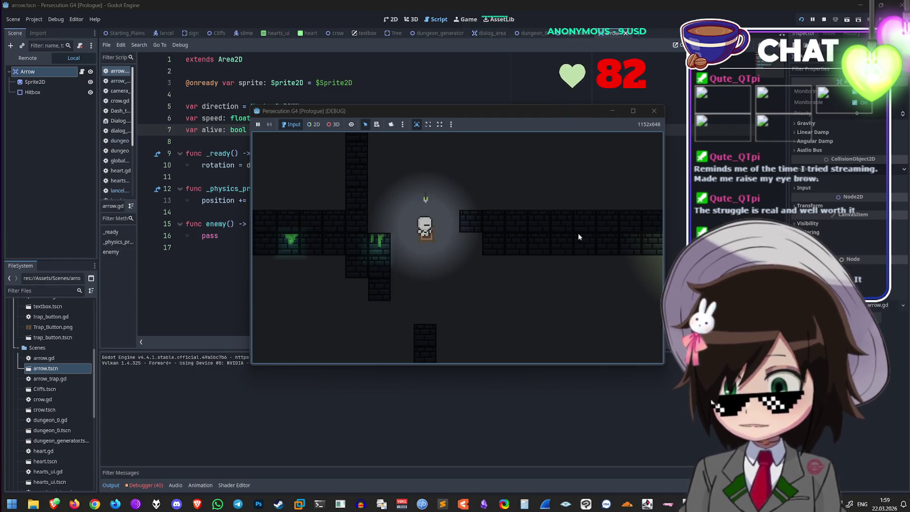
# Step: Close the running game window and return to the end of line 7 in arrow.gd
pyautogui.click(654, 110)
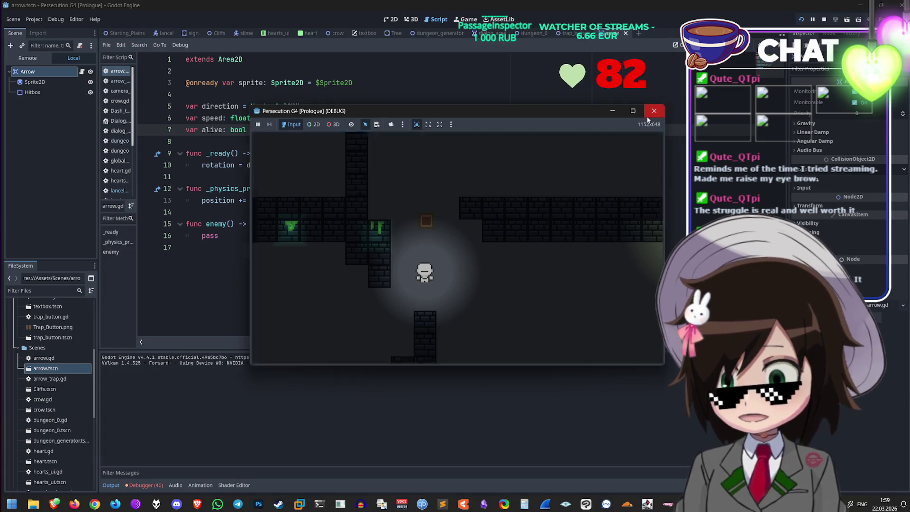
pyautogui.click(427, 116)
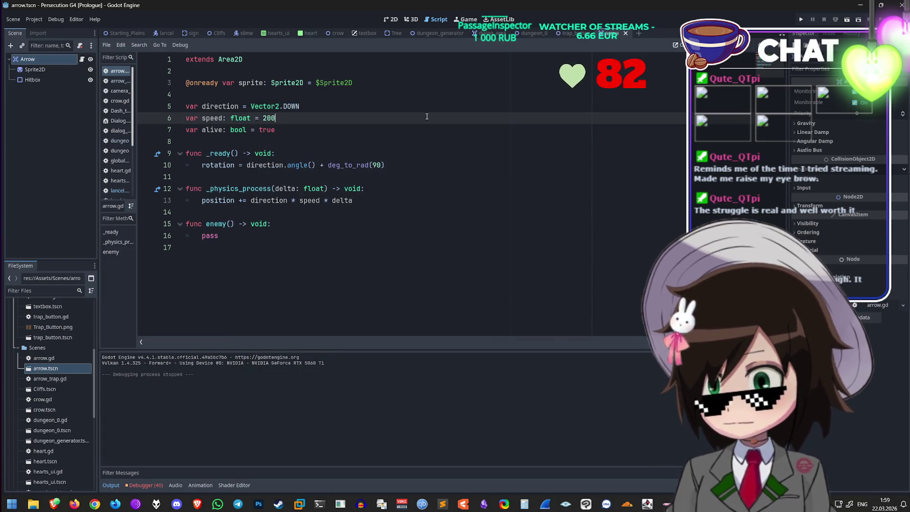
pyautogui.click(363, 128)
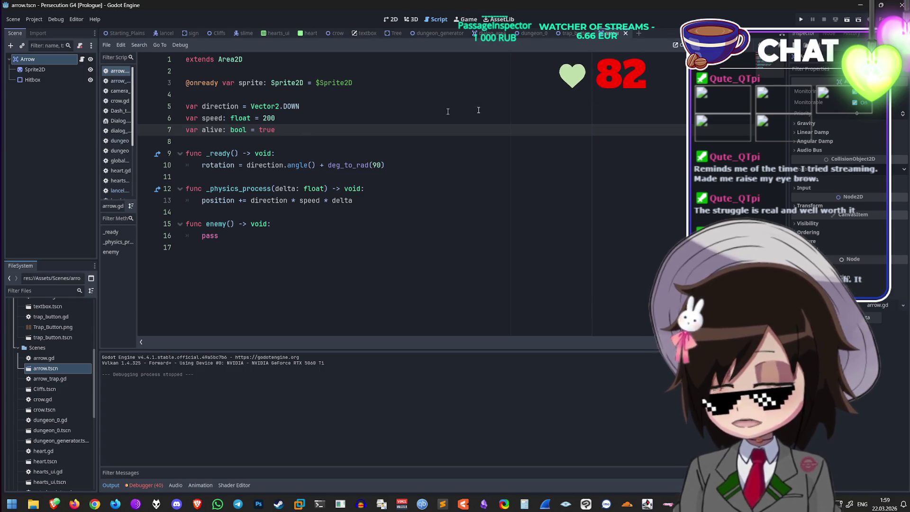
# Step: In lancel.gd, find and select the 'enemy_in_range = true' line in the hitbox handler
pyautogui.click(155, 34)
pyautogui.click(347, 222)
pyautogui.click(361, 232)
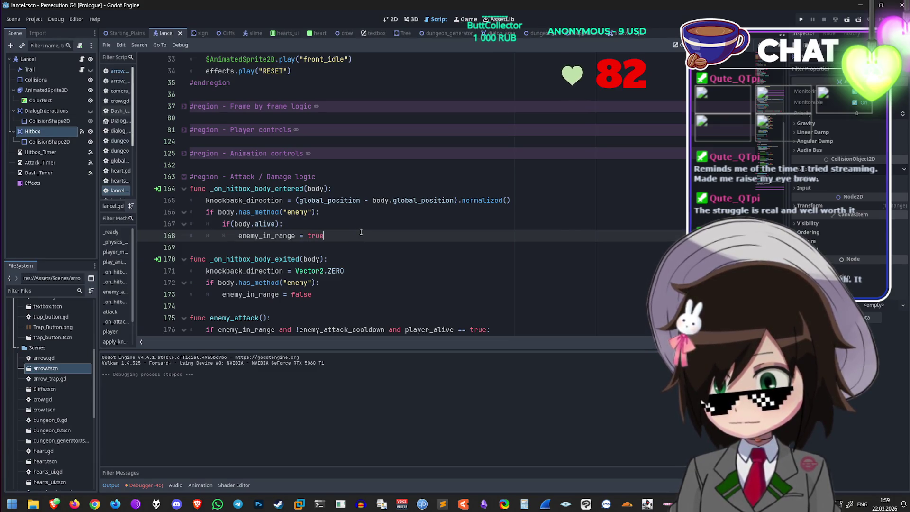
pyautogui.tripleClick(291, 236)
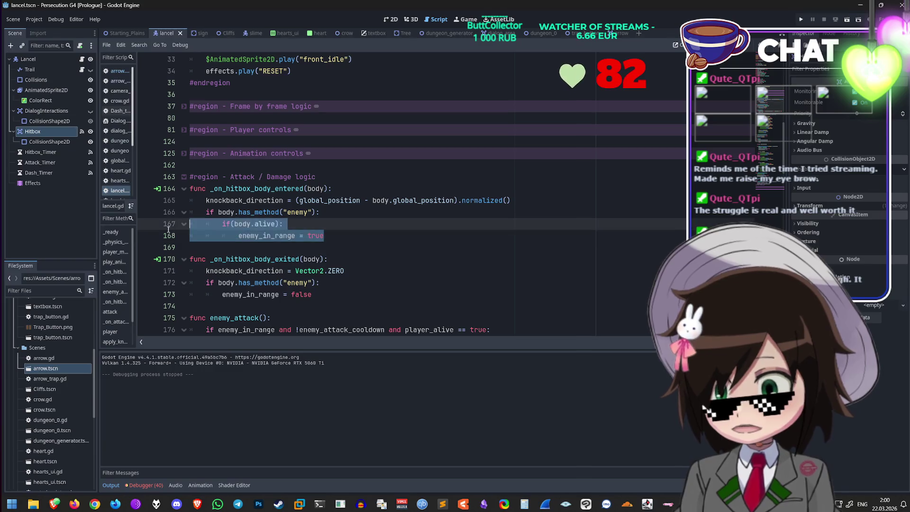
pyautogui.scroll(-4, 365, 244)
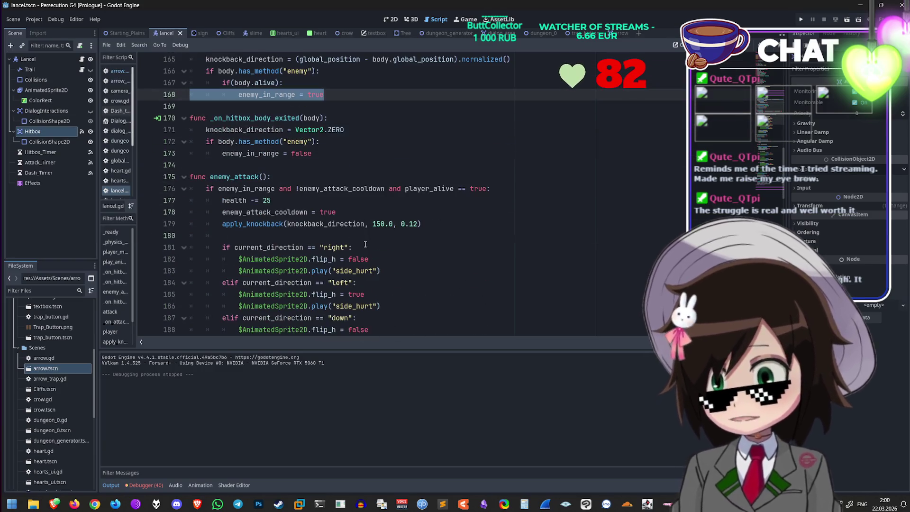
# Step: Review the enemy_attack condition, enemy_attack_cooldown usage and the _on_hitbox_body_entered function
pyautogui.click(323, 189)
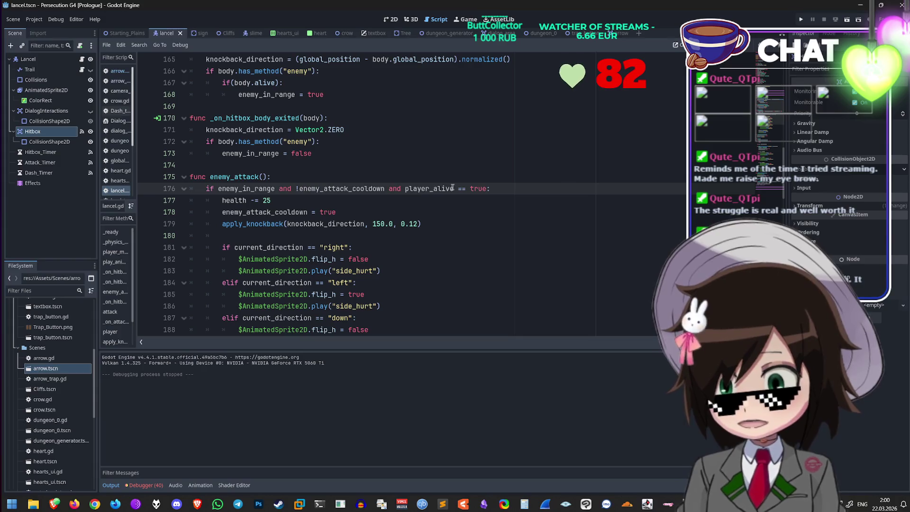
pyautogui.scroll(-1, 533, 199)
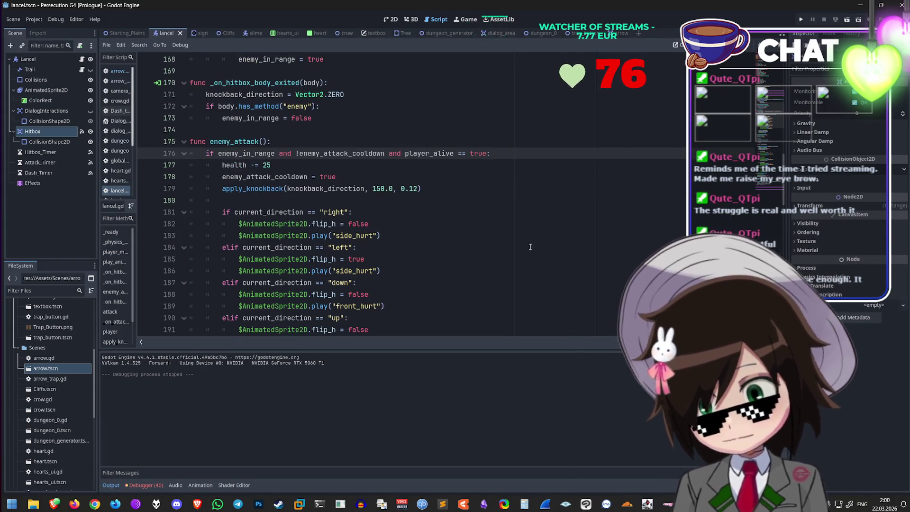
pyautogui.press('End')
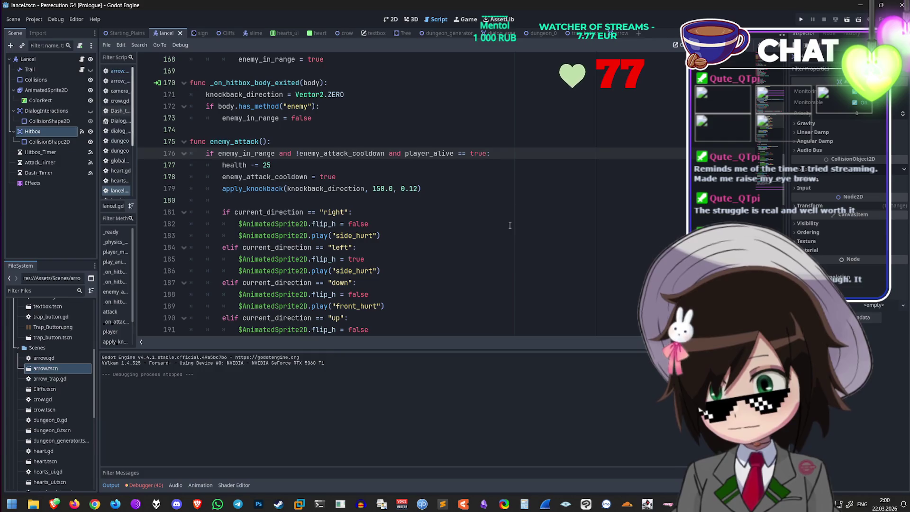
pyautogui.doubleClick(358, 153)
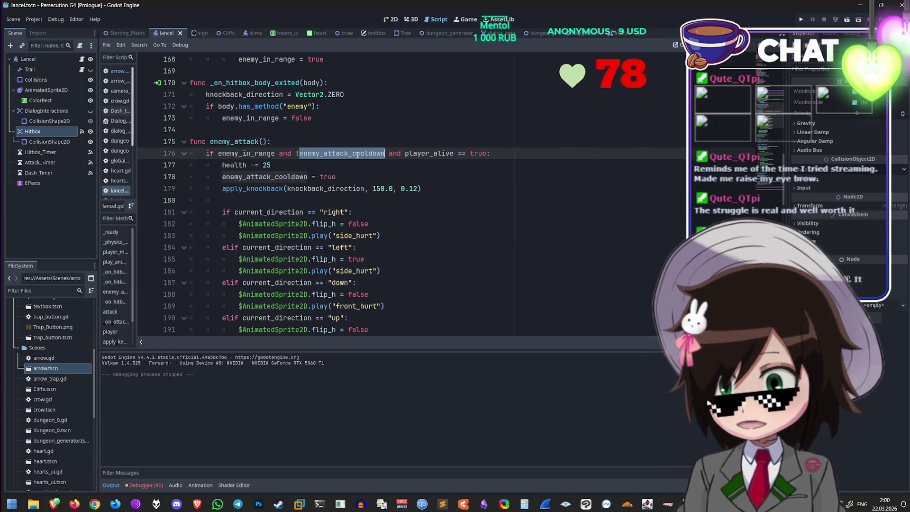
pyautogui.click(361, 172)
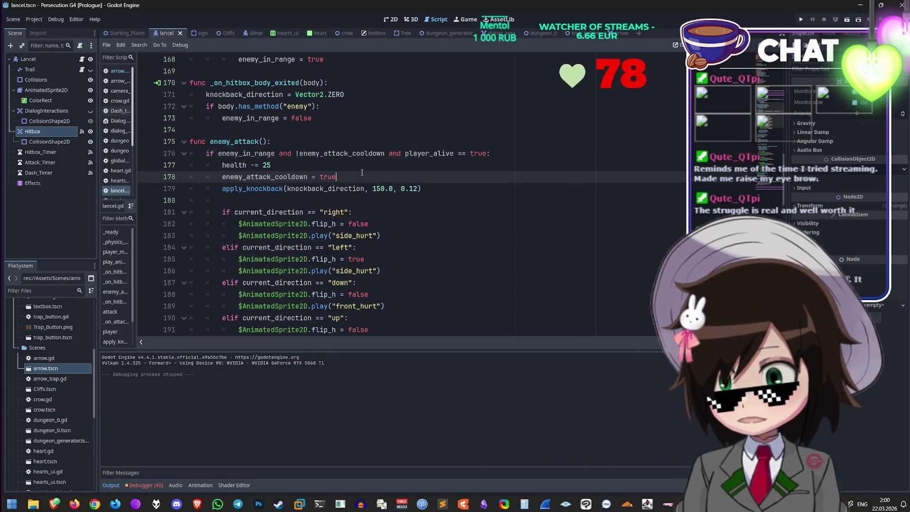
pyautogui.scroll(-3, 361, 172)
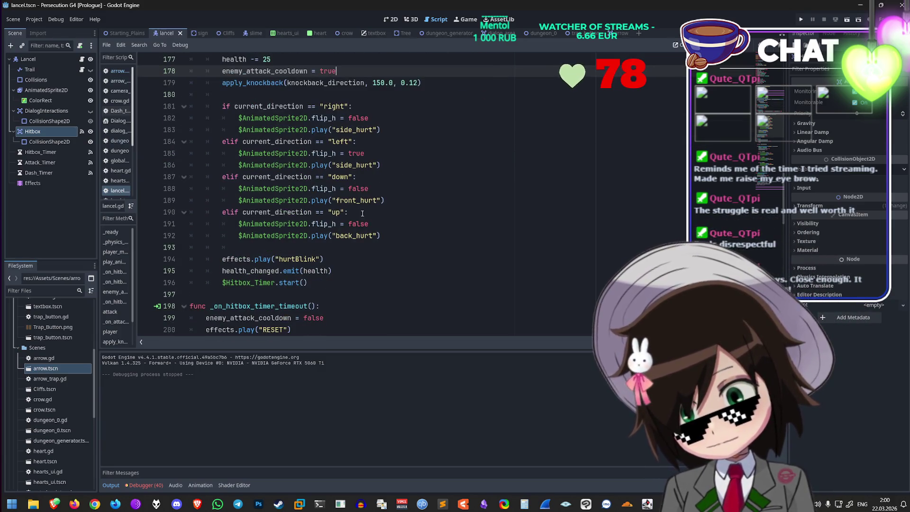
pyautogui.scroll(1, 395, 261)
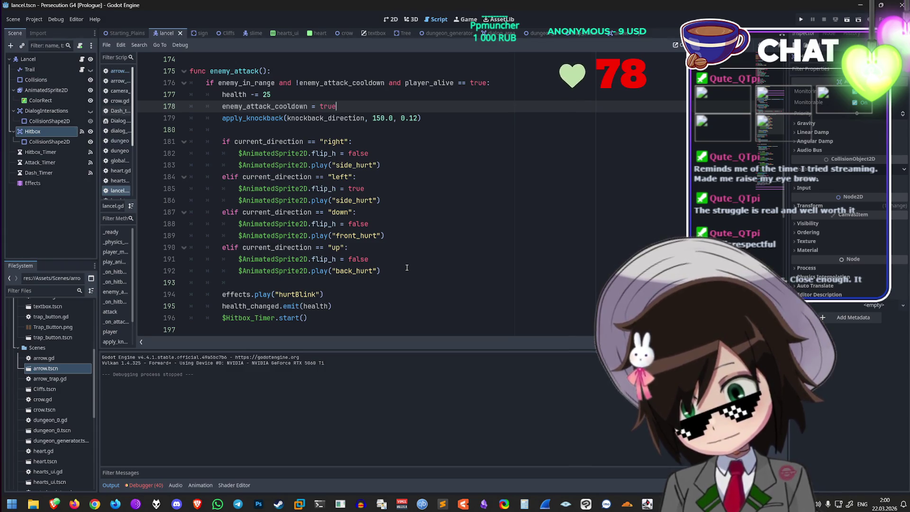
pyautogui.scroll(6, 406, 268)
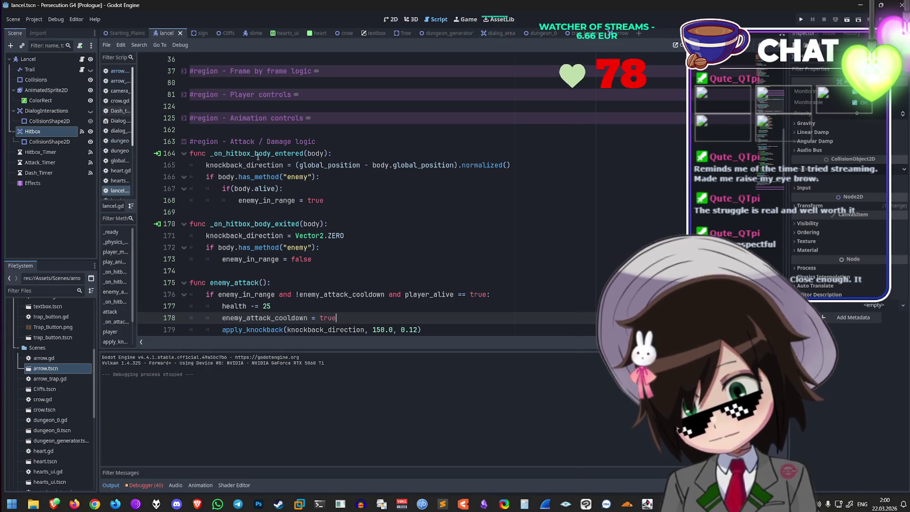
pyautogui.doubleClick(257, 154)
pyautogui.click(246, 33)
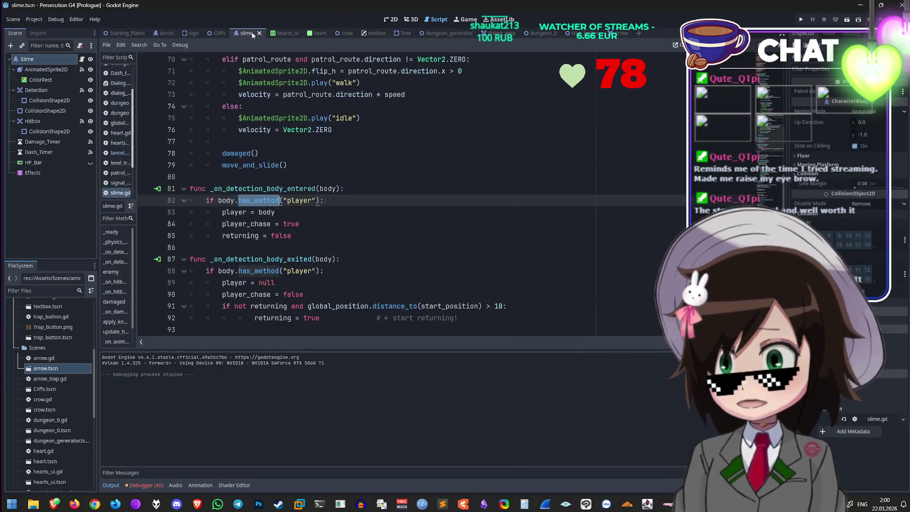
# Step: Read through slime.gd, including its health, alive and knockback variables and detection code
pyautogui.click(342, 190)
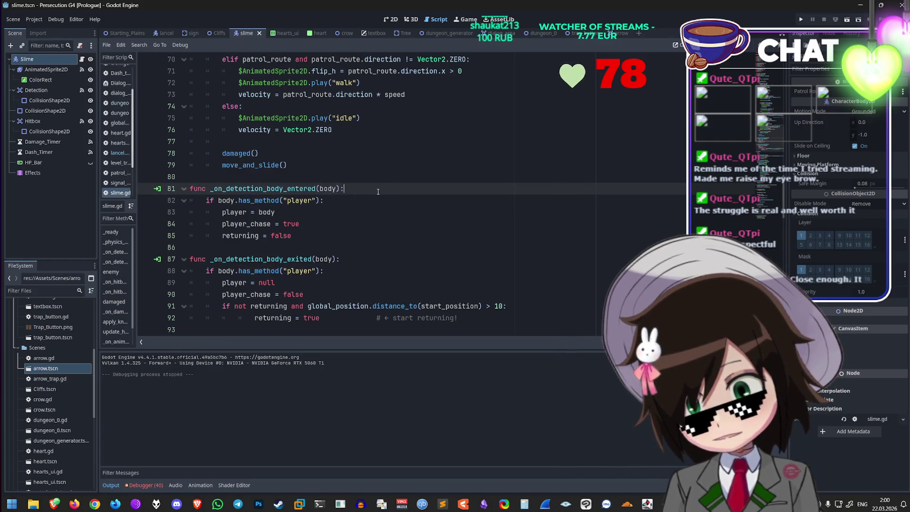
pyautogui.scroll(15, 379, 213)
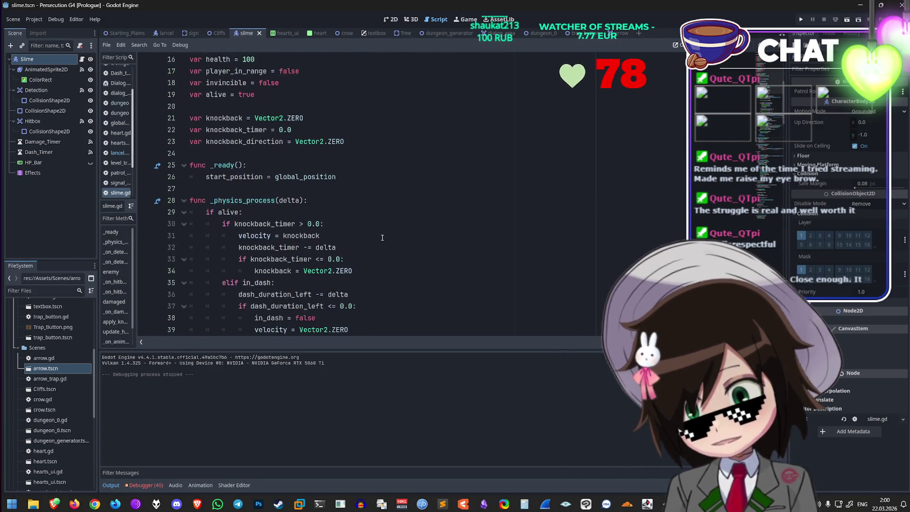
pyautogui.scroll(-2, 388, 244)
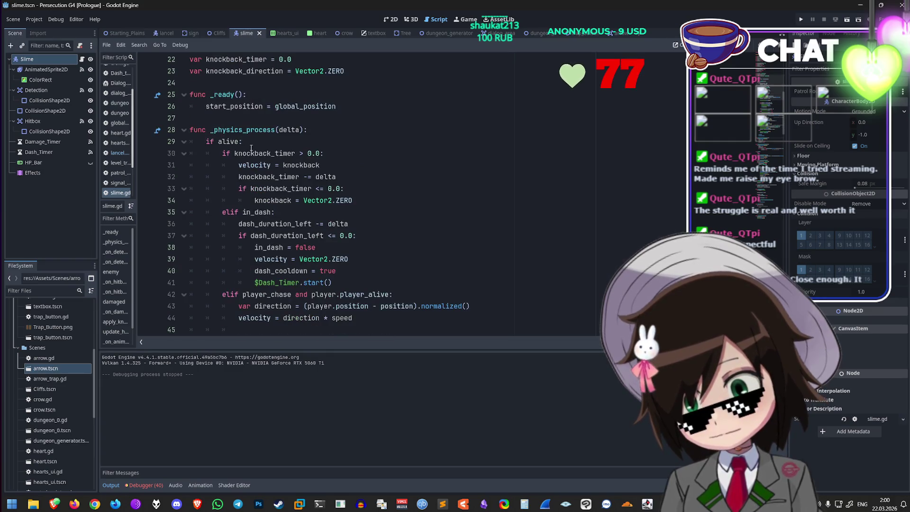
pyautogui.scroll(-3, 311, 162)
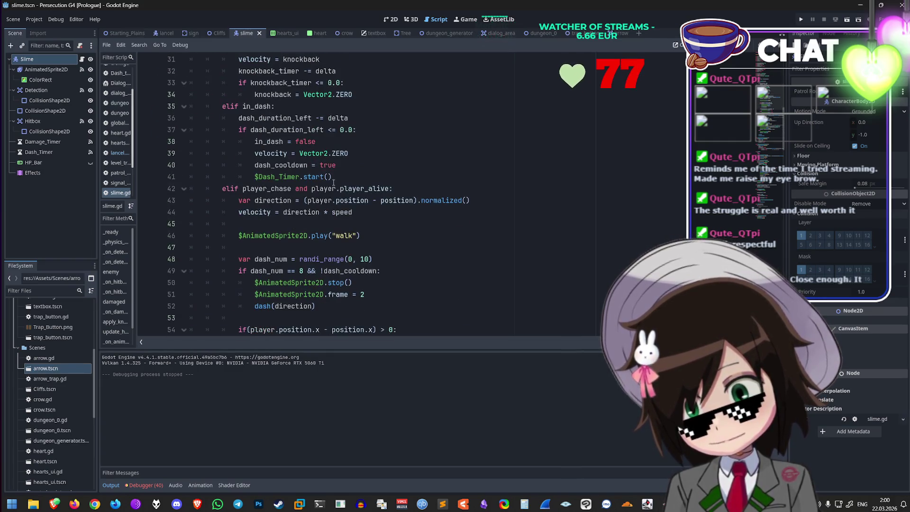
pyautogui.scroll(-2, 331, 176)
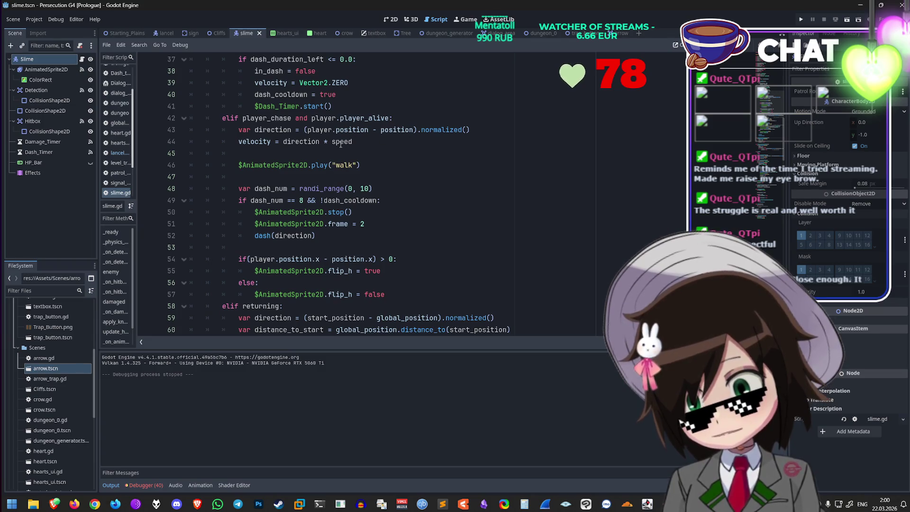
pyautogui.scroll(-2, 373, 156)
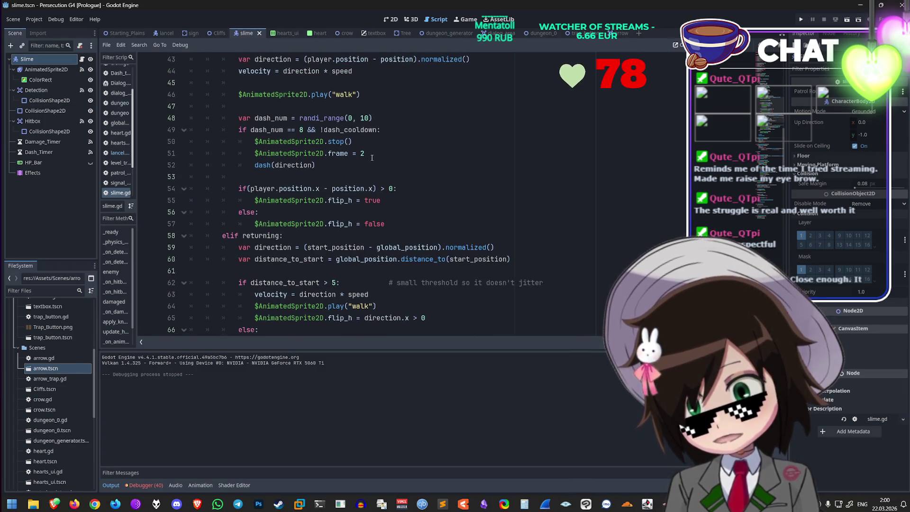
pyautogui.scroll(-4, 372, 157)
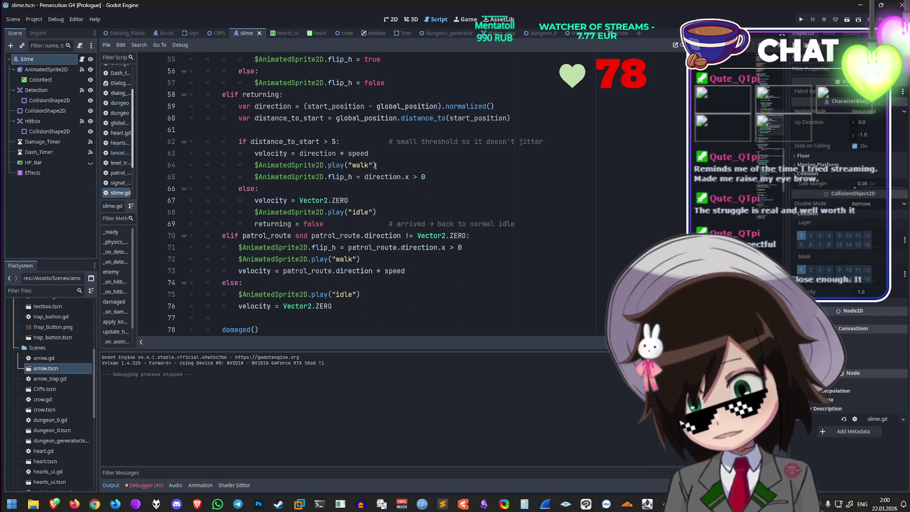
pyautogui.scroll(-9, 381, 168)
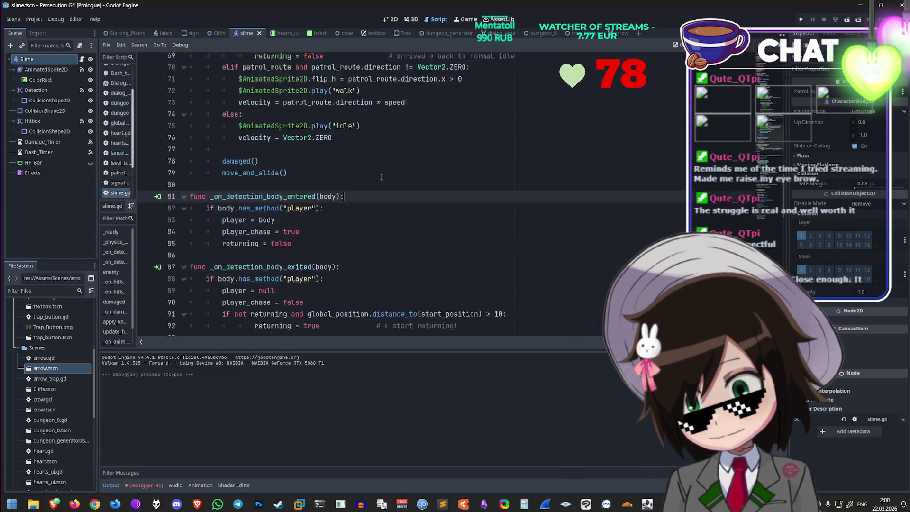
pyautogui.scroll(-3, 385, 178)
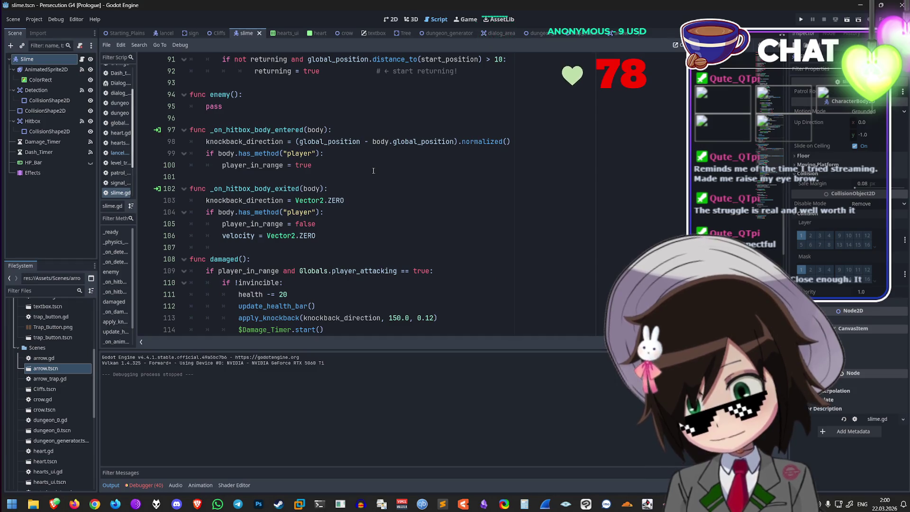
pyautogui.scroll(-1, 370, 166)
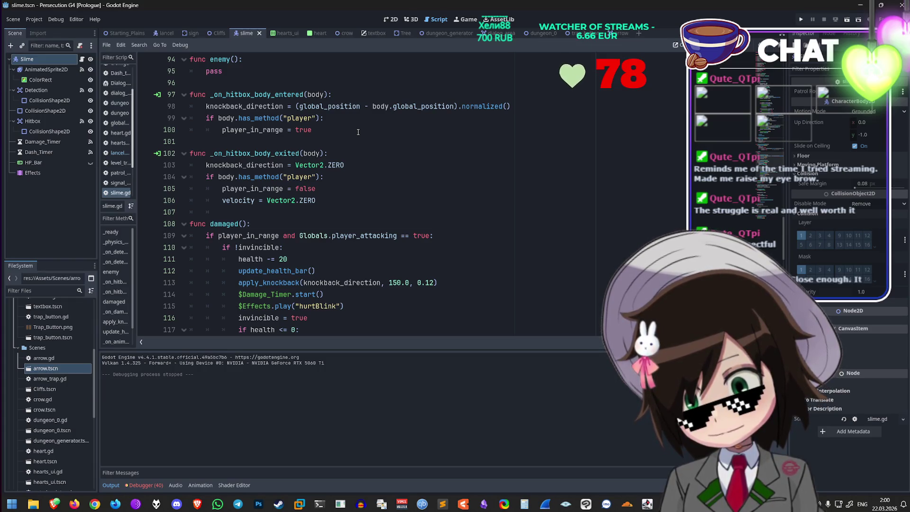
pyautogui.scroll(-4, 359, 135)
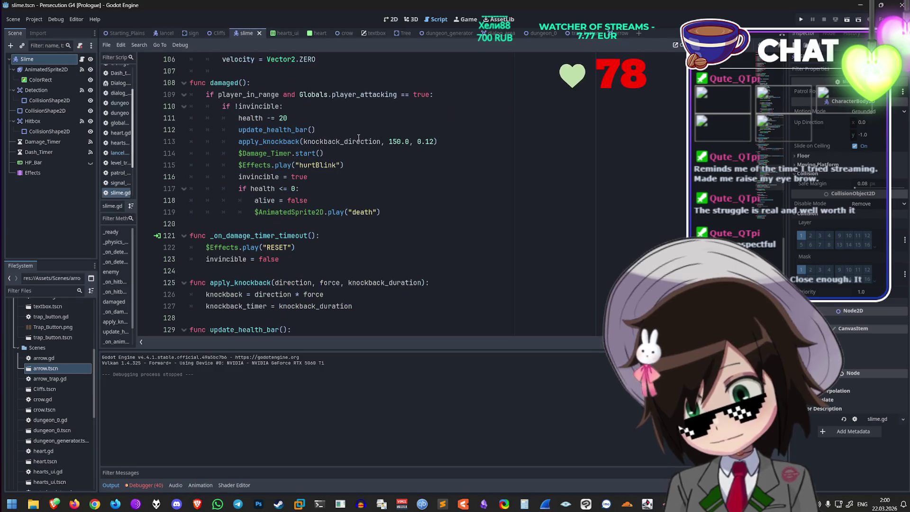
pyautogui.scroll(-5, 364, 145)
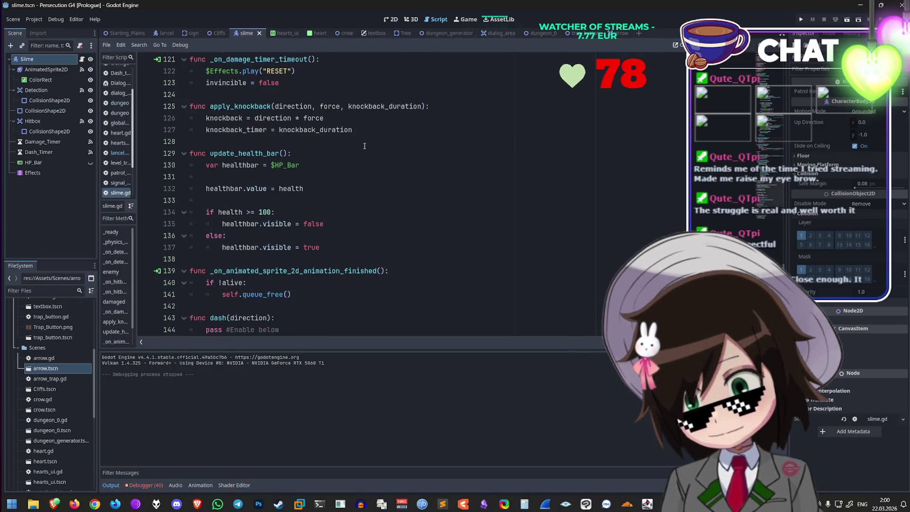
pyautogui.scroll(-3, 364, 145)
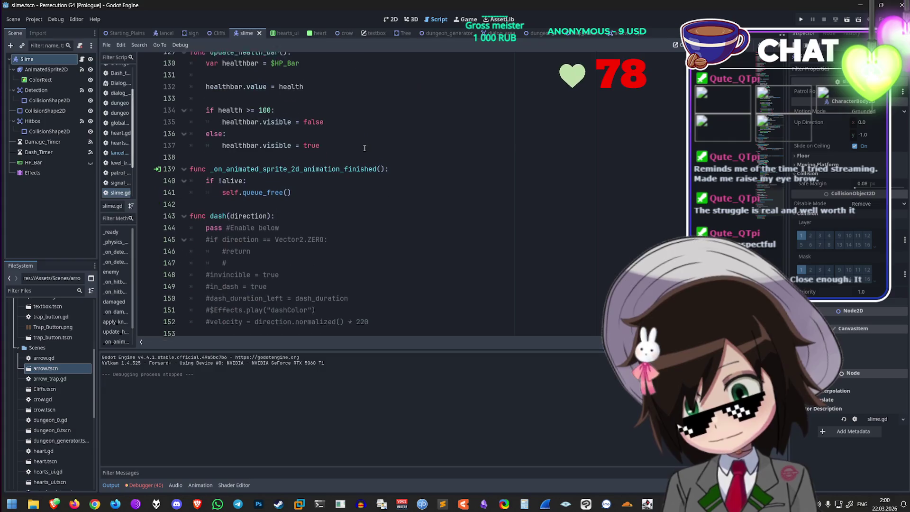
pyautogui.scroll(20, 365, 148)
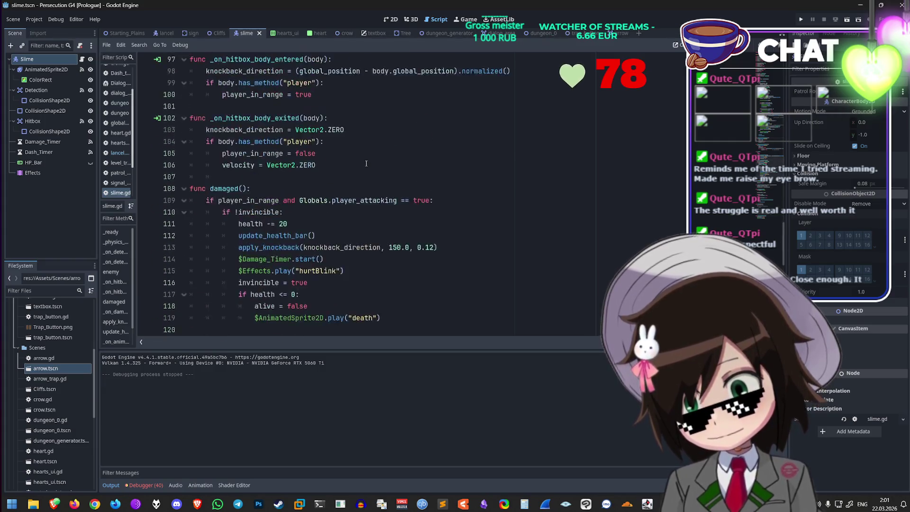
pyautogui.scroll(12, 370, 176)
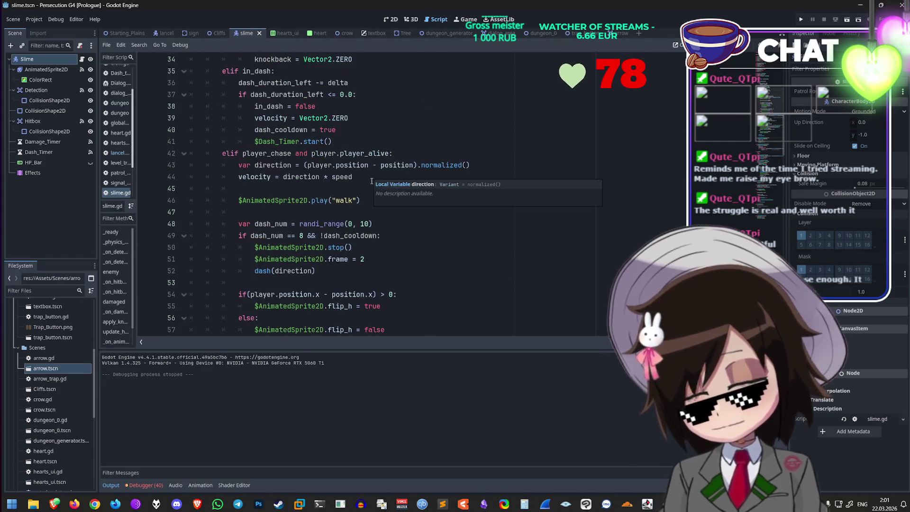
pyautogui.scroll(4, 374, 180)
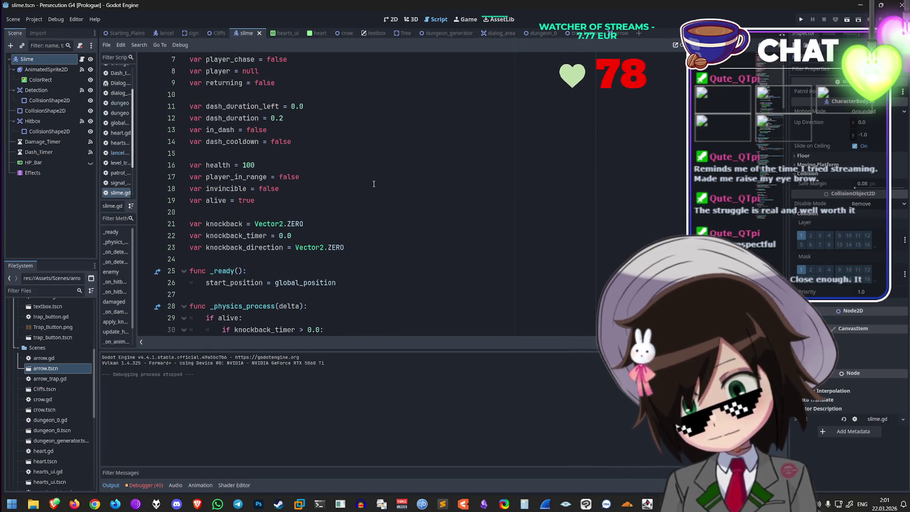
pyautogui.scroll(2, 373, 184)
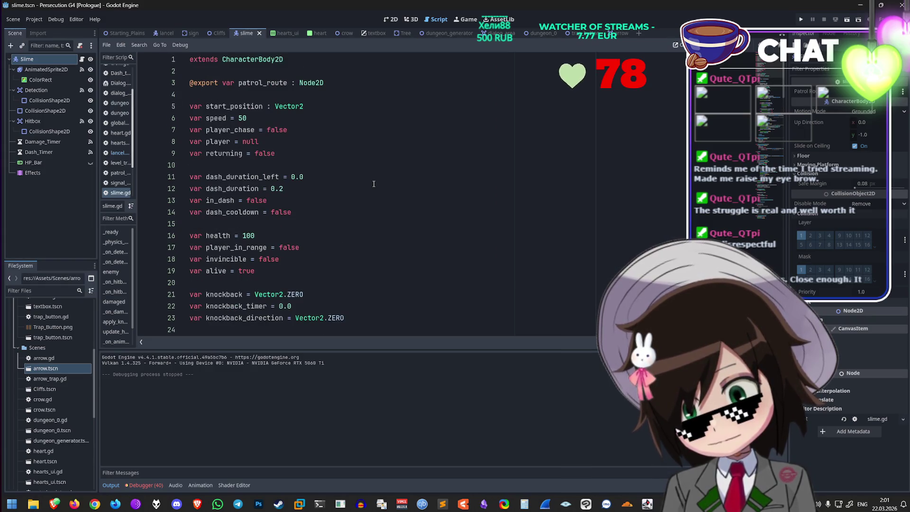
# Step: Go to line 19 of slime.gd, then bring up the Starting_Plains scene
pyautogui.click(262, 272)
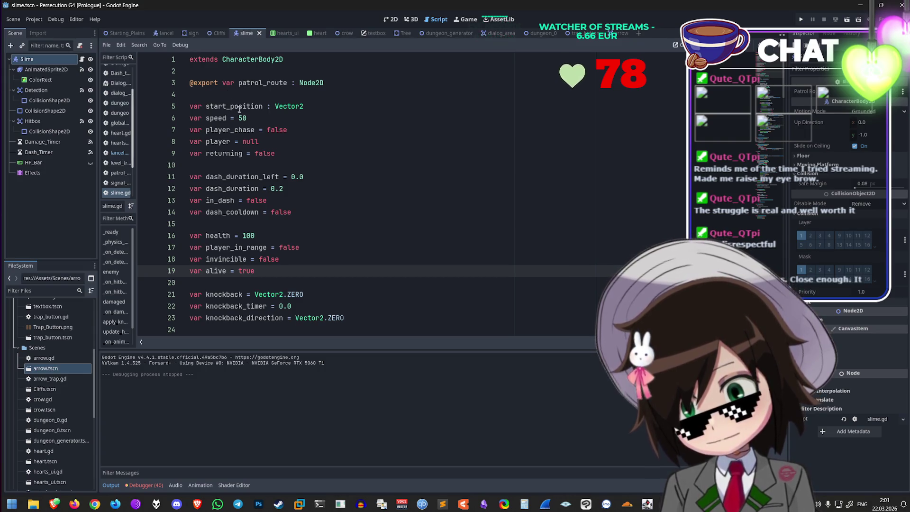
pyautogui.scroll(-4, 268, 163)
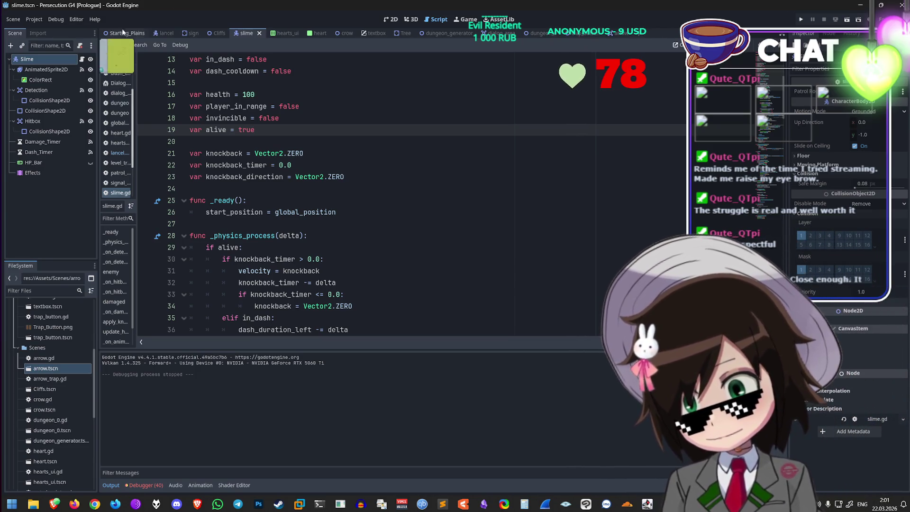
pyautogui.click(125, 33)
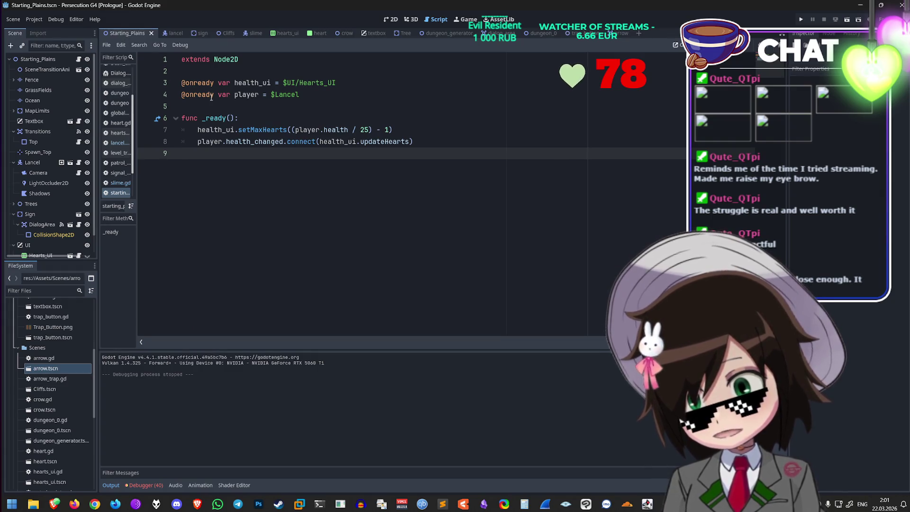
# Step: Check lines 6–7 of arrow.gd, then select the whole lancel.gd script and leave Godot for the desktop
pyautogui.click(614, 32)
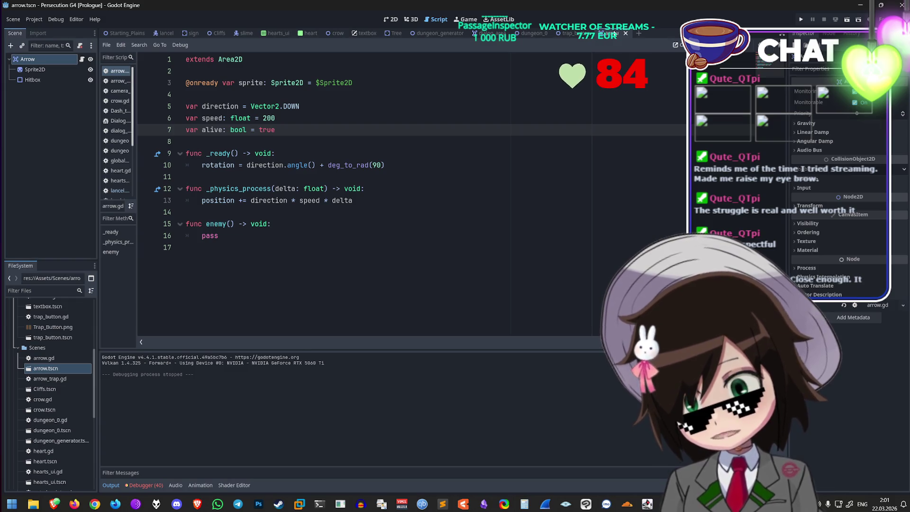
pyautogui.click(376, 116)
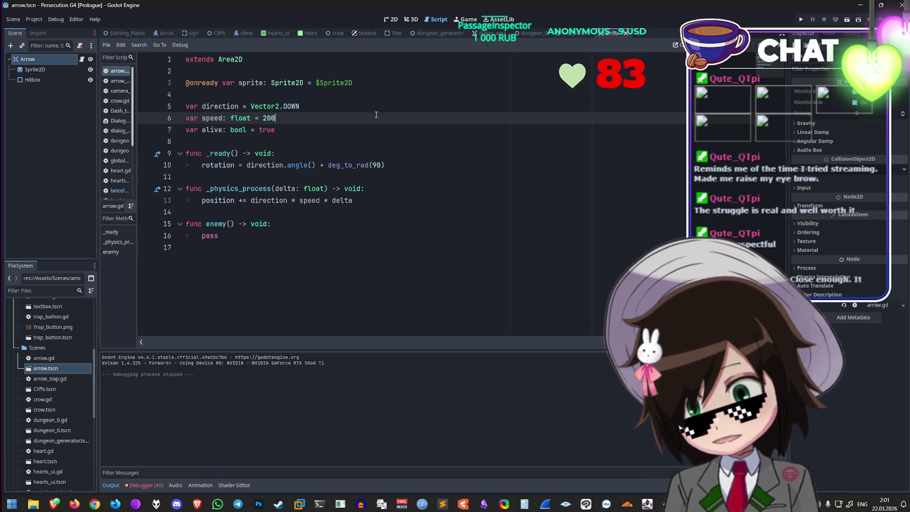
pyautogui.click(387, 127)
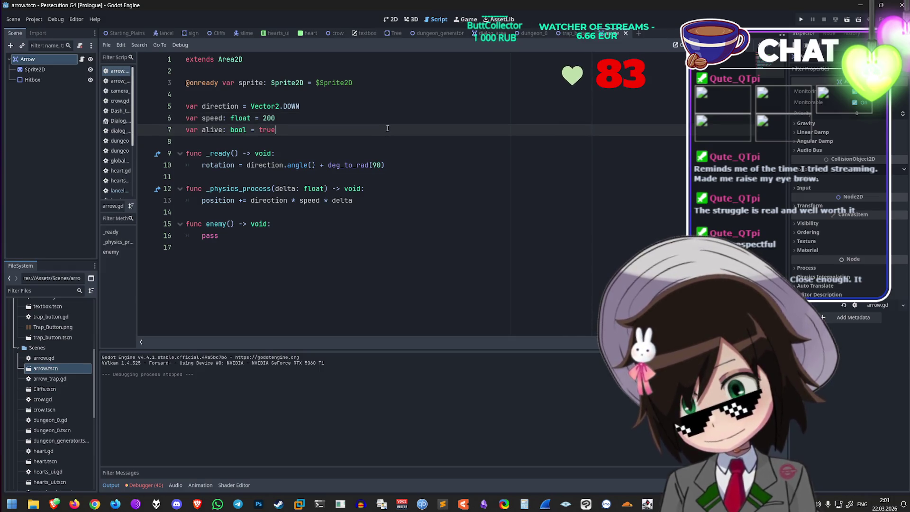
pyautogui.click(165, 33)
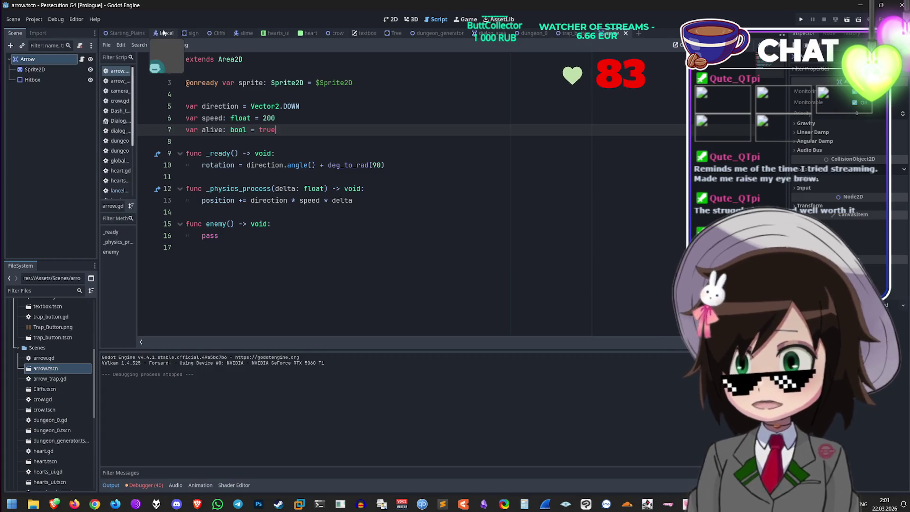
pyautogui.hotkey('ctrl', 'a')
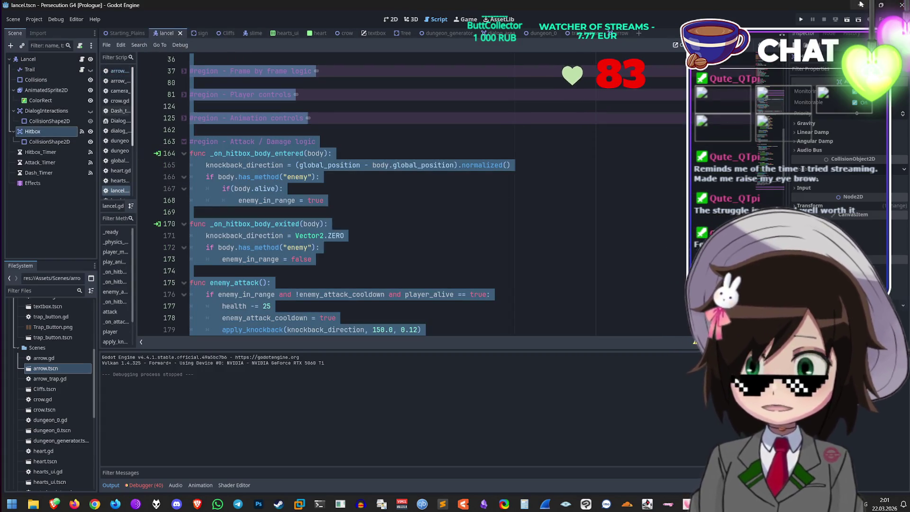
pyautogui.press('super+d')
# Step: In Grok, write 'Here's the player script', paste the player script, and add 'the arrow script'
pyautogui.moveTo(54, 504)
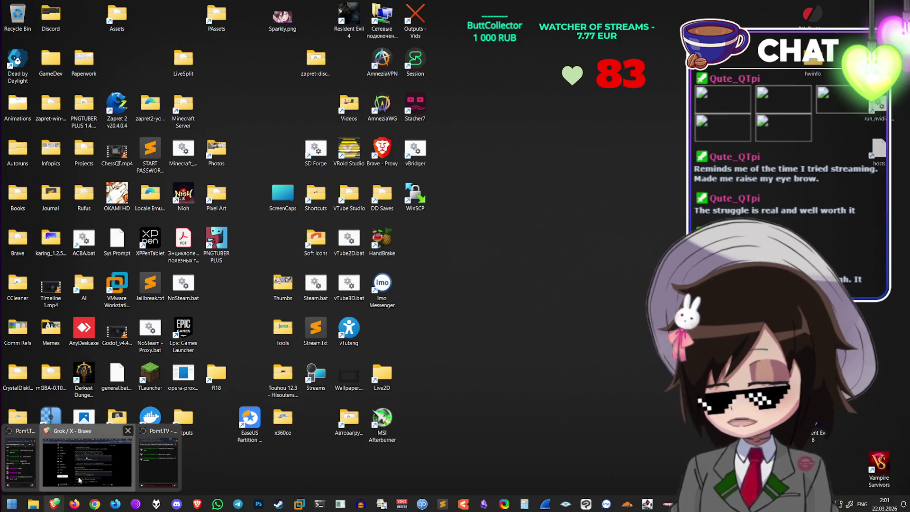
pyautogui.click(47, 457)
pyautogui.scroll(-5, 546, 347)
pyautogui.write('H')
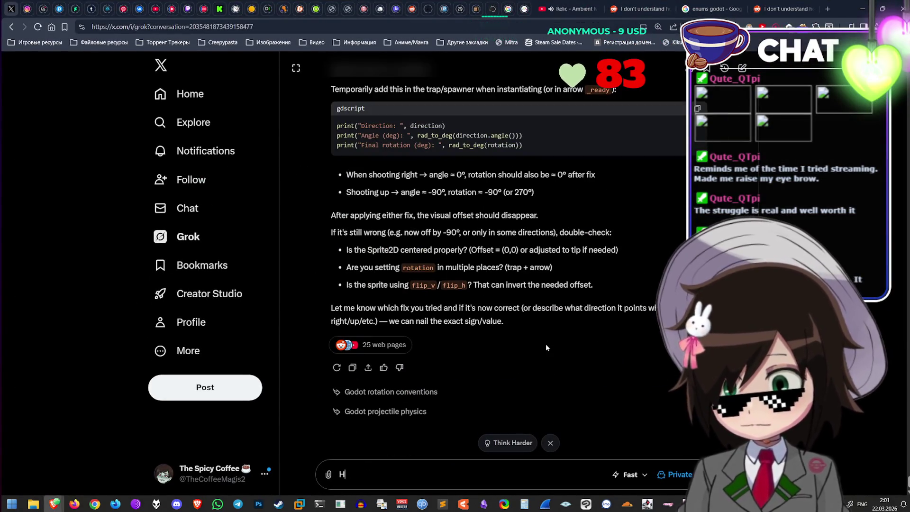
pyautogui.write('ereyer script')
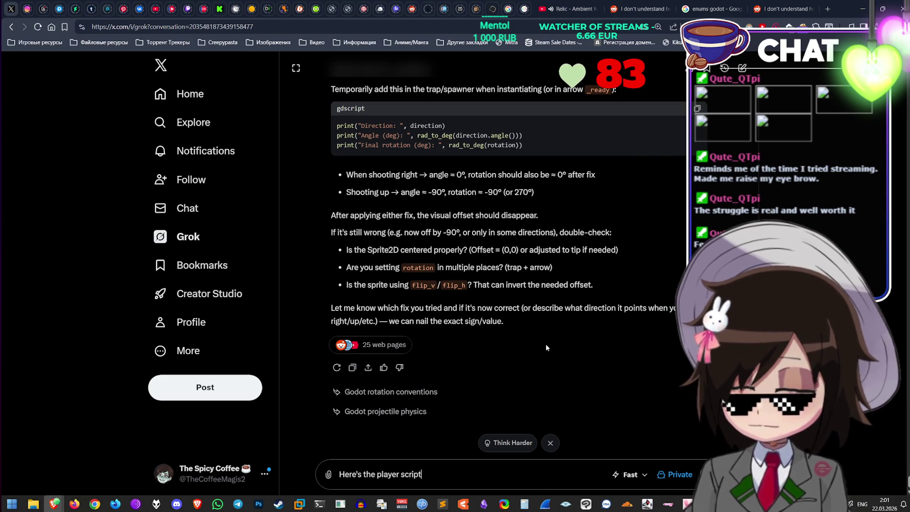
pyautogui.hotkey('shift', 'Return')
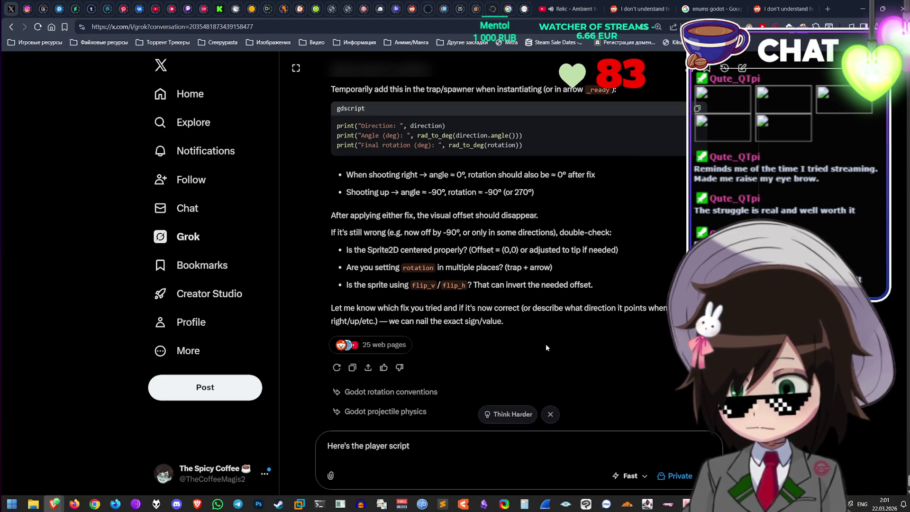
pyautogui.hotkey('ctrl', 'v')
pyautogui.hotkey('shift', 'Return')
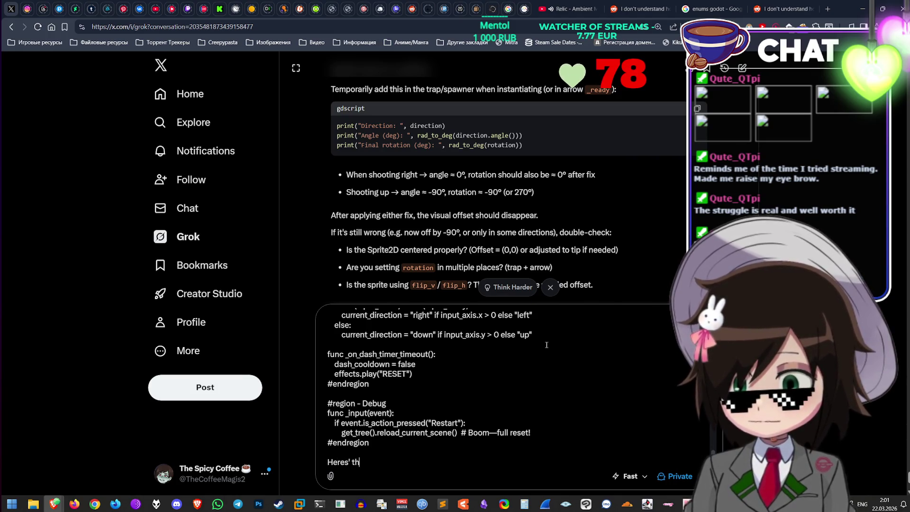
pyautogui.write('the arrow script')
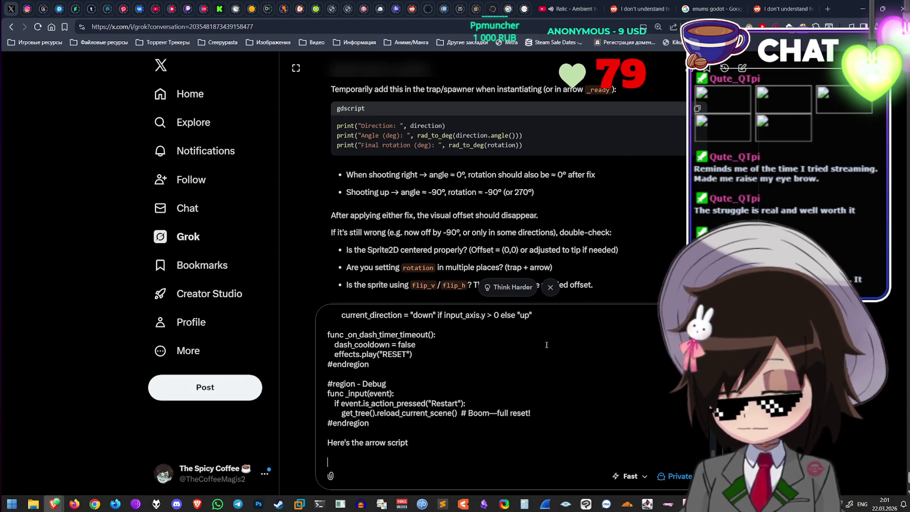
# Step: Copy arrow.gd from Godot, paste it in, and send 'Why doesn't the arrow damage the player ?'
pyautogui.hotkey('alt', 'Tab')
pyautogui.click(393, 100)
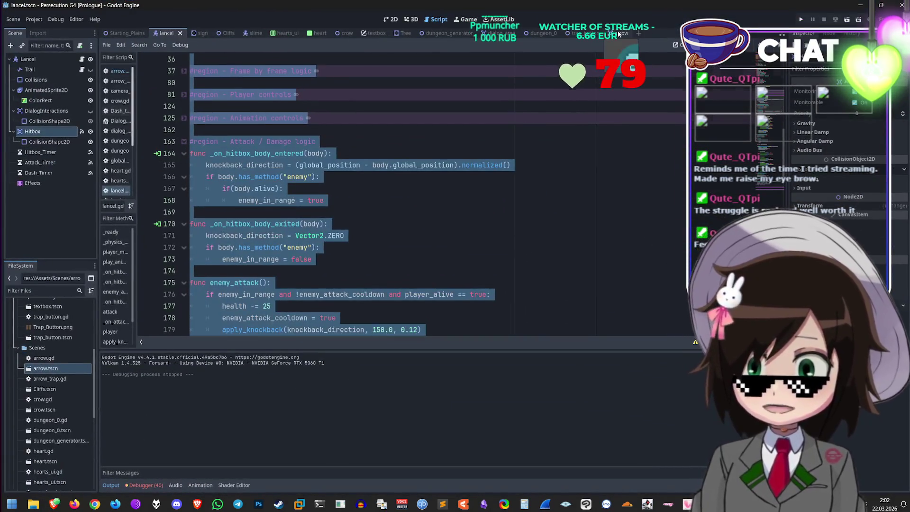
pyautogui.hotkey('ctrl', 'a')
pyautogui.hotkey('ctrl', 'c')
pyautogui.hotkey('alt', 'Tab')
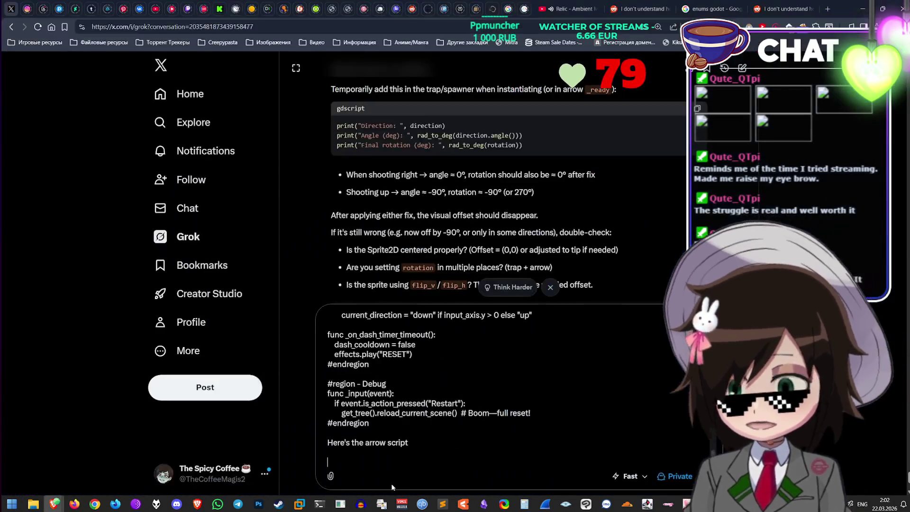
pyautogui.hotkey('ctrl', 'v')
pyautogui.write('Why doesn')
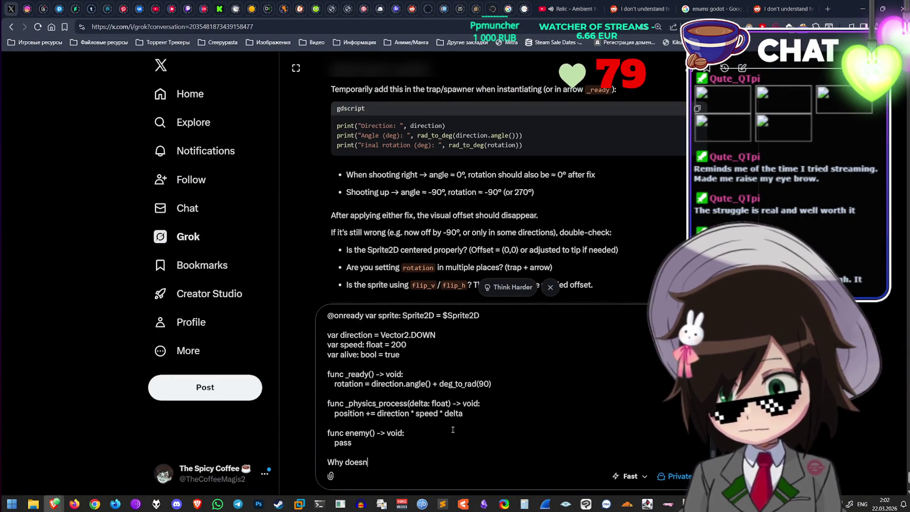
pyautogui.write("'t the arrow d")
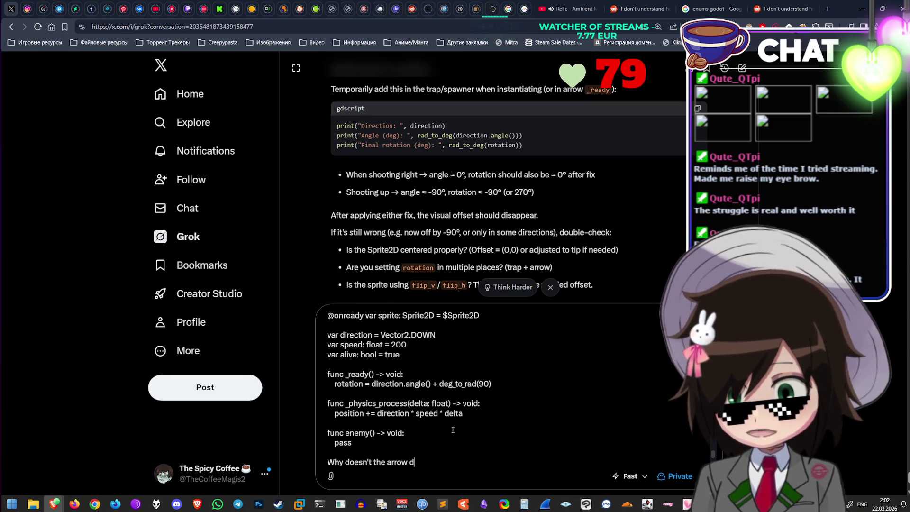
pyautogui.write('amage the player ?')
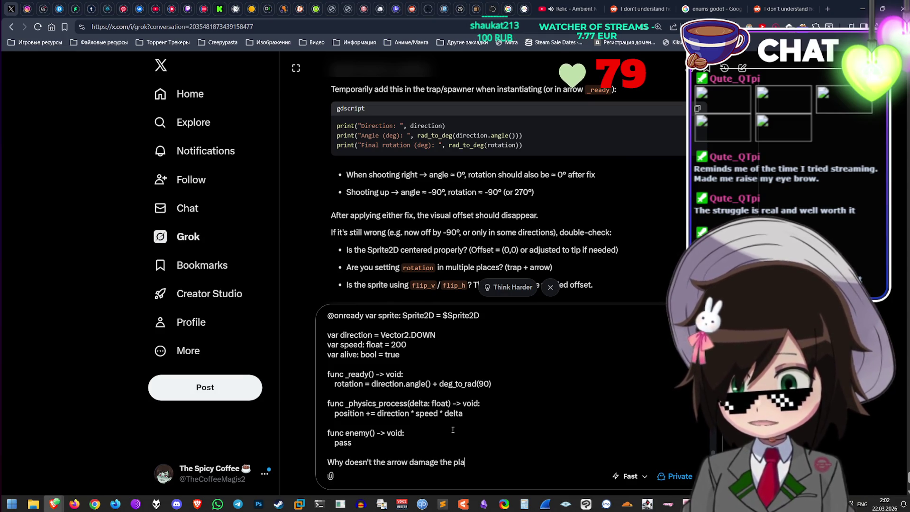
pyautogui.press('Return')
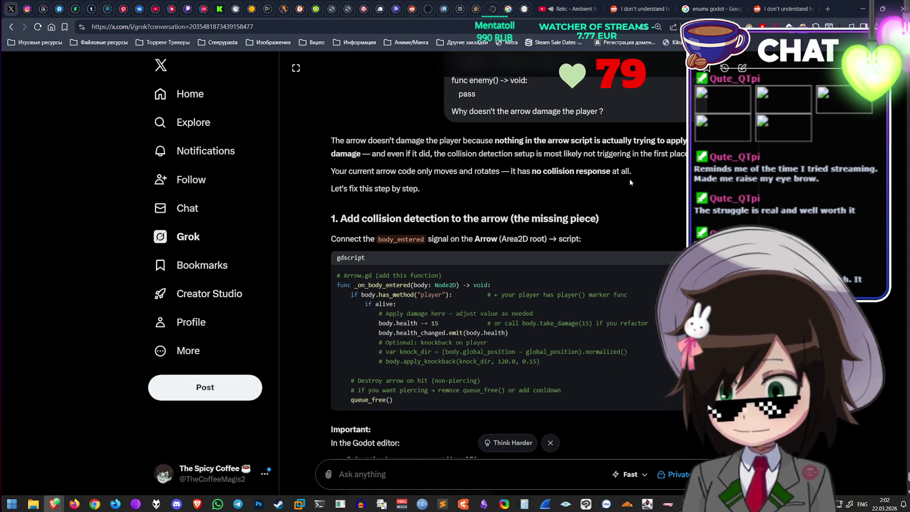
pyautogui.scroll(-2, 474, 188)
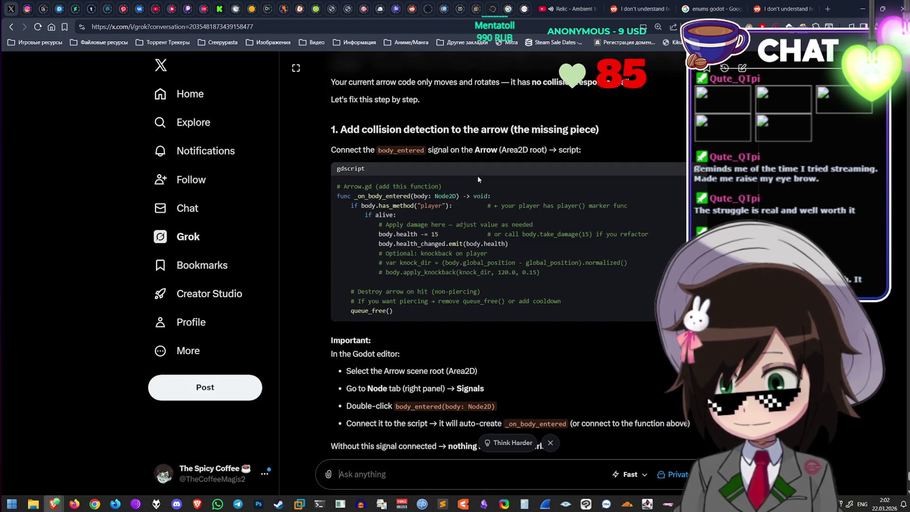
pyautogui.scroll(-1, 463, 236)
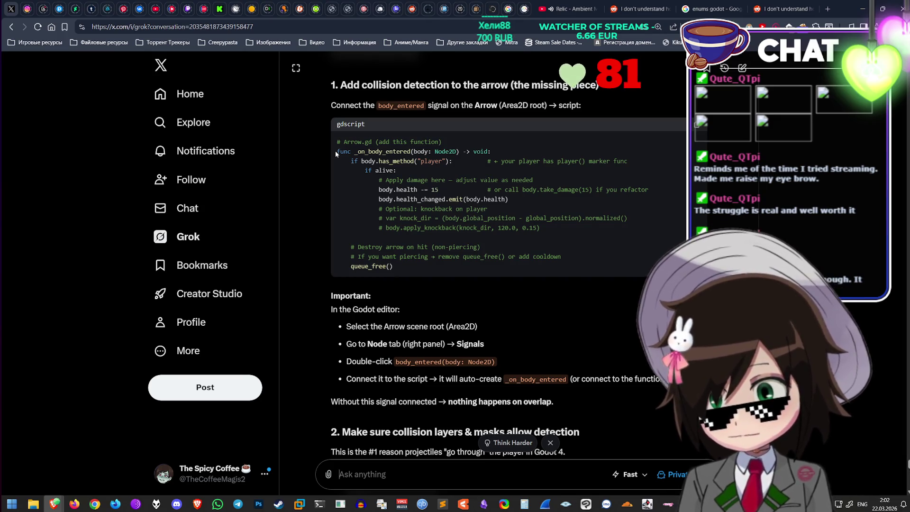
pyautogui.moveTo(396, 267); pyautogui.dragTo(322, 150)
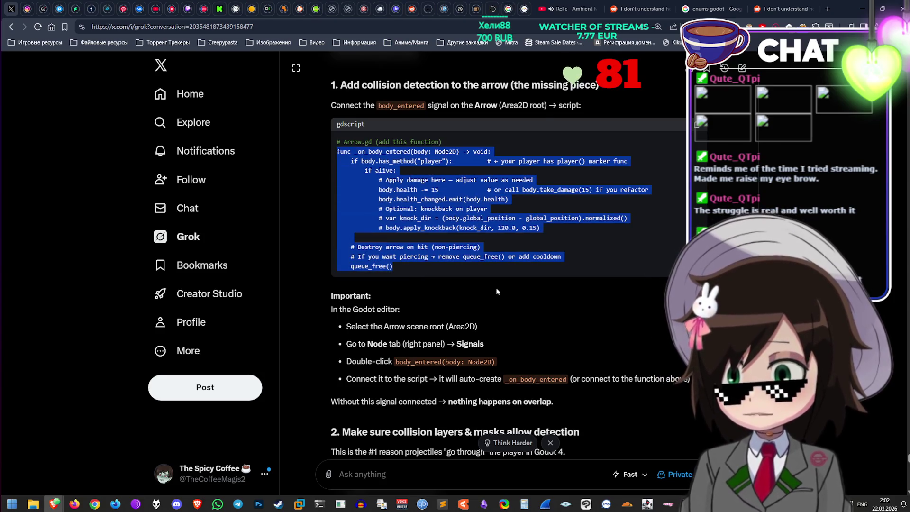
pyautogui.click(511, 278)
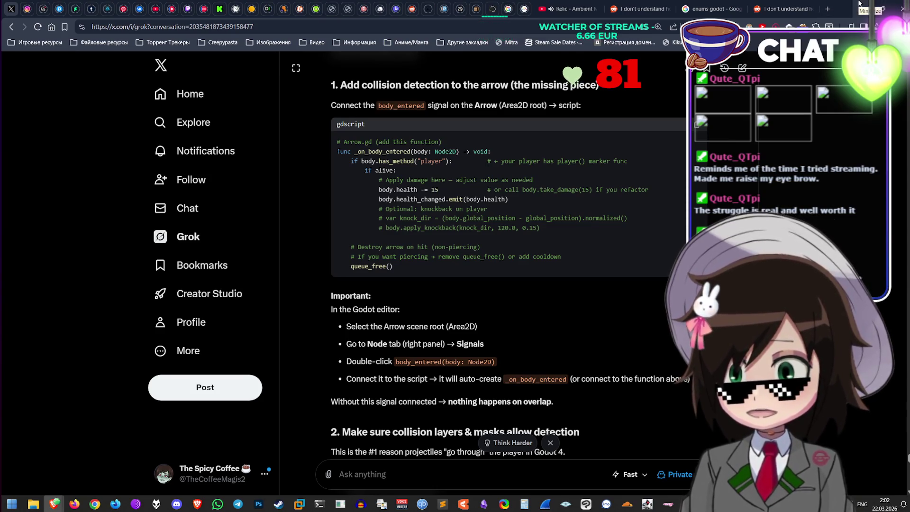
pyautogui.scroll(-2, 488, 284)
pyautogui.scroll(-4, 493, 289)
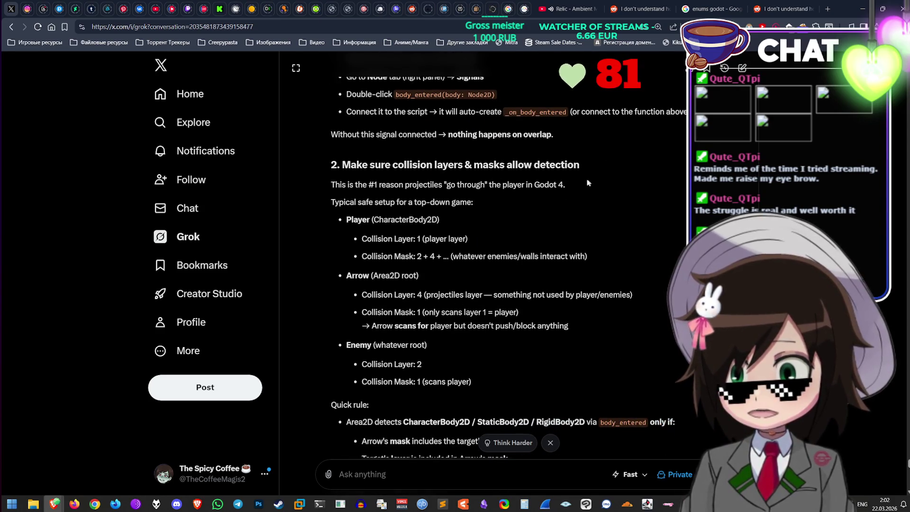
pyautogui.scroll(-1, 566, 190)
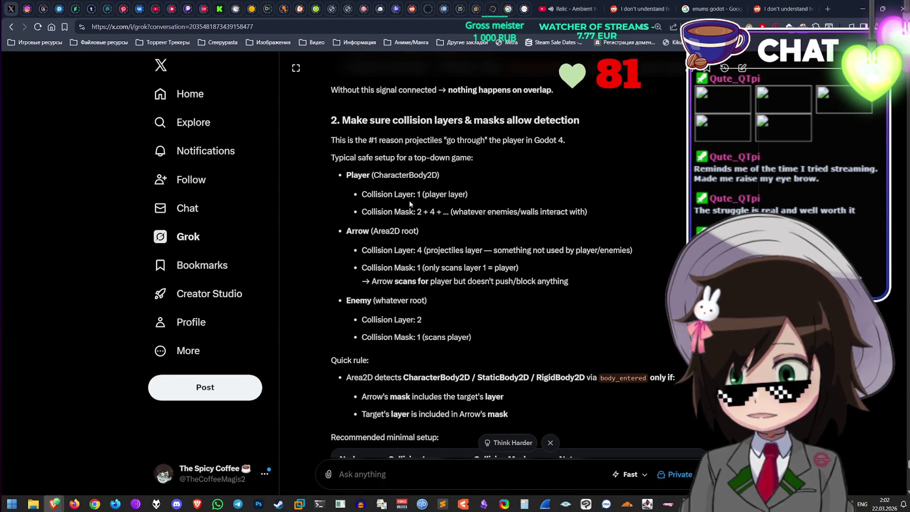
pyautogui.scroll(-6, 410, 203)
pyautogui.scroll(4, 411, 216)
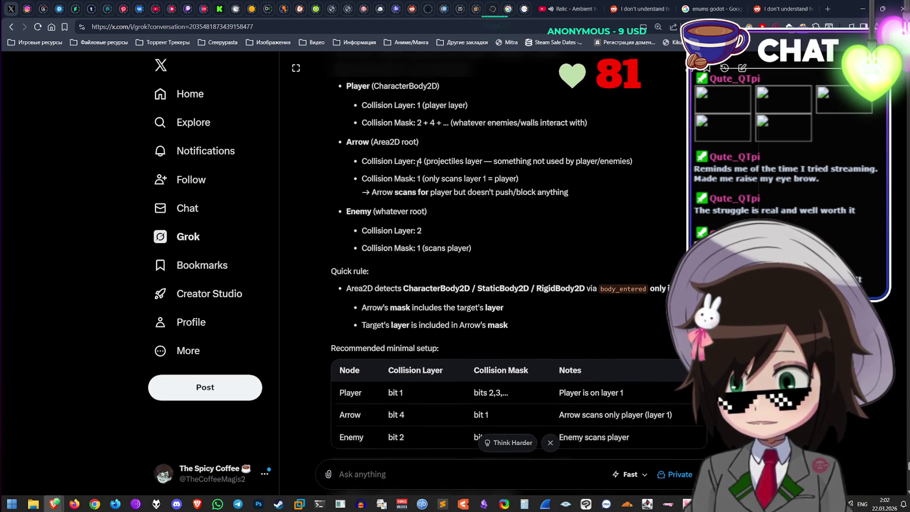
pyautogui.scroll(-1, 429, 197)
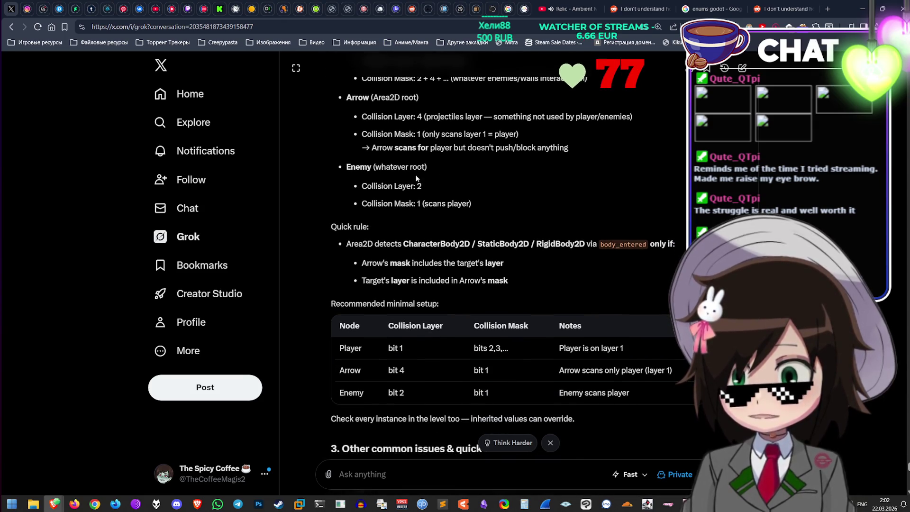
pyautogui.scroll(-1, 396, 176)
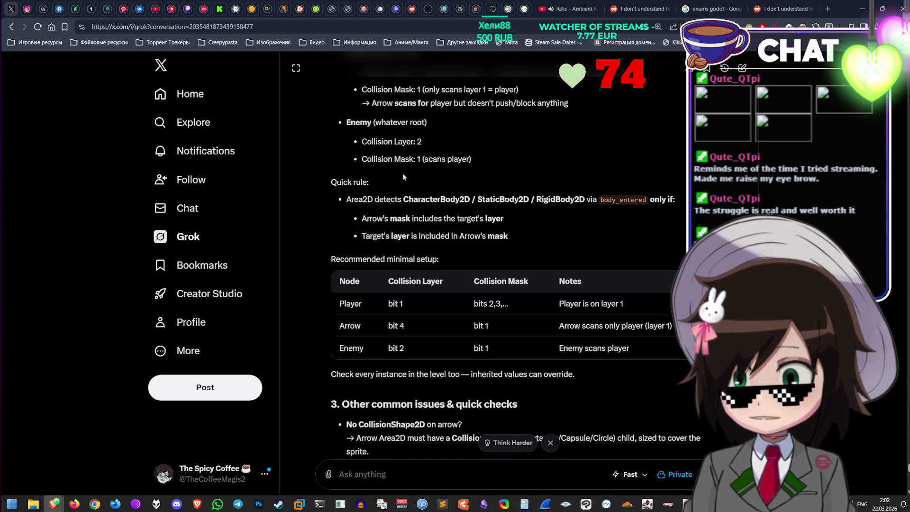
pyautogui.scroll(-1, 484, 237)
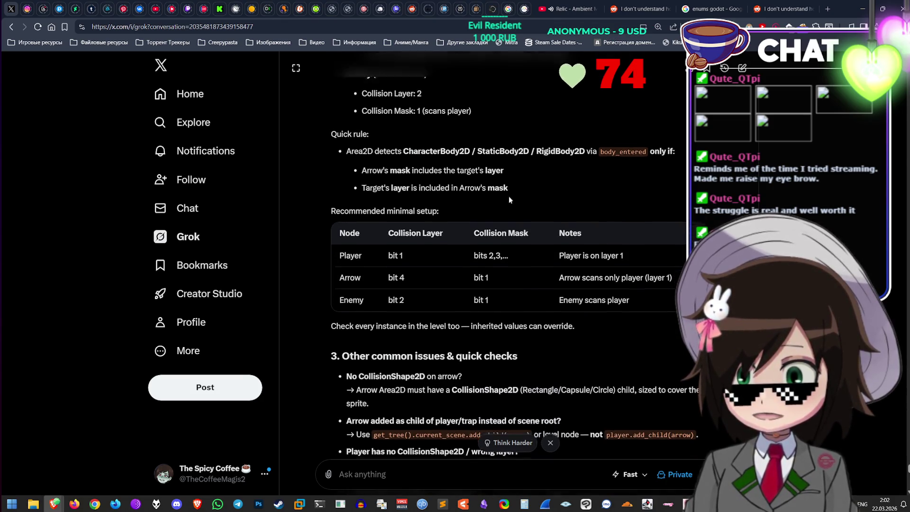
pyautogui.scroll(-3, 508, 195)
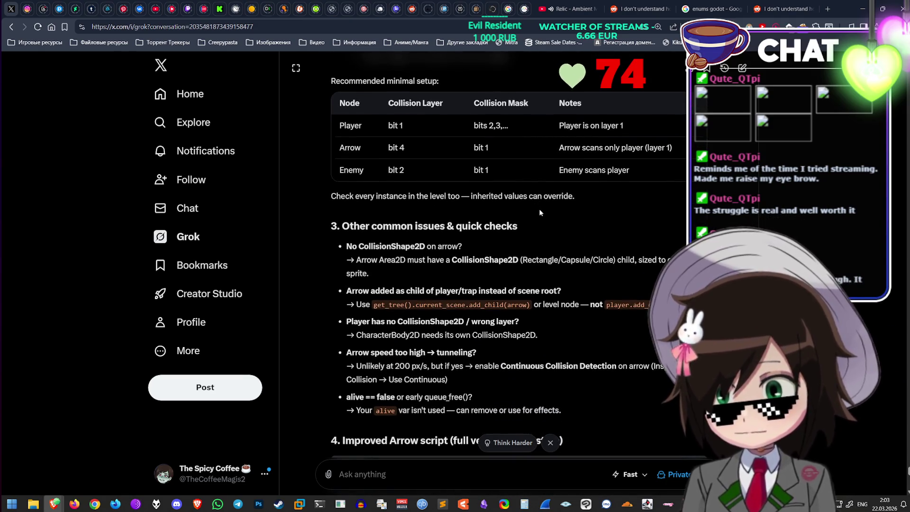
pyautogui.scroll(-2, 537, 233)
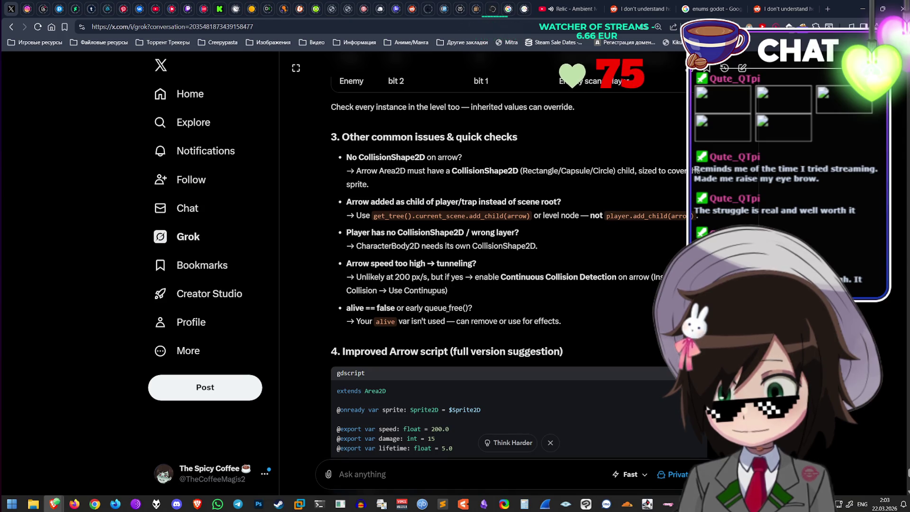
pyautogui.scroll(-2, 459, 244)
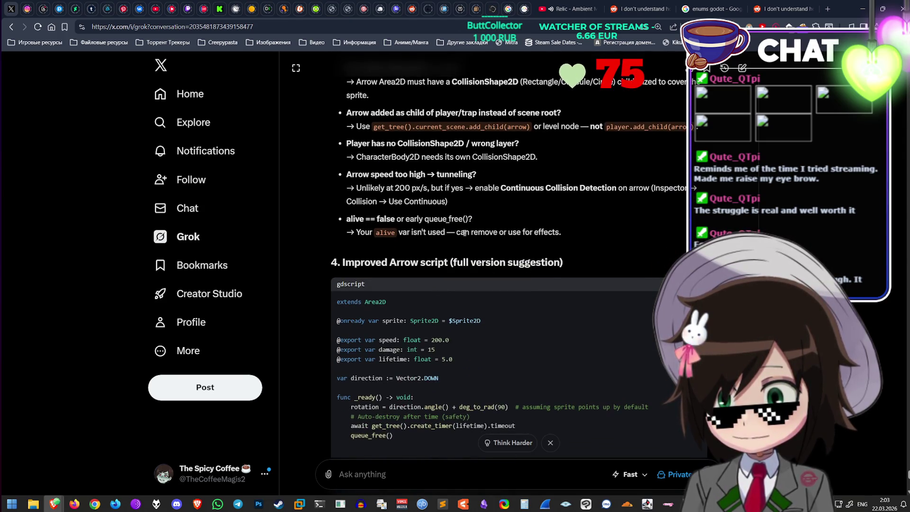
pyautogui.scroll(-3, 478, 236)
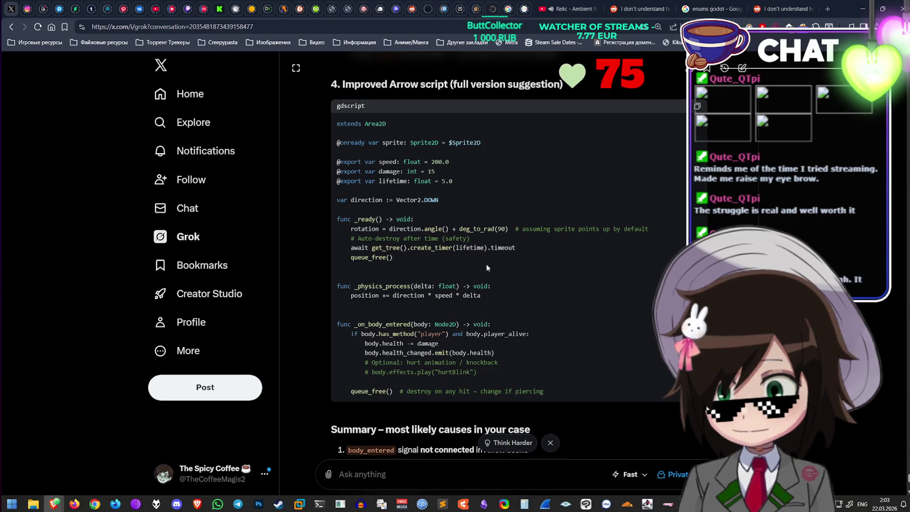
pyautogui.scroll(-2, 488, 272)
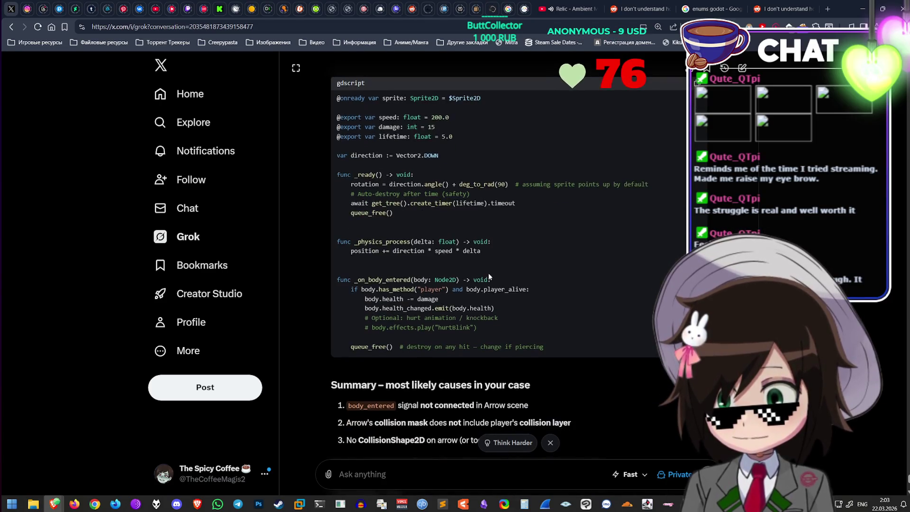
pyautogui.scroll(-1, 493, 279)
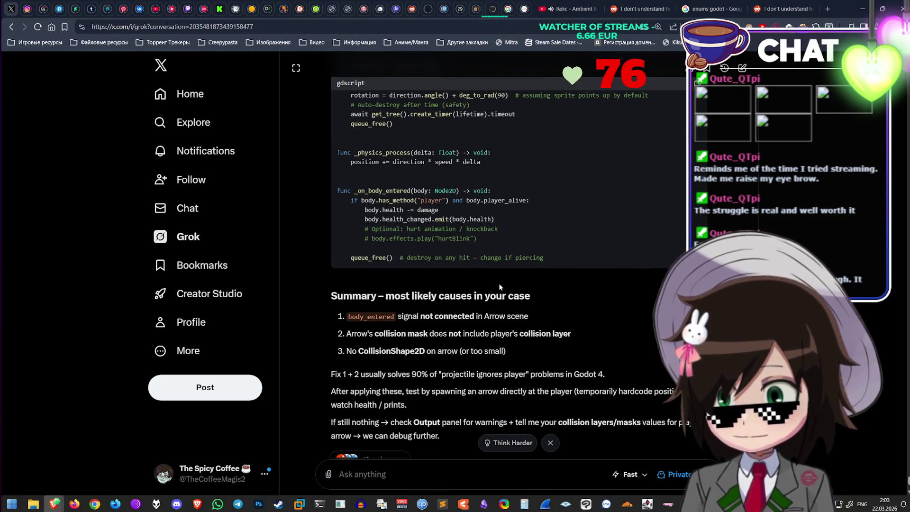
pyautogui.scroll(-3, 499, 286)
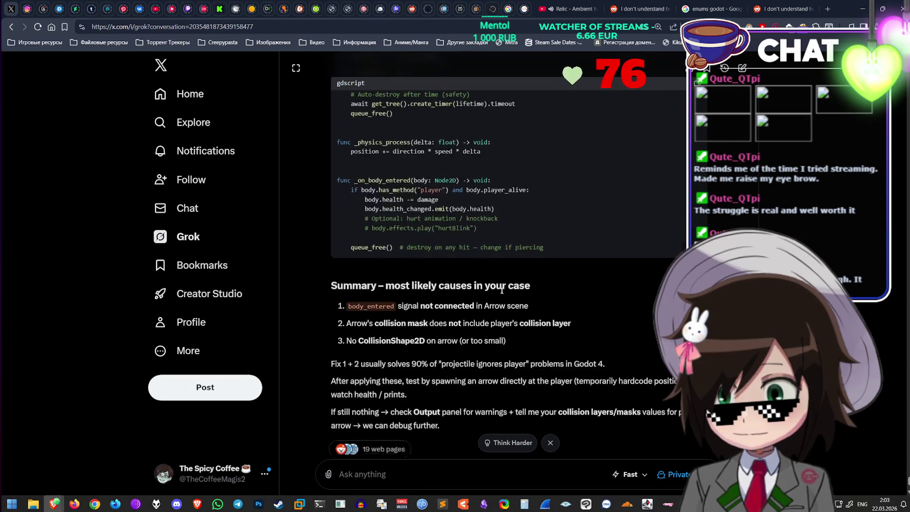
pyautogui.click(426, 472)
pyautogui.write('But my player sc')
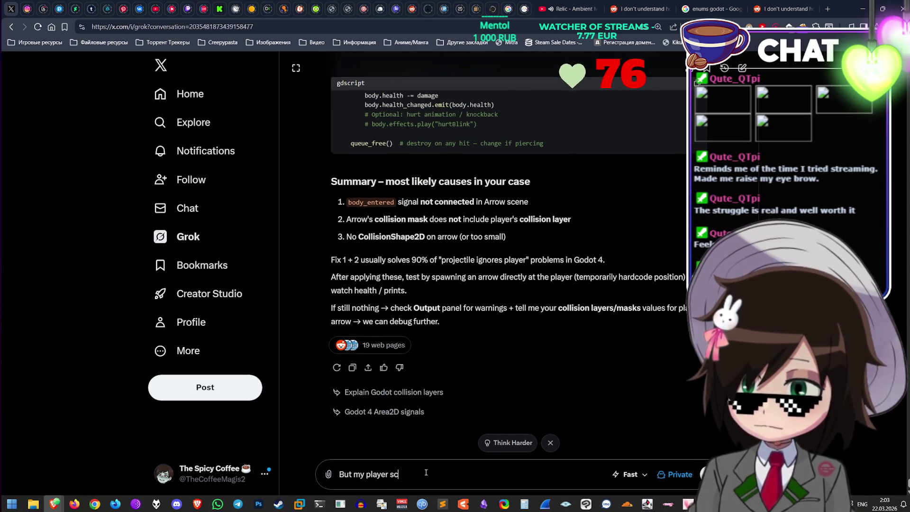
pyautogui.write('ript handles')
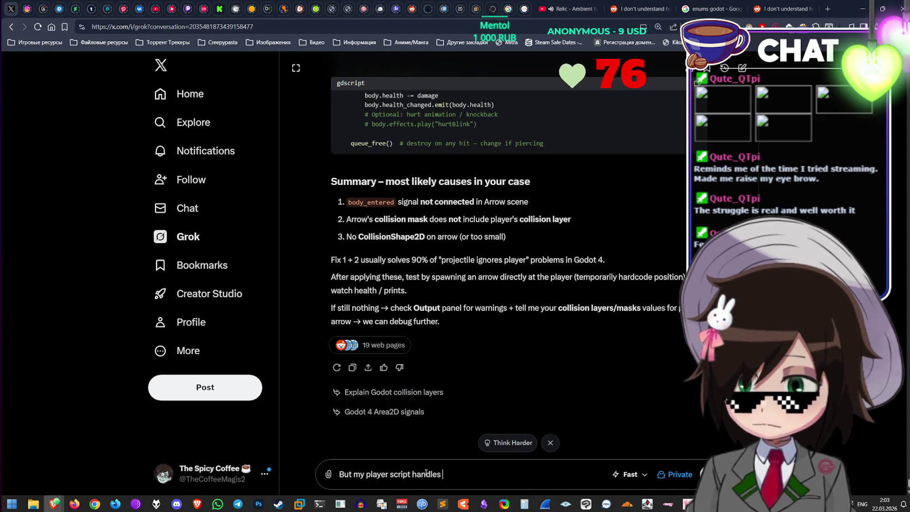
# Step: Correct and send the question about the player script's enemy function check
pyautogui.write('being damaged if the enemy has enem')
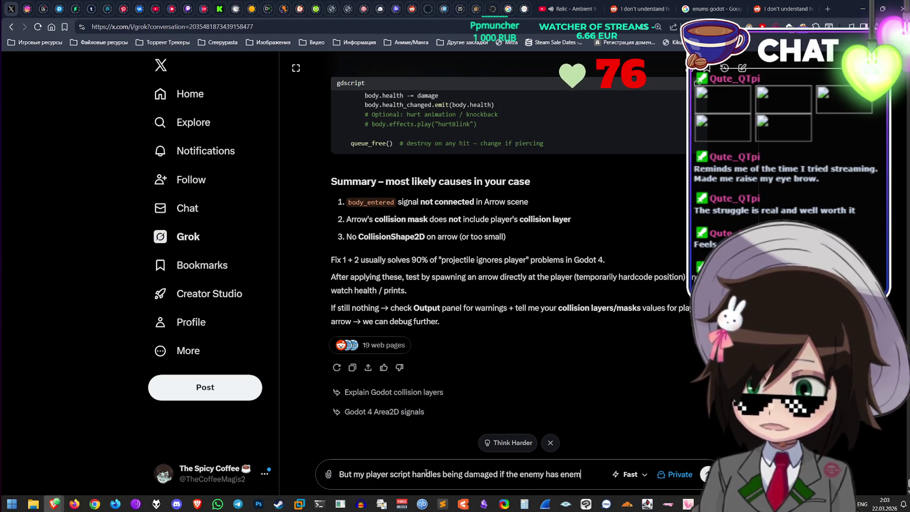
pyautogui.write('y func')
pyautogui.press('Return')
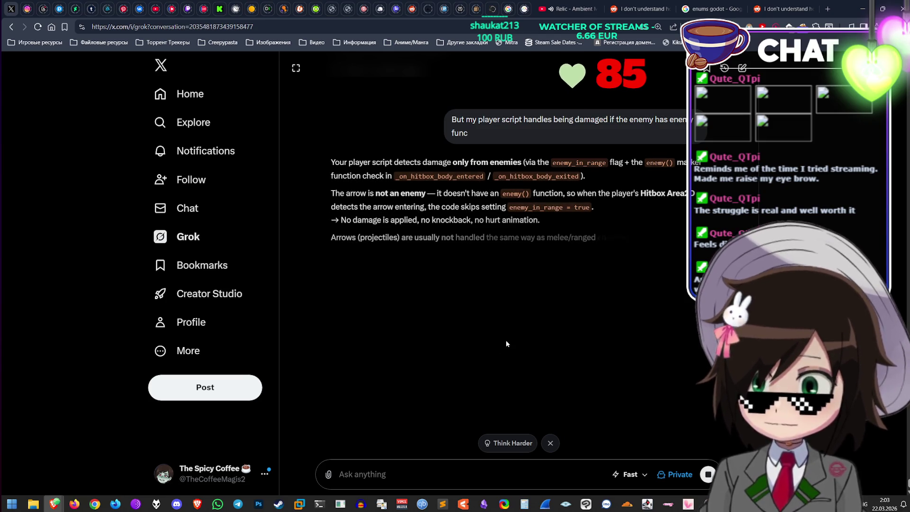
# Step: Read Grok's reply and begin the follow-up 'It does have enemy function'
pyautogui.scroll(1, 513, 165)
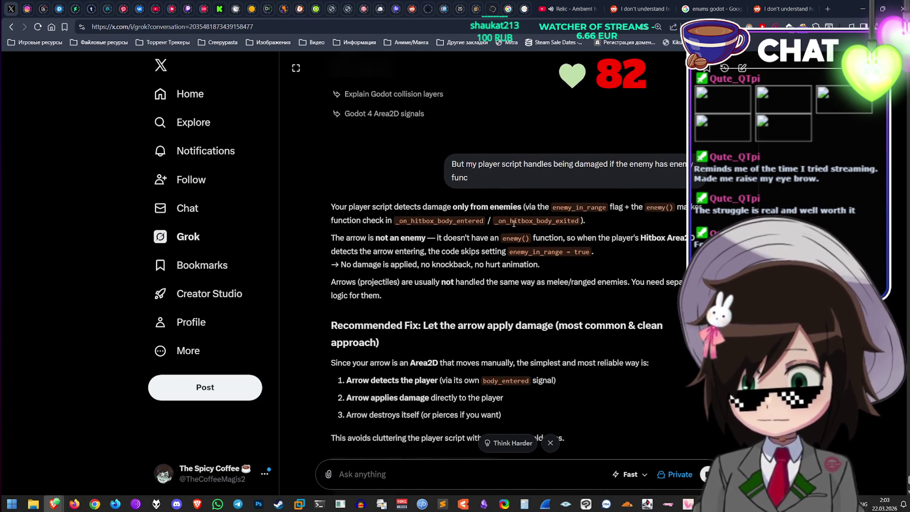
pyautogui.scroll(-1, 467, 232)
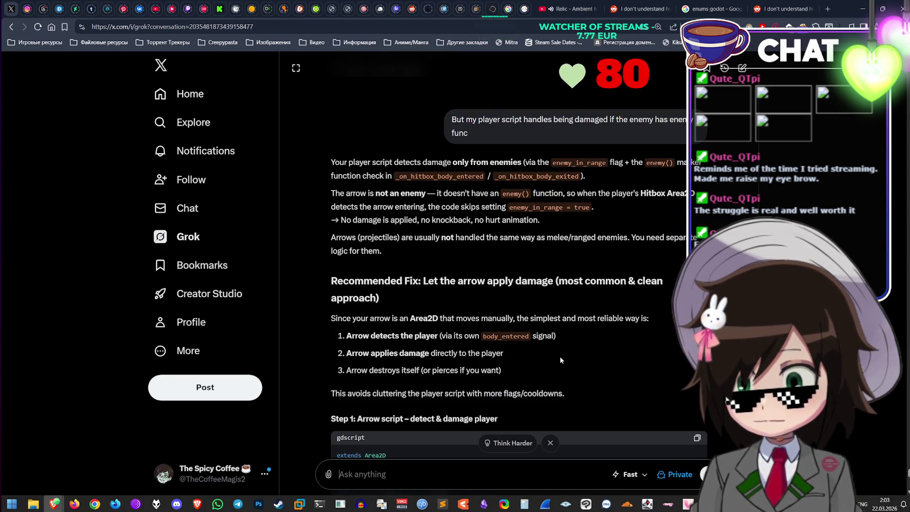
pyautogui.write('It does have enemy func')
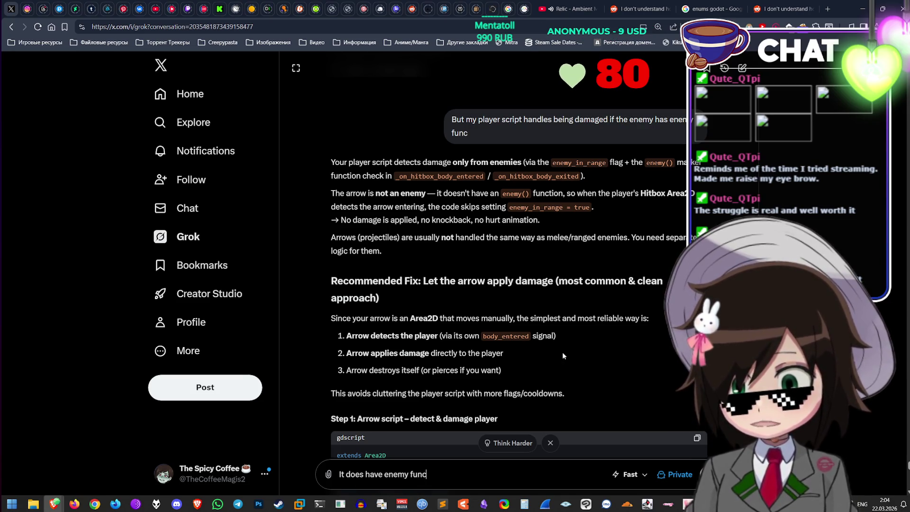
pyautogui.write('tion')
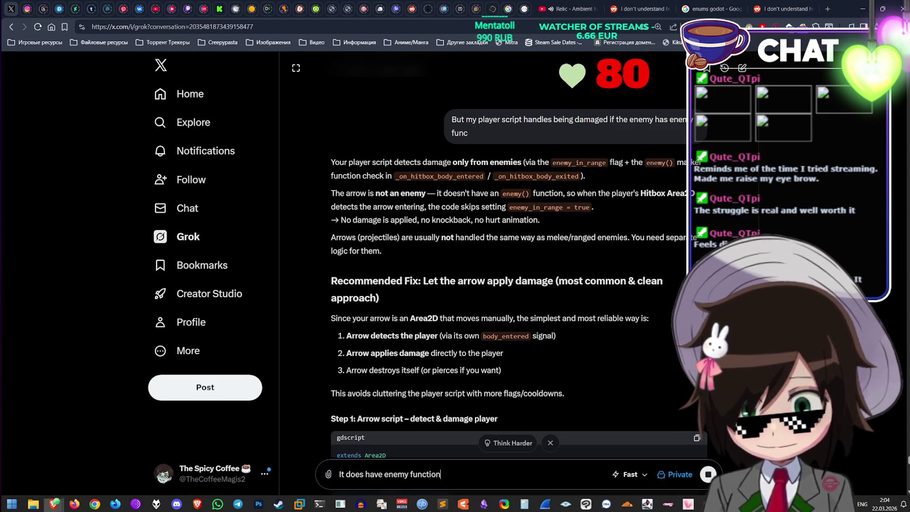
pyautogui.hotkey('alt', 'Tab')
# Step: Copy all of arrow.gd, including its enemy() function, and send it to Grok under the follow-up
pyautogui.click(397, 247)
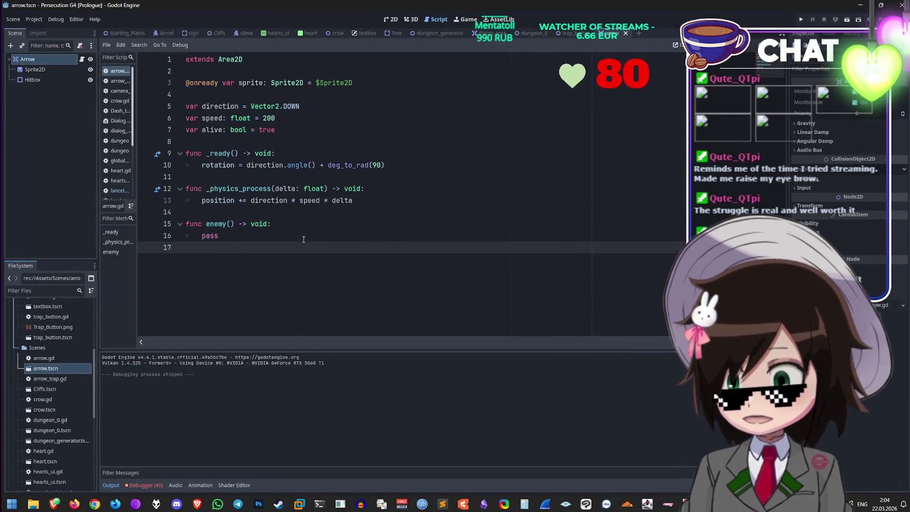
pyautogui.click(303, 239)
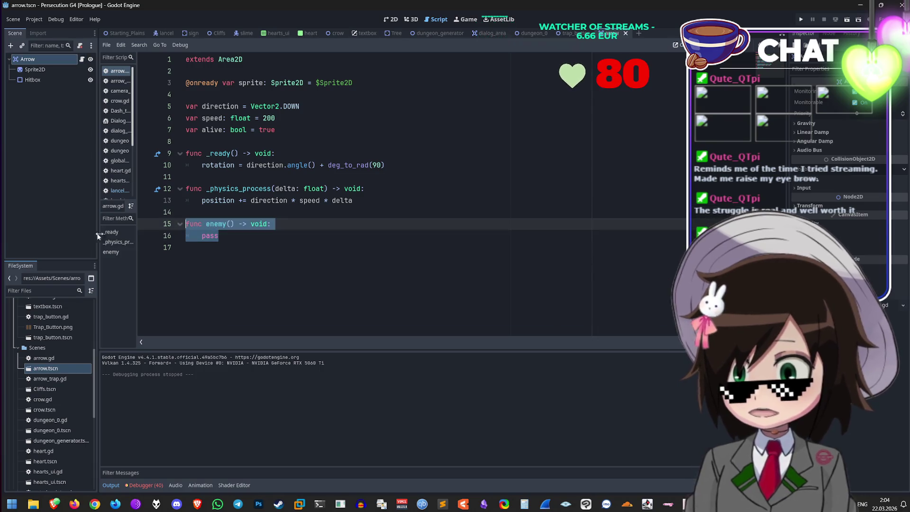
pyautogui.click(364, 188)
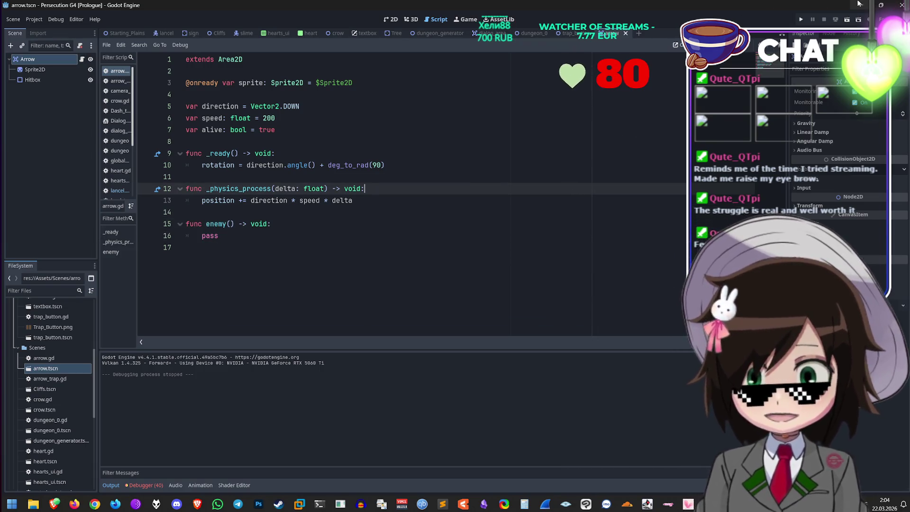
pyautogui.hotkey('ctrl', 'a')
pyautogui.hotkey('ctrl', 'c')
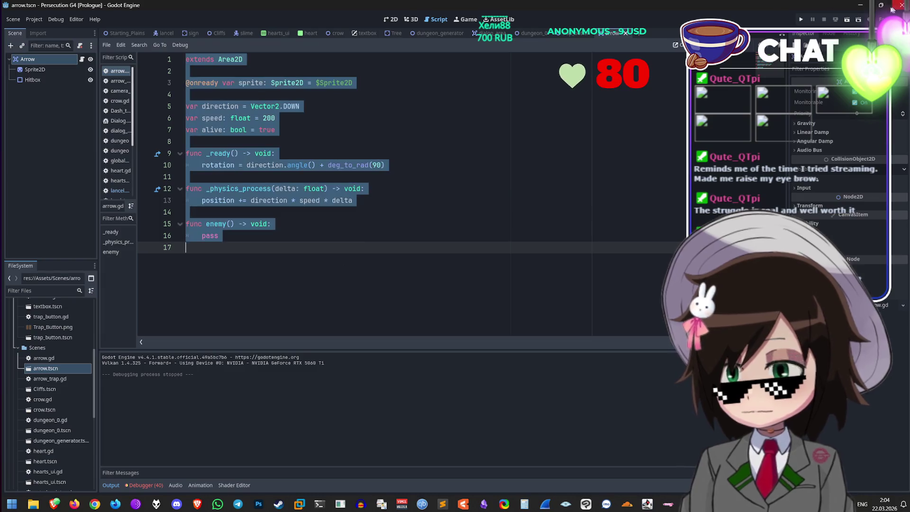
pyautogui.hotkey('alt', 'Tab')
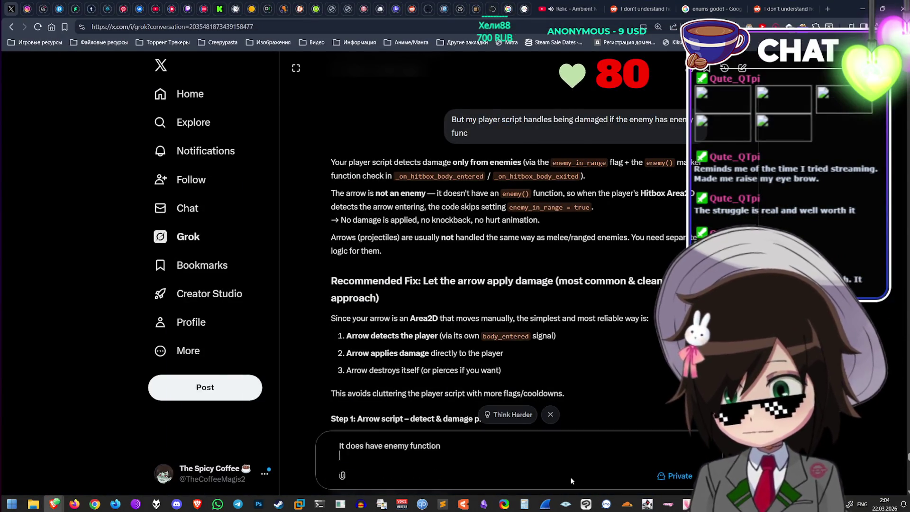
pyautogui.hotkey('shift', 'Return')
pyautogui.hotkey('ctrl', 'v')
pyautogui.press('Return')
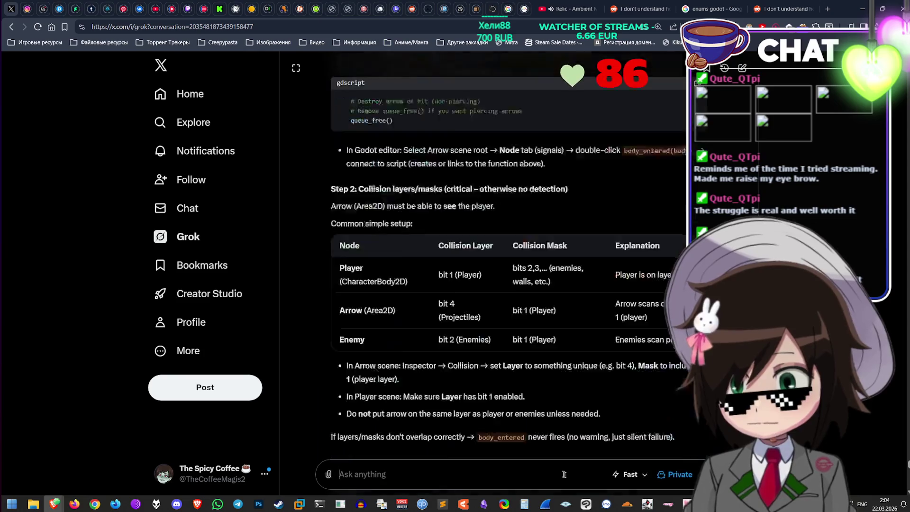
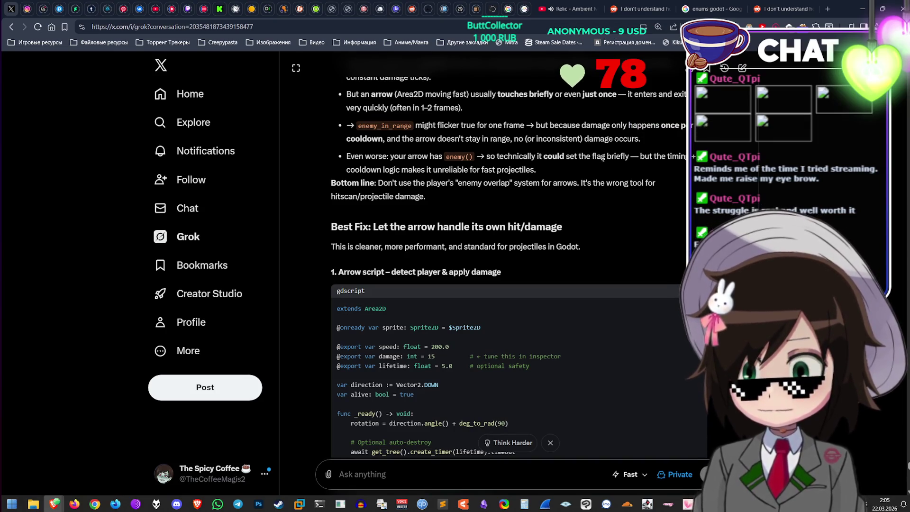
# Step: Tell Grok: 'But it doesn't apply even a bit of damage, let alone consistent one'
pyautogui.scroll(-1, 585, 160)
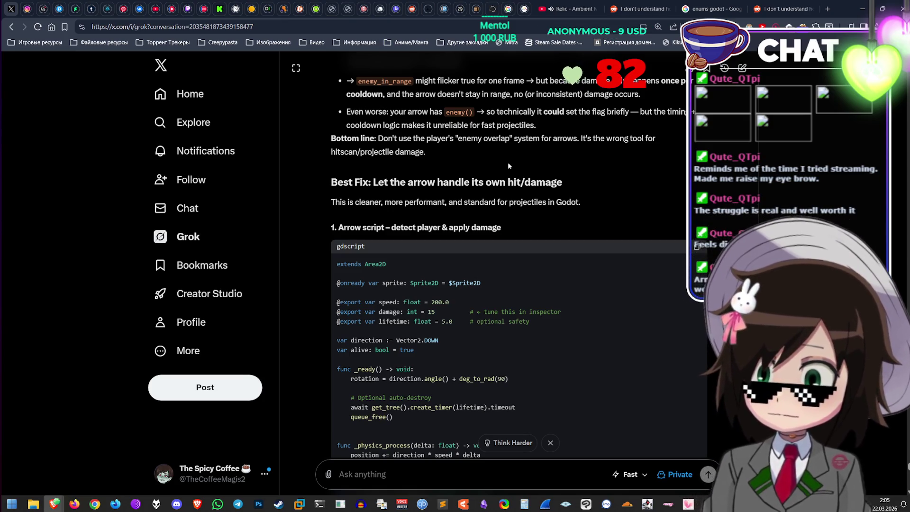
pyautogui.scroll(-2, 507, 162)
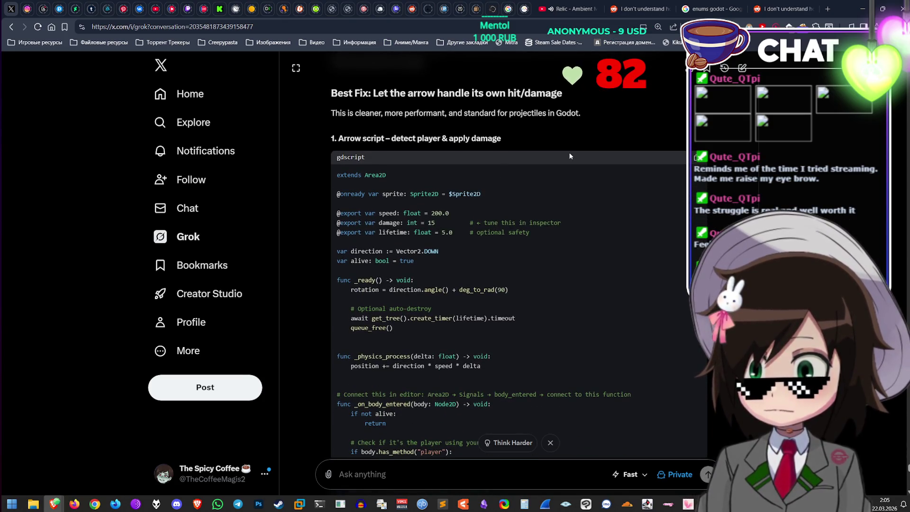
pyautogui.scroll(-2, 566, 164)
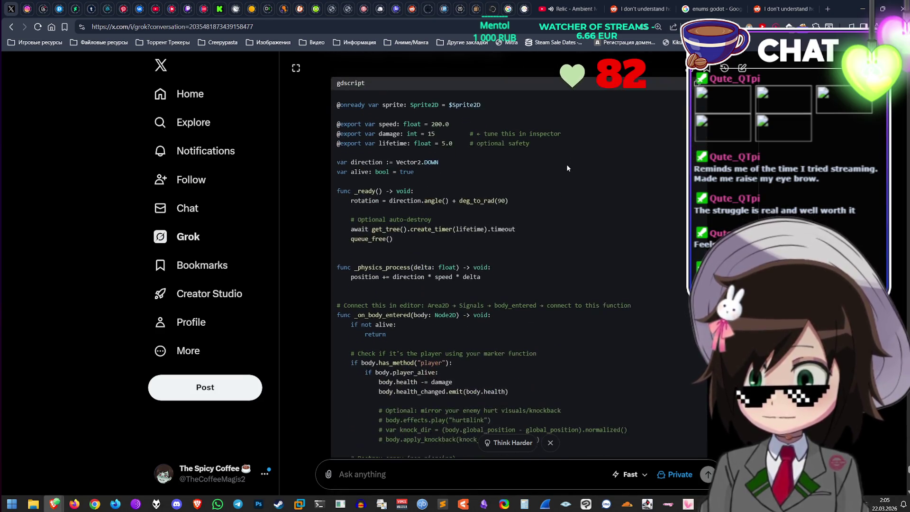
pyautogui.scroll(-2, 567, 164)
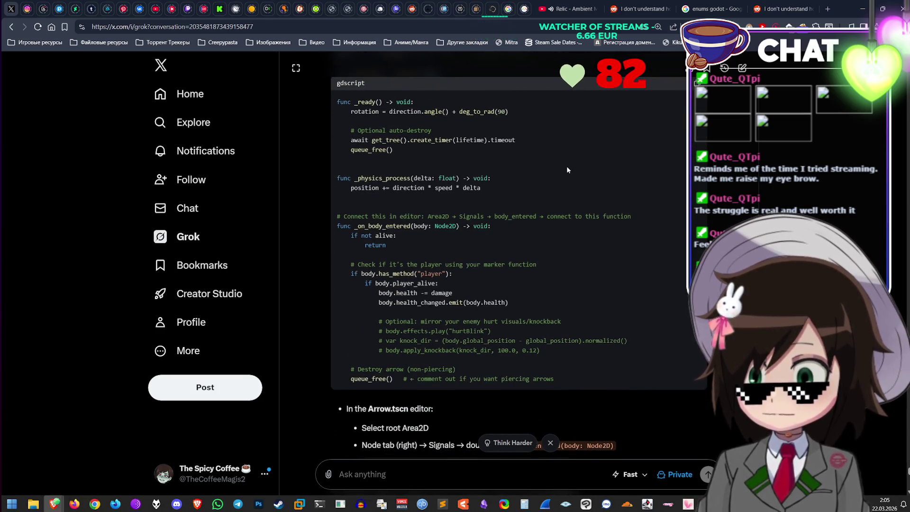
pyautogui.scroll(-1, 567, 166)
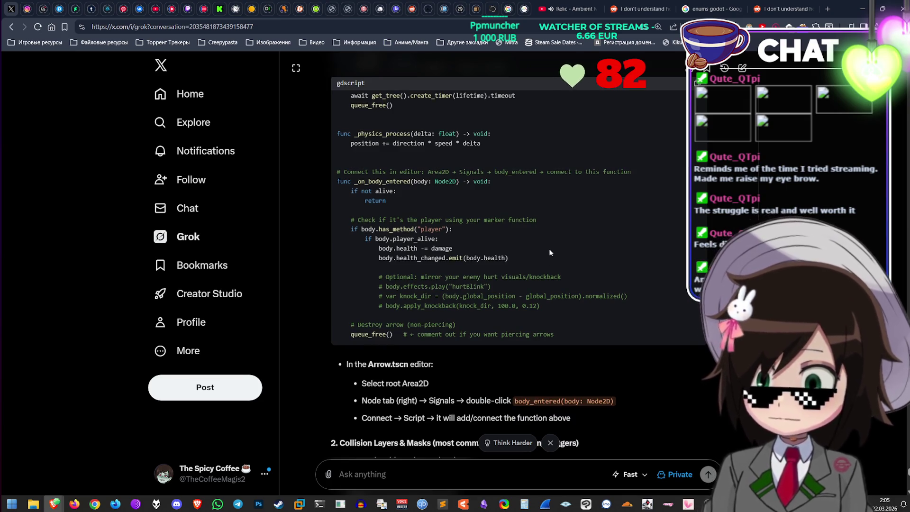
pyautogui.scroll(-6, 493, 397)
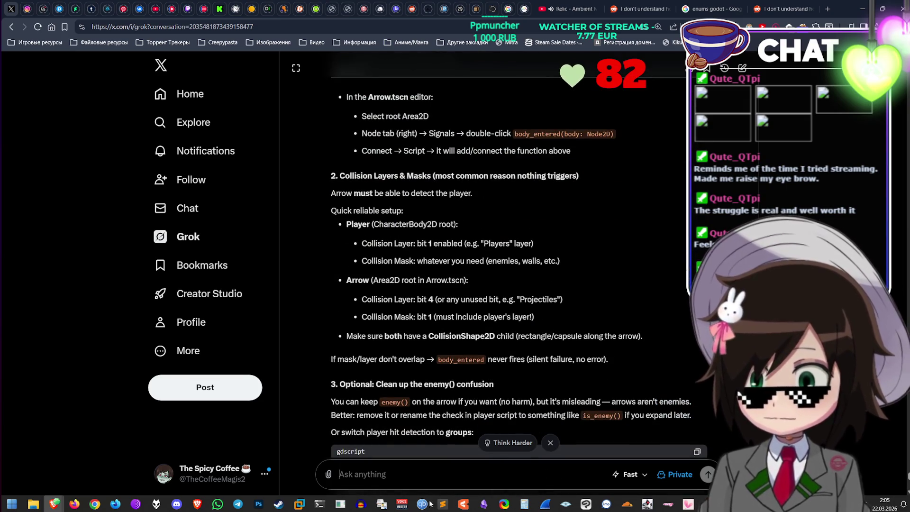
pyautogui.click(432, 478)
pyautogui.write('But it')
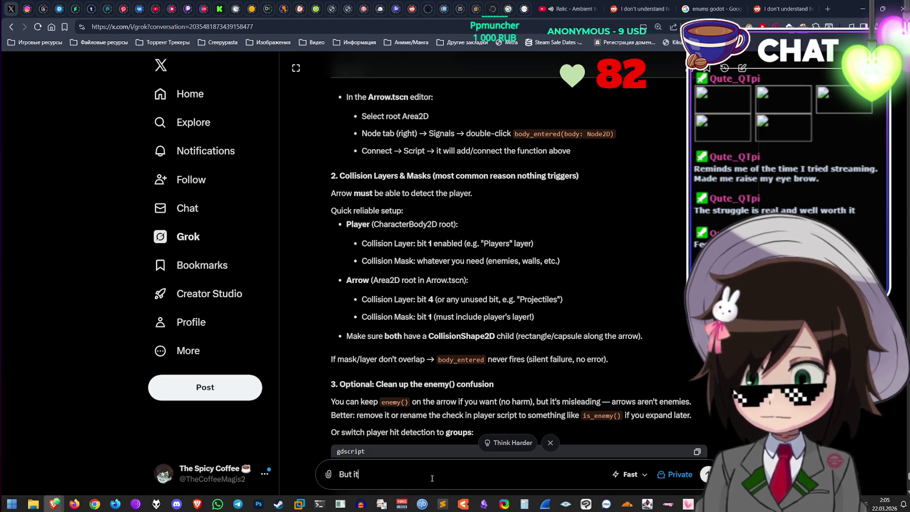
pyautogui.write(" doesn't apply ")
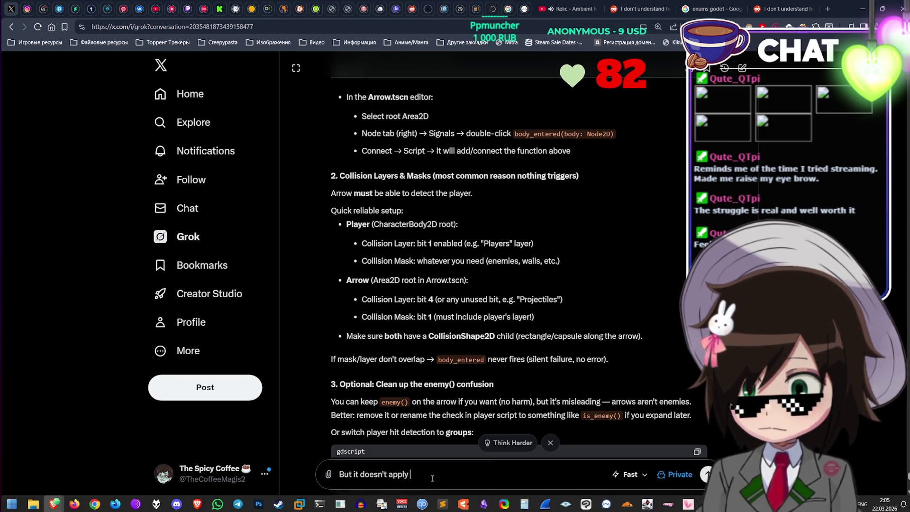
pyautogui.write('even a bit of dam')
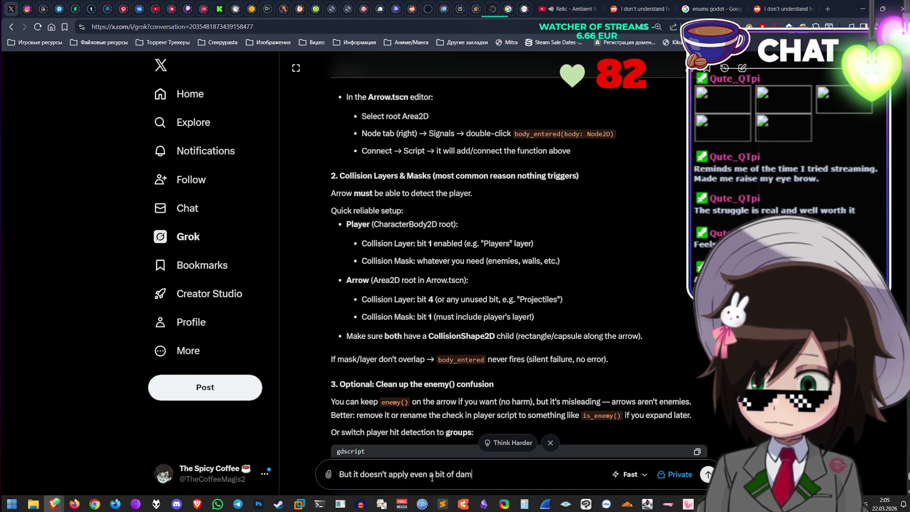
pyautogui.write('age, let alone consistent one')
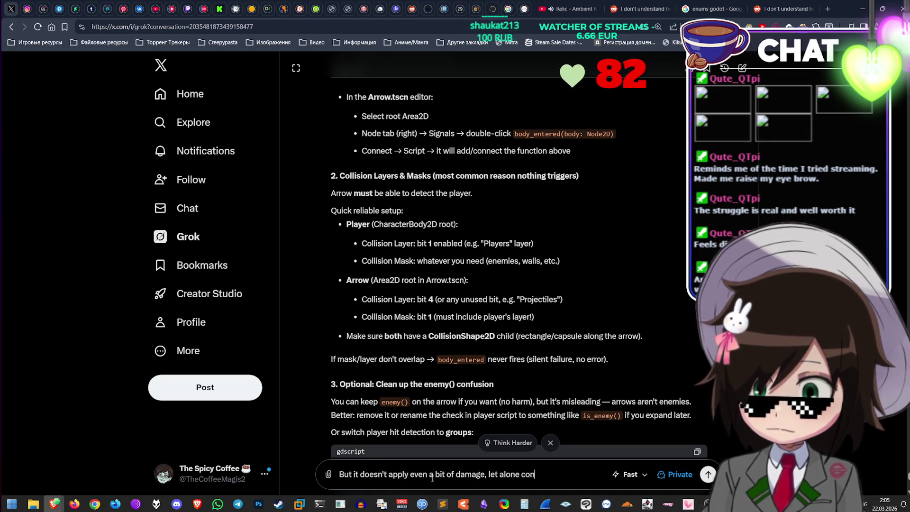
pyautogui.press('Return')
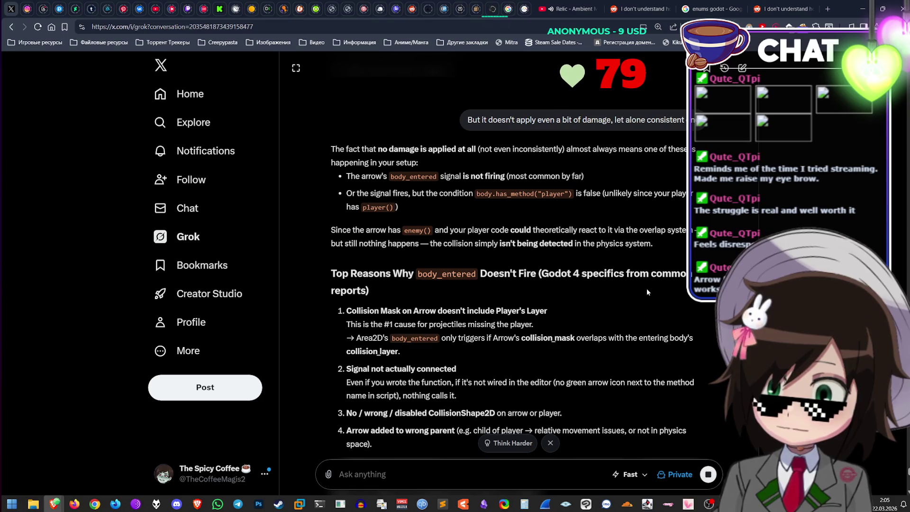
# Step: Return to Godot and remove the trailing empty line 17 from arrow.gd
pyautogui.click(862, 9)
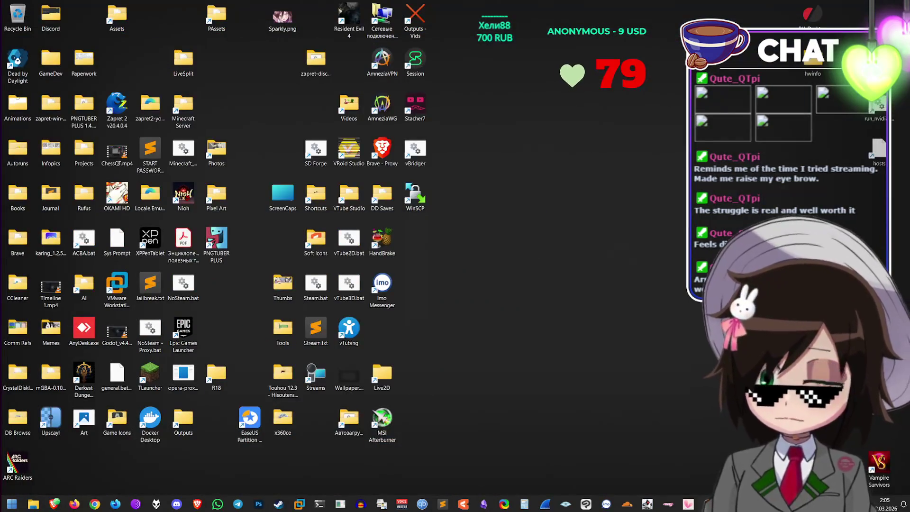
pyautogui.hotkey('alt', 'Tab')
pyautogui.click(432, 212)
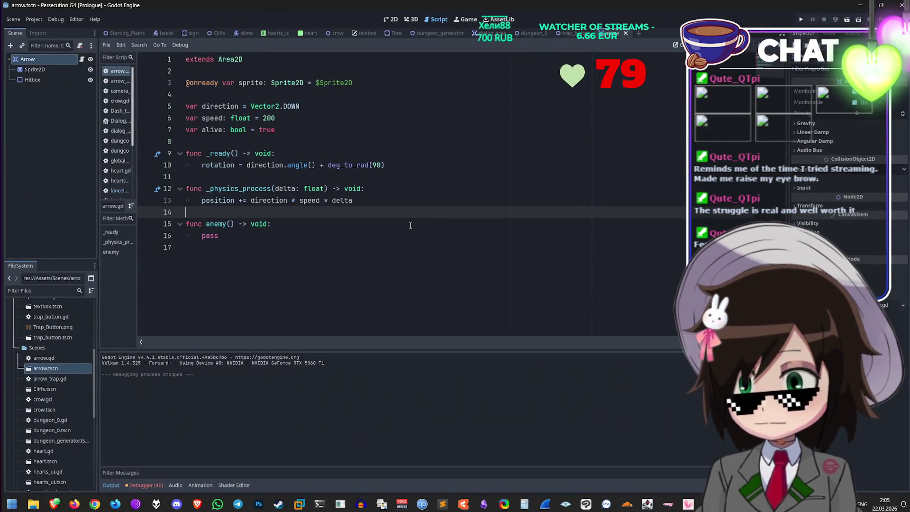
pyautogui.click(419, 252)
pyautogui.press('BackSpace')
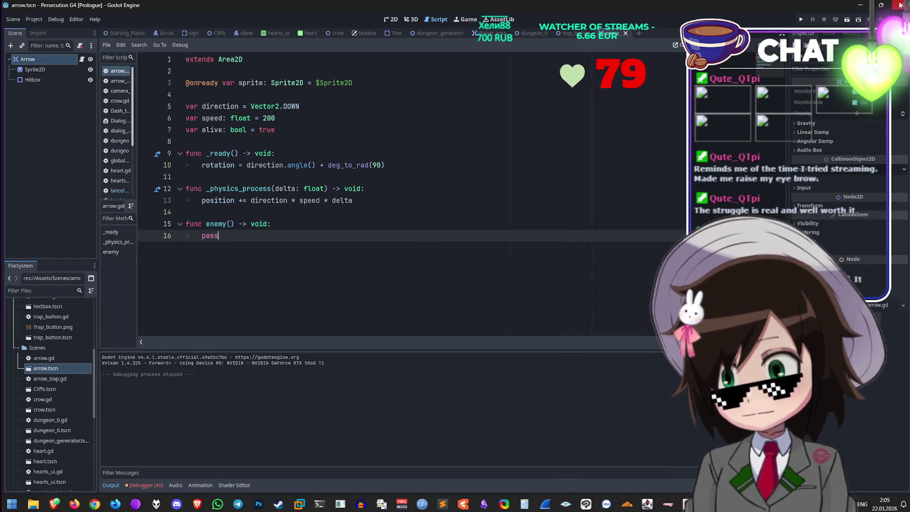
# Step: Switch to the slime scene and focus its slime.gd script
pyautogui.moveTo(875, 8)
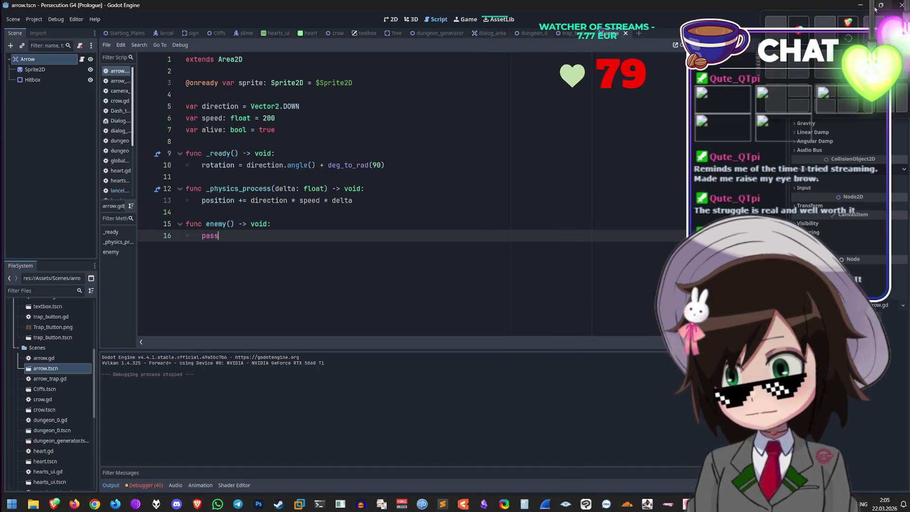
pyautogui.click(243, 33)
pyautogui.click(379, 204)
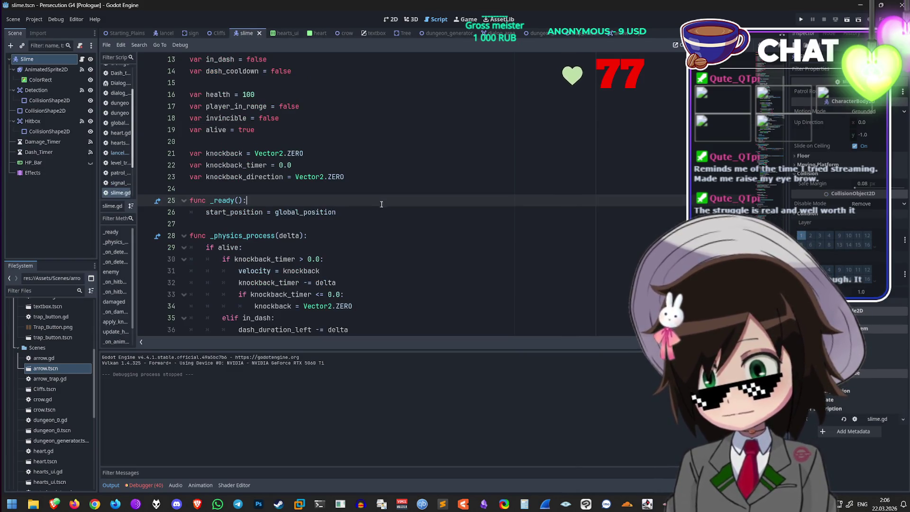
# Step: Read through slime.gd down to line 157, then minimize Godot to the desktop
pyautogui.scroll(-13, 380, 204)
pyautogui.scroll(12, 400, 260)
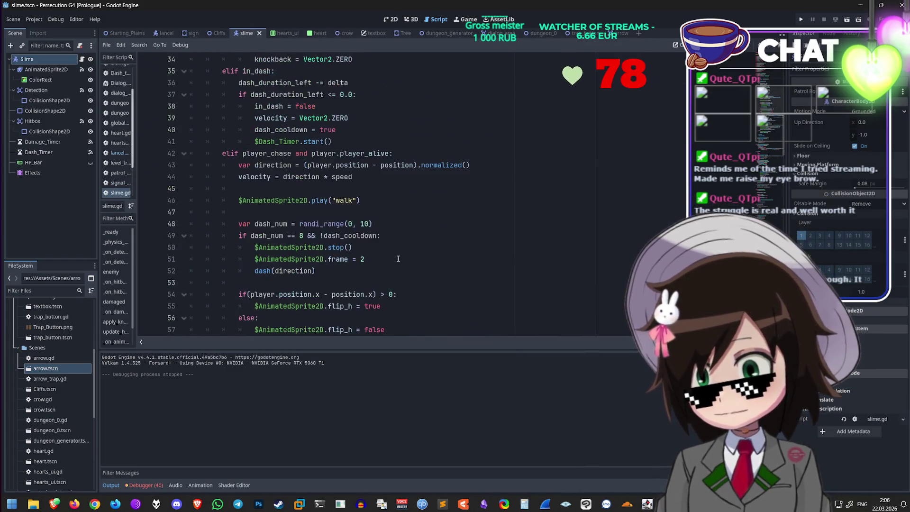
pyautogui.scroll(-20, 389, 252)
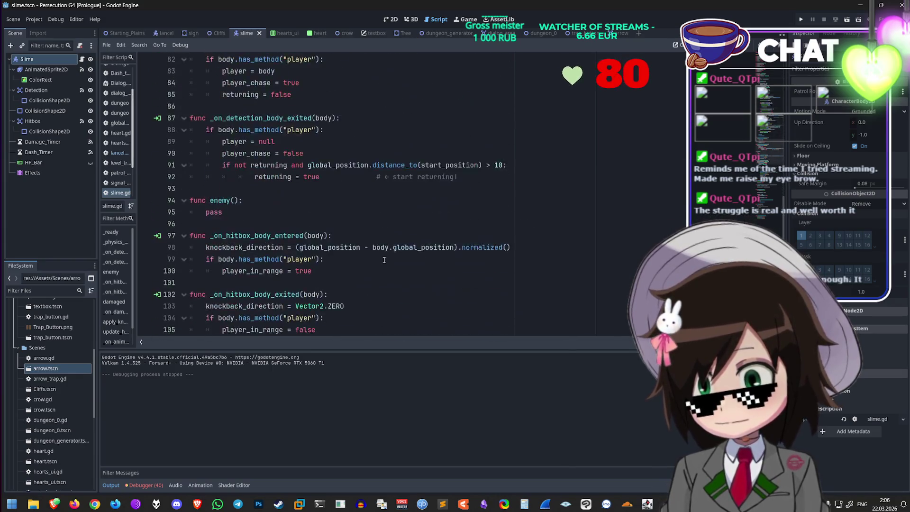
pyautogui.scroll(2, 381, 258)
pyautogui.scroll(3, 381, 259)
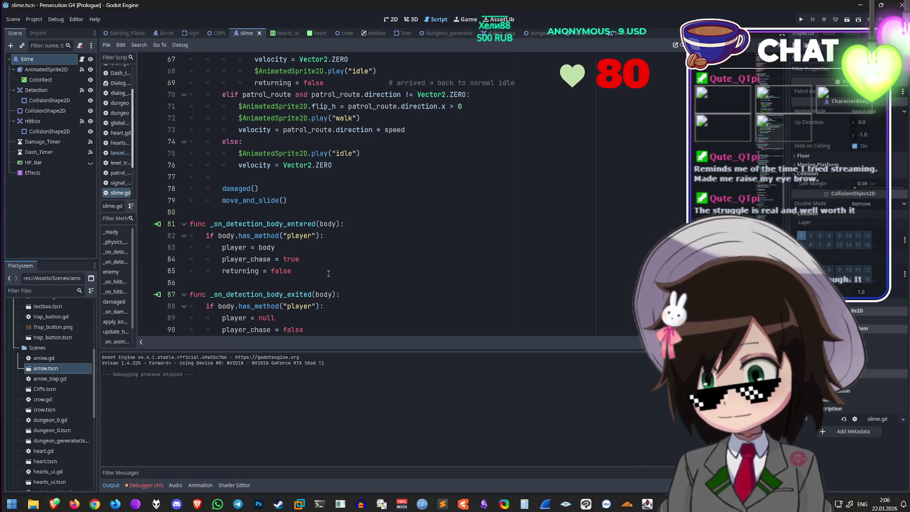
pyautogui.scroll(-7, 329, 280)
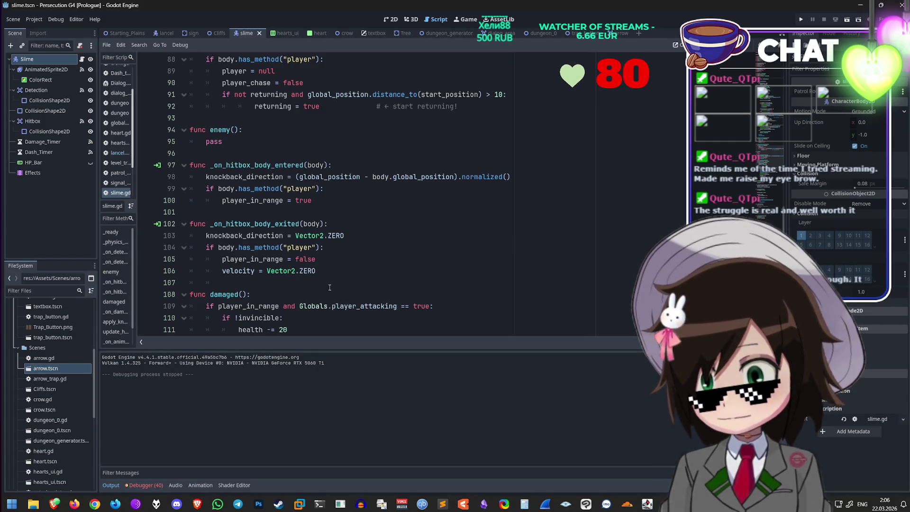
pyautogui.scroll(-8, 329, 287)
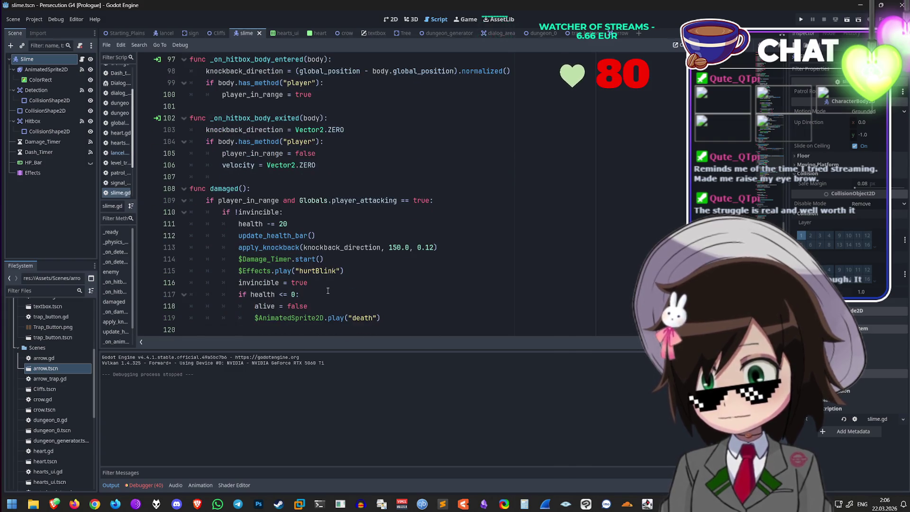
pyautogui.scroll(-2, 322, 297)
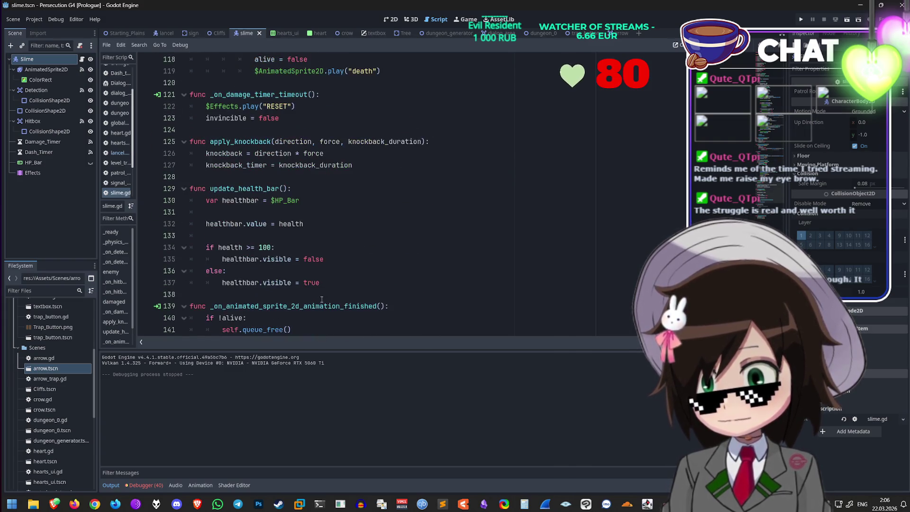
pyautogui.scroll(-6, 321, 299)
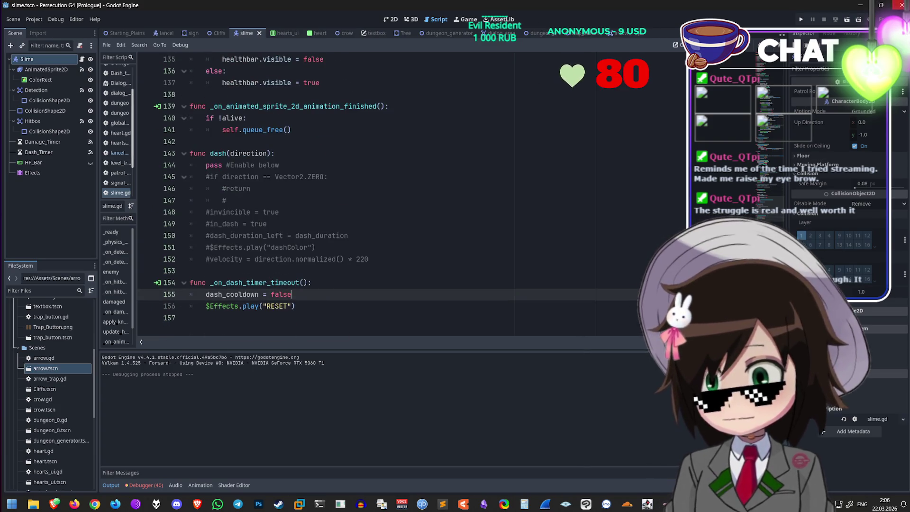
pyautogui.press('super+d')
pyautogui.moveTo(54, 504)
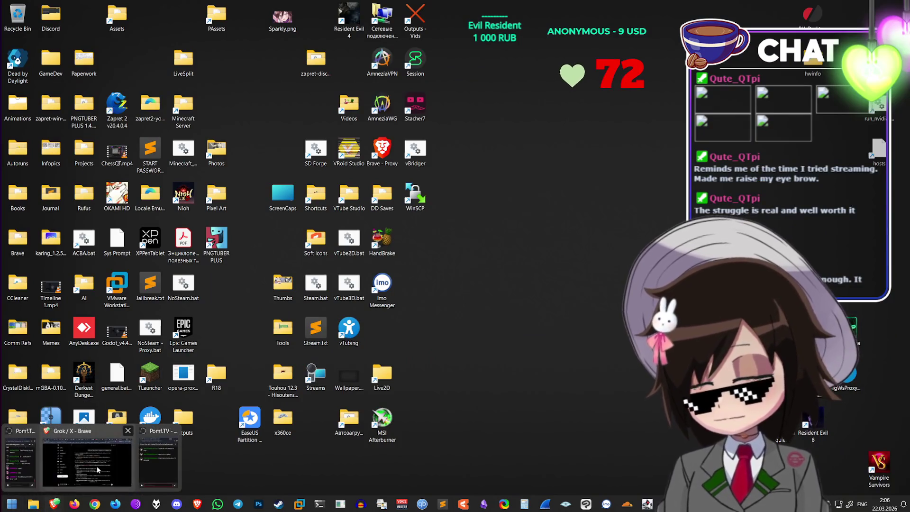
pyautogui.click(87, 457)
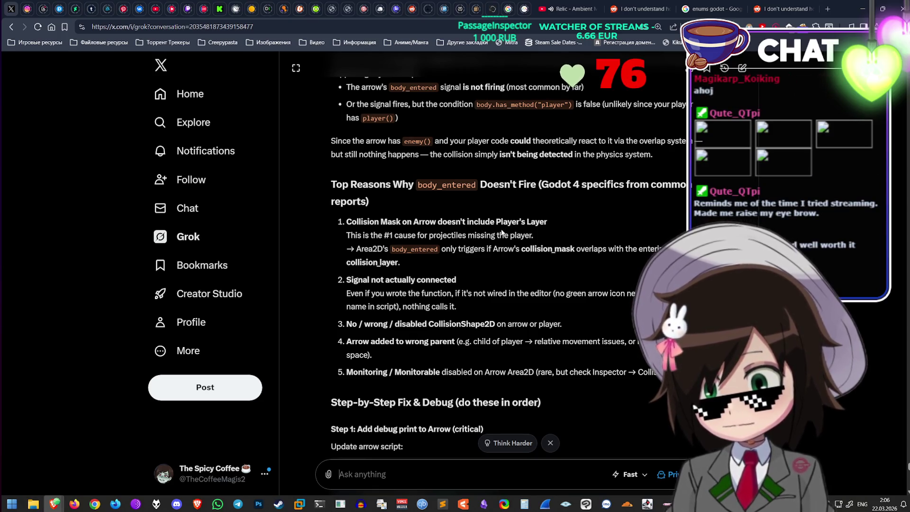
pyautogui.scroll(-1, 501, 232)
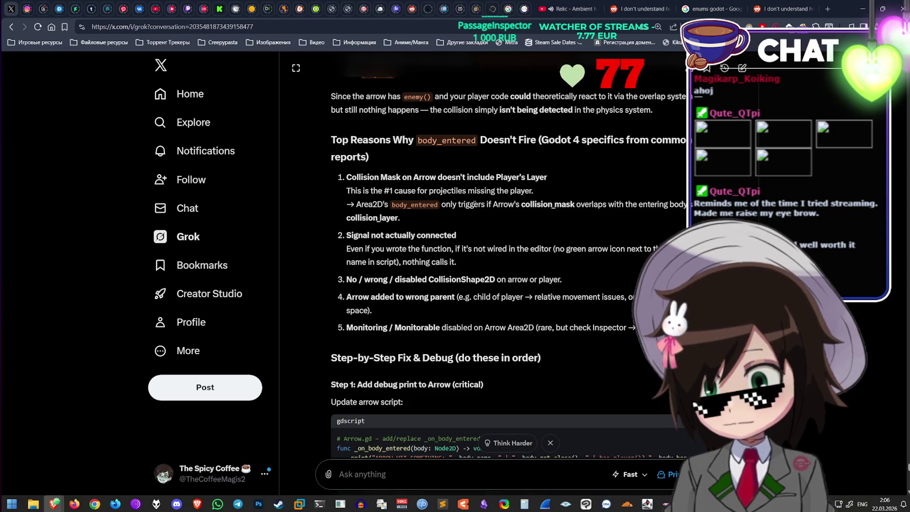
pyautogui.hotkey('alt', 'Tab')
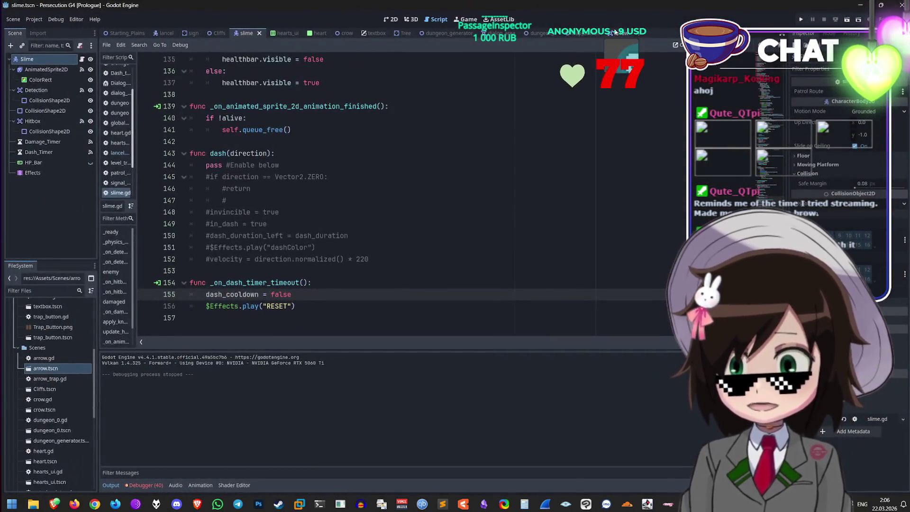
pyautogui.click(608, 32)
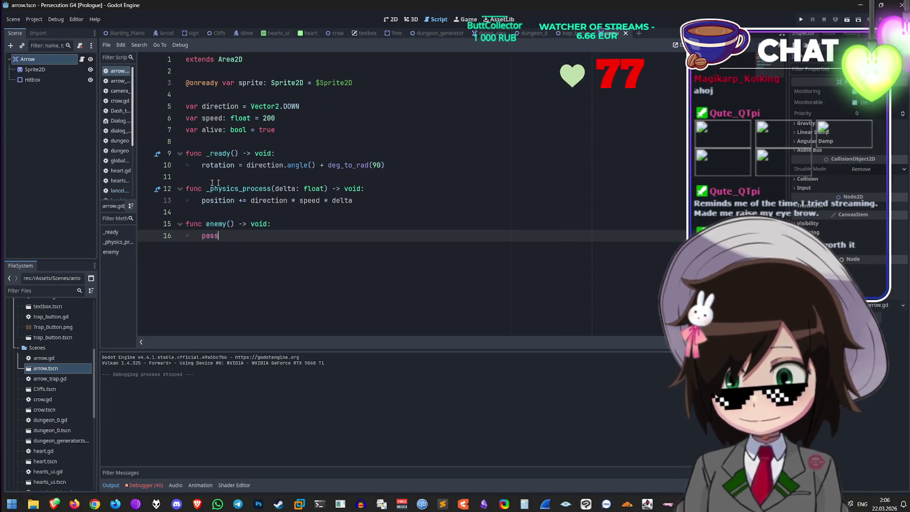
pyautogui.click(49, 78)
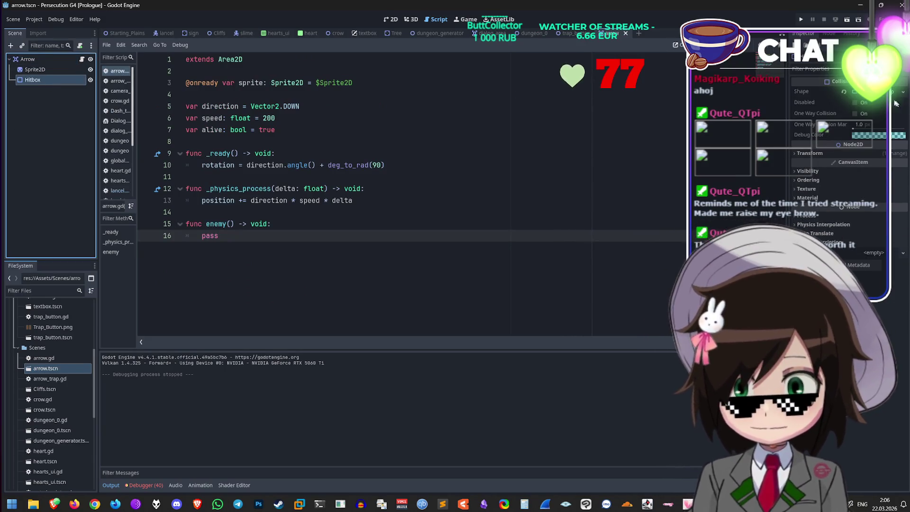
pyautogui.click(832, 171)
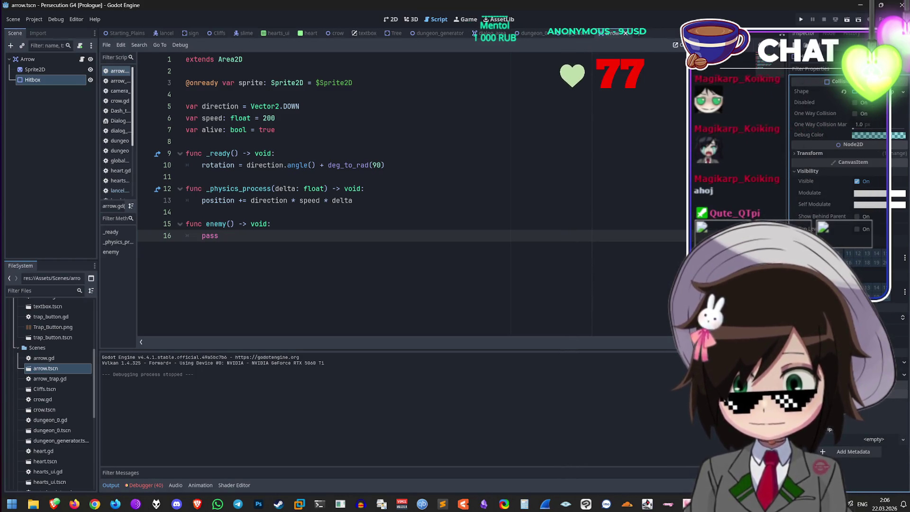
pyautogui.click(827, 434)
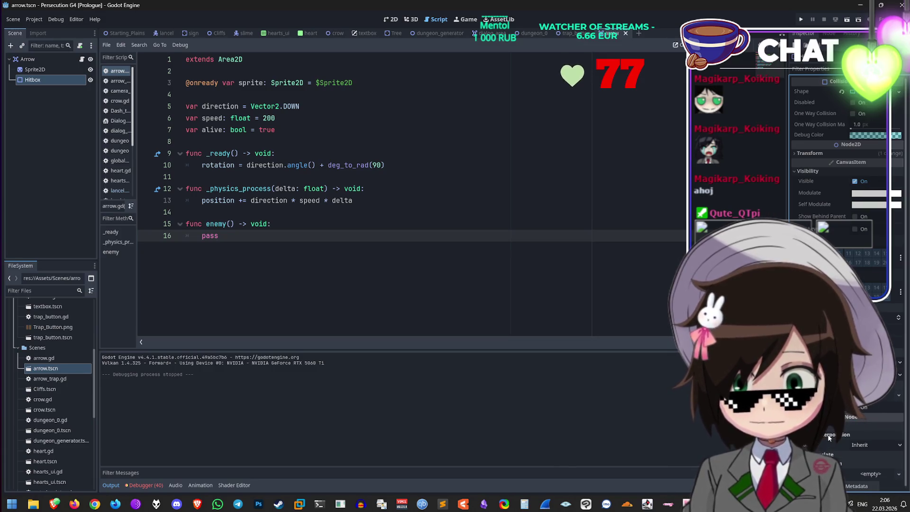
pyautogui.scroll(-2, 828, 429)
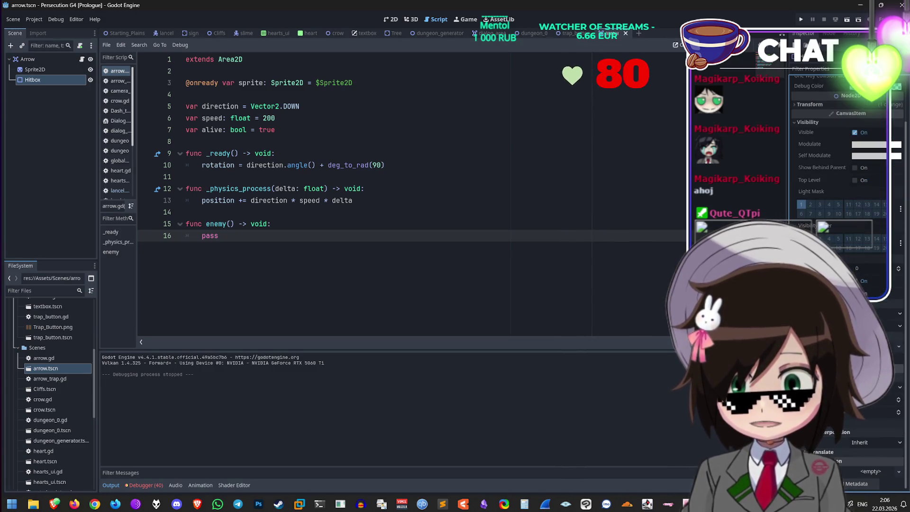
pyautogui.scroll(2, 828, 429)
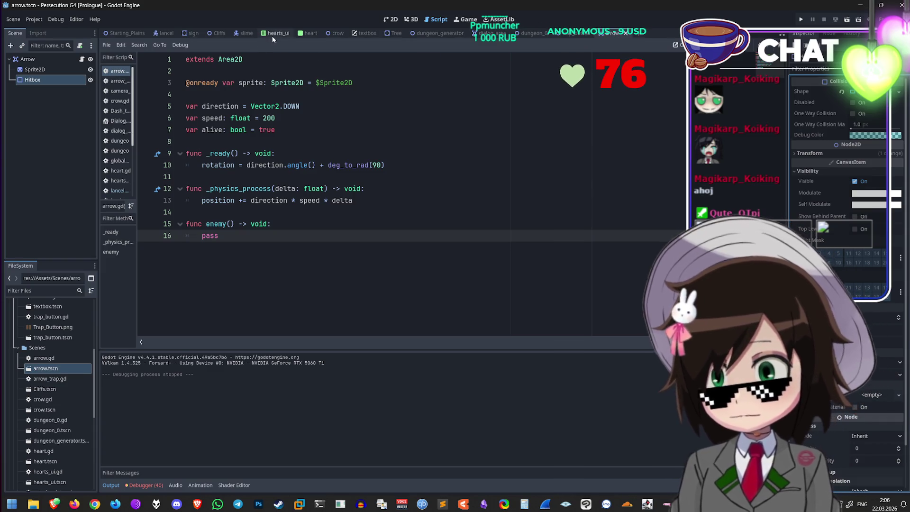
pyautogui.click(239, 35)
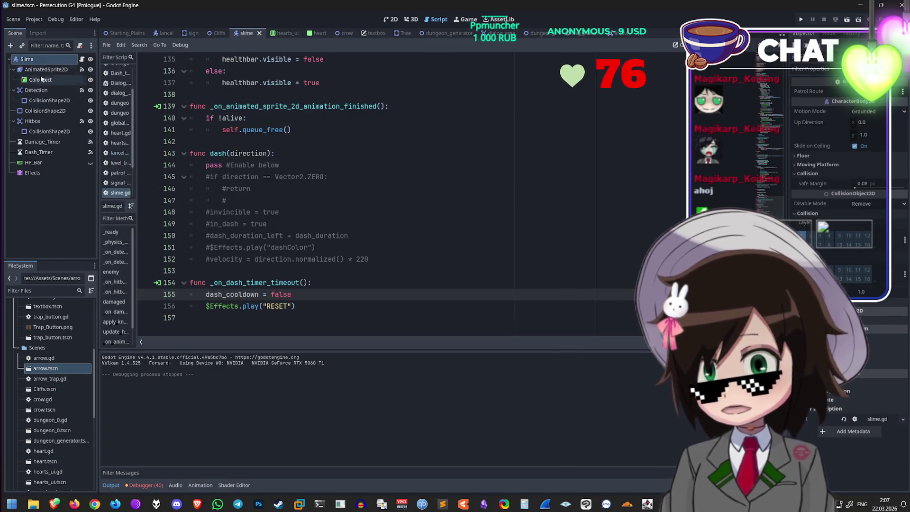
# Step: Inspect the visibility properties of the slime's Hitbox area and its collision shape
pyautogui.click(50, 121)
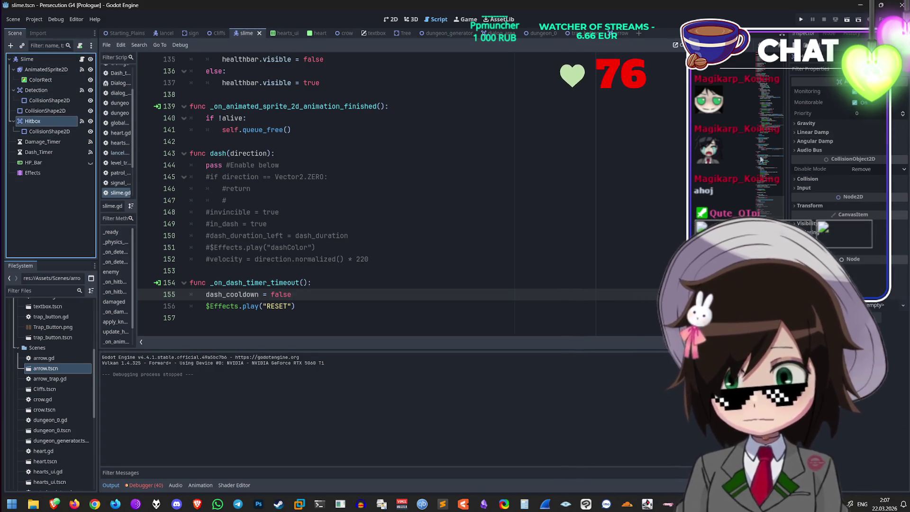
pyautogui.click(805, 223)
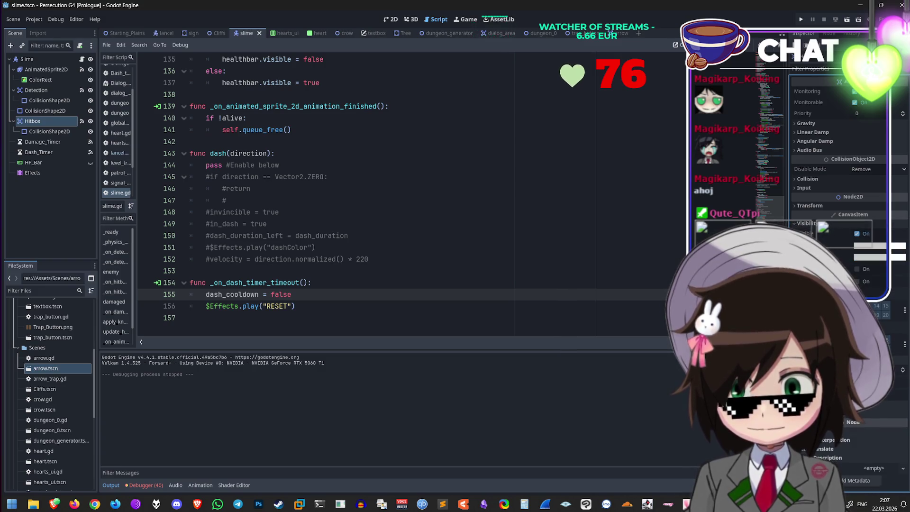
pyautogui.click(49, 131)
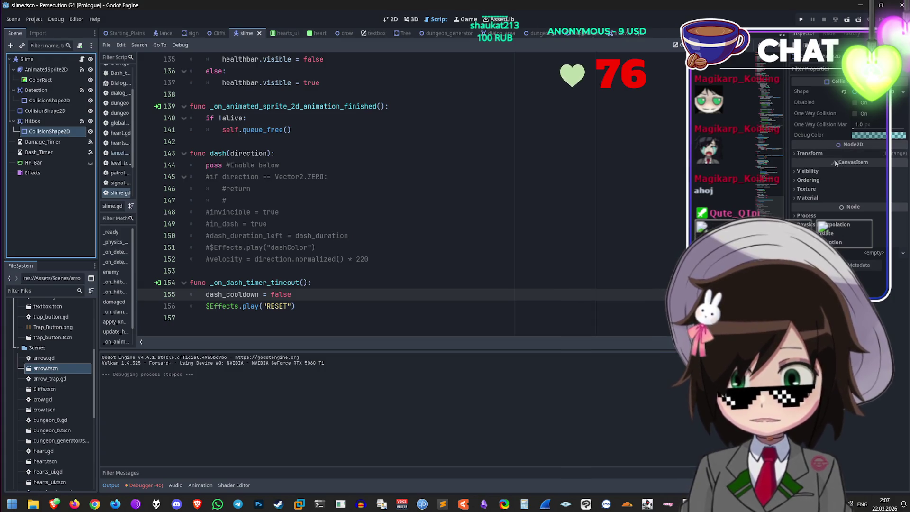
pyautogui.click(825, 171)
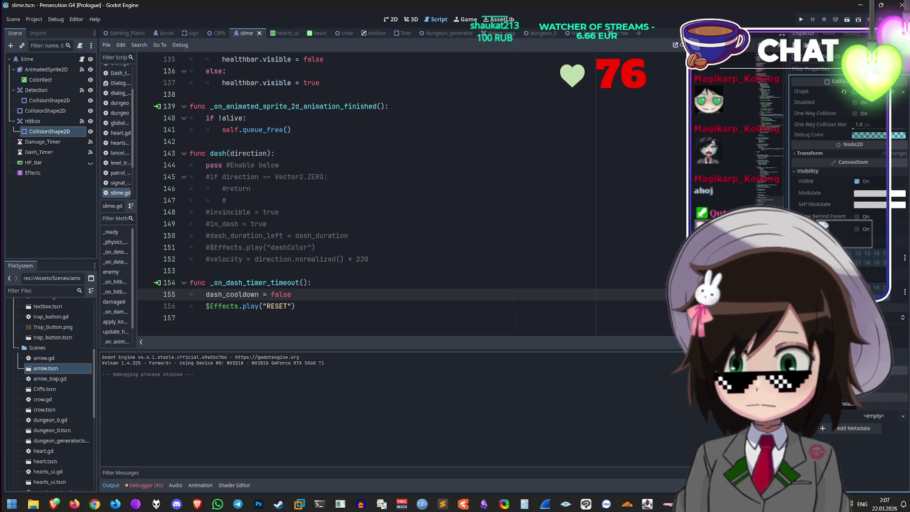
# Step: Open the Hitbox's body_entered connection to view the _on_hitbox handlers in slime.gd
pyautogui.click(52, 122)
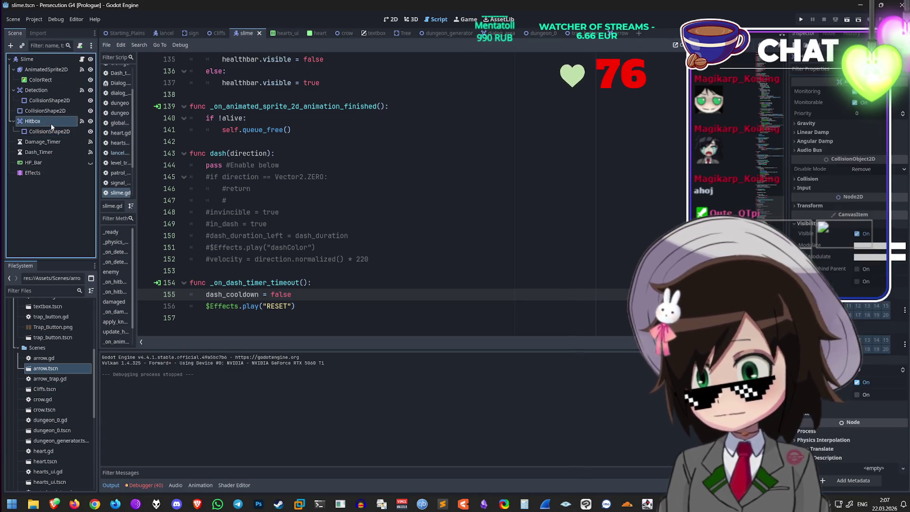
pyautogui.click(81, 122)
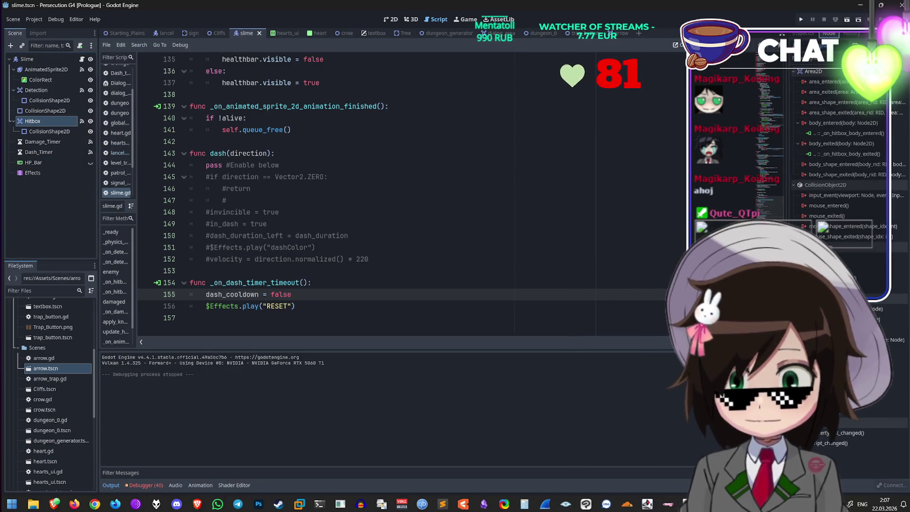
pyautogui.doubleClick(862, 134)
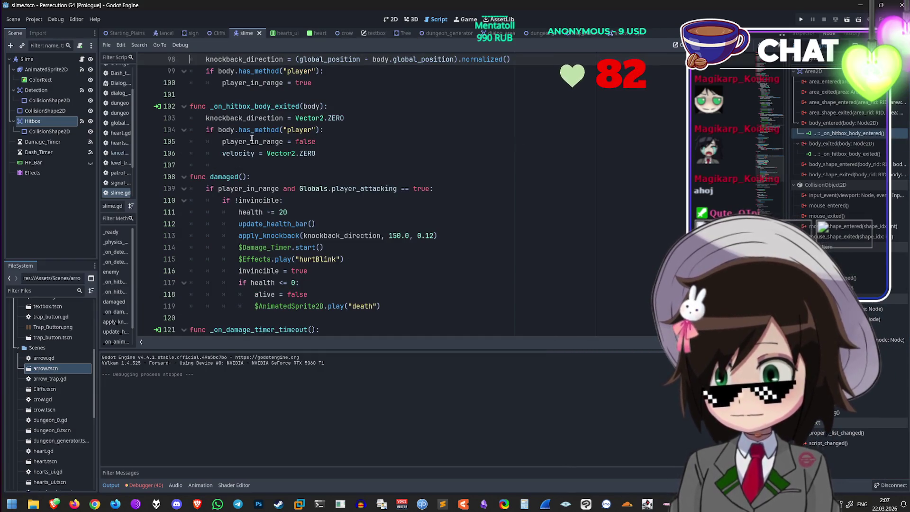
pyautogui.scroll(1, 517, 104)
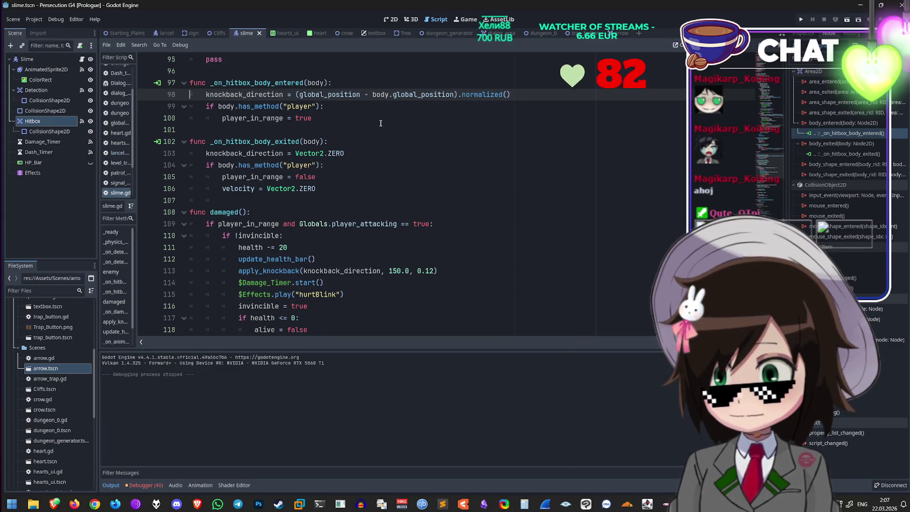
pyautogui.click(344, 142)
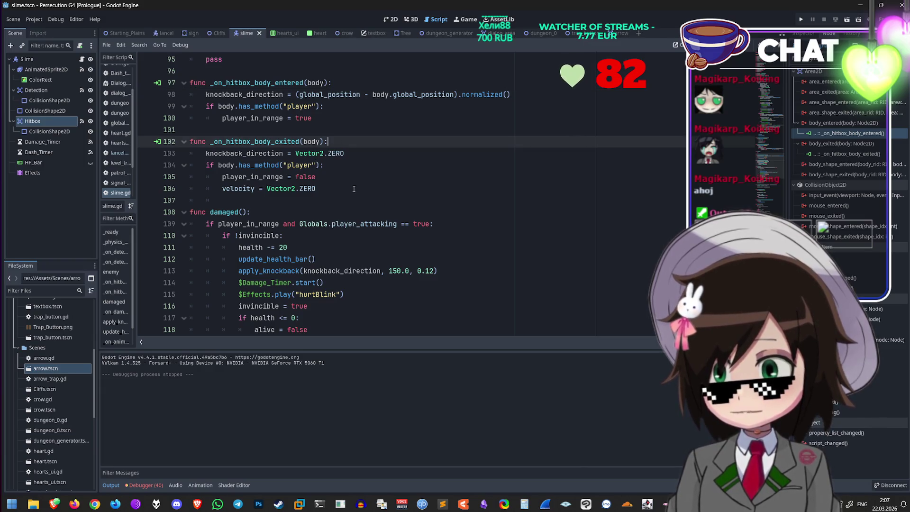
# Step: Copy the two _on_hitbox handlers from slime.gd and paste them after enemy() in arrow.gd
pyautogui.moveTo(364, 153)
pyautogui.mouseDown()
pyautogui.moveTo(284, 142)
pyautogui.moveTo(172, 81)
pyautogui.mouseUp()
pyautogui.hotkey('ctrl', 'c')
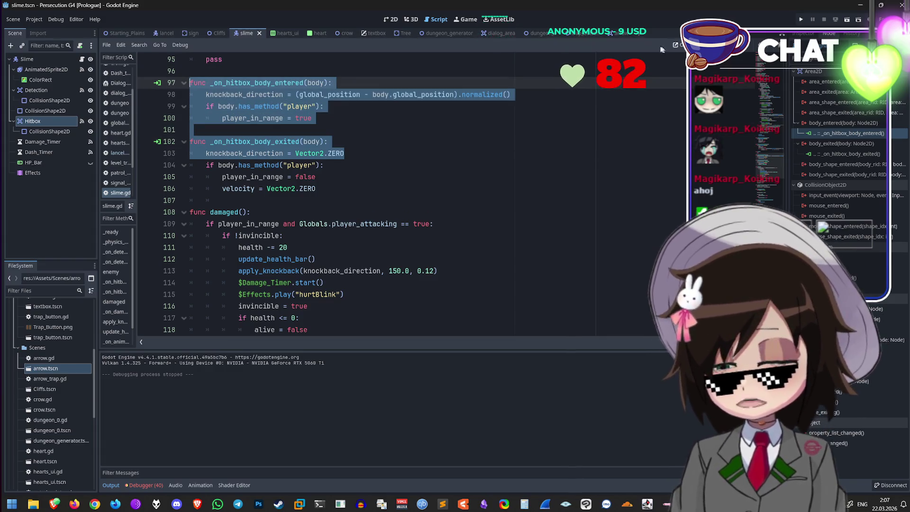
pyautogui.click(609, 33)
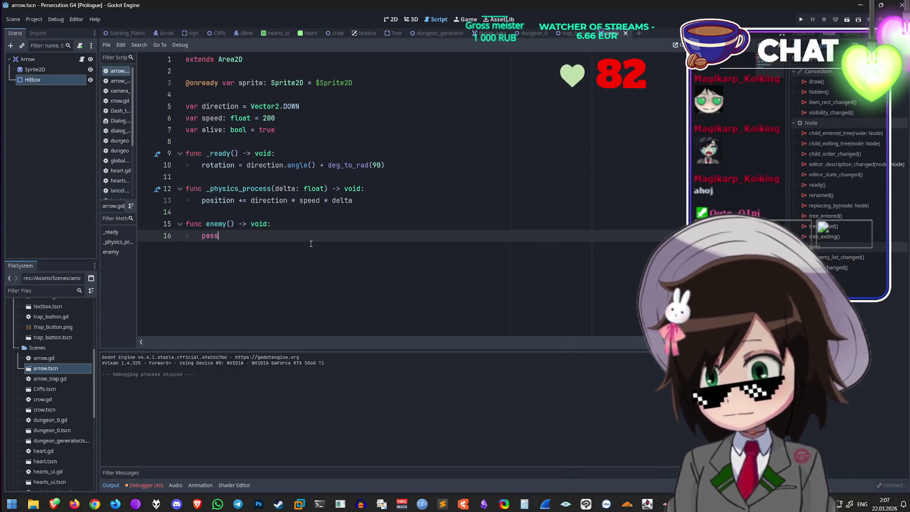
pyautogui.press('Return')
pyautogui.press('Return')
pyautogui.hotkey('ctrl', 'v')
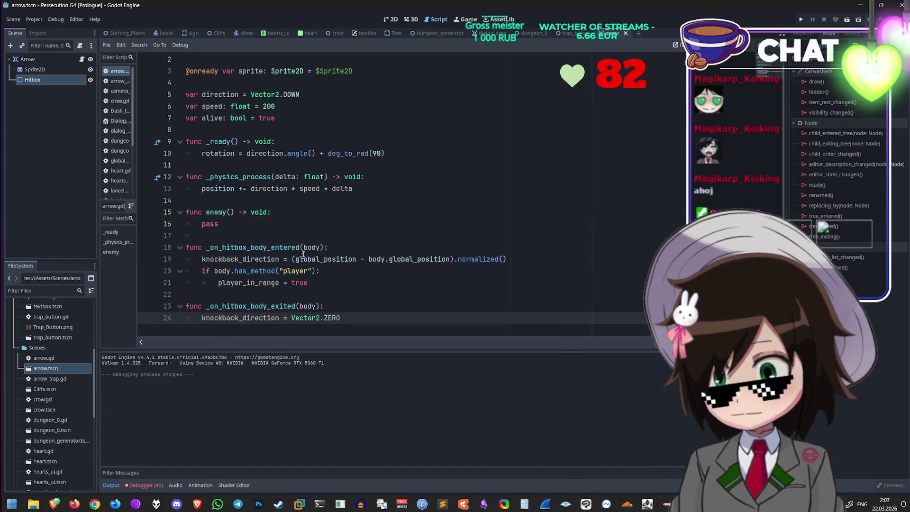
# Step: Delete the player-check lines so the pasted handlers only set knockback_direction
pyautogui.click(342, 287)
pyautogui.hotkey('shift', 'Up')
pyautogui.hotkey('shift', 'Home')
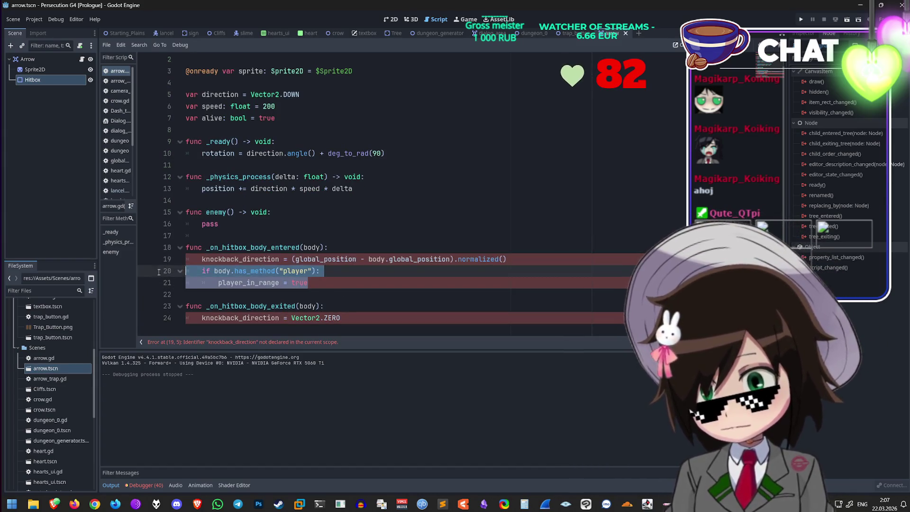
pyautogui.press('BackSpace')
pyautogui.press('BackSpace')
pyautogui.click(360, 293)
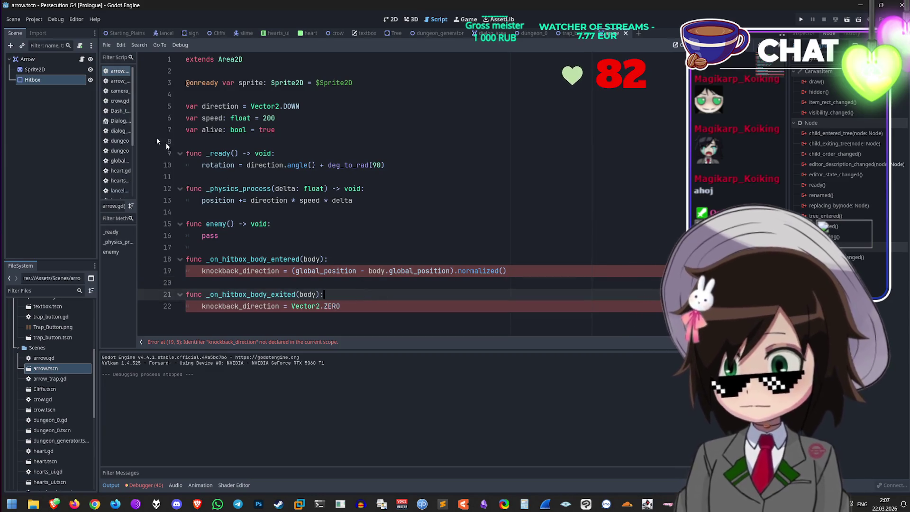
pyautogui.click(54, 83)
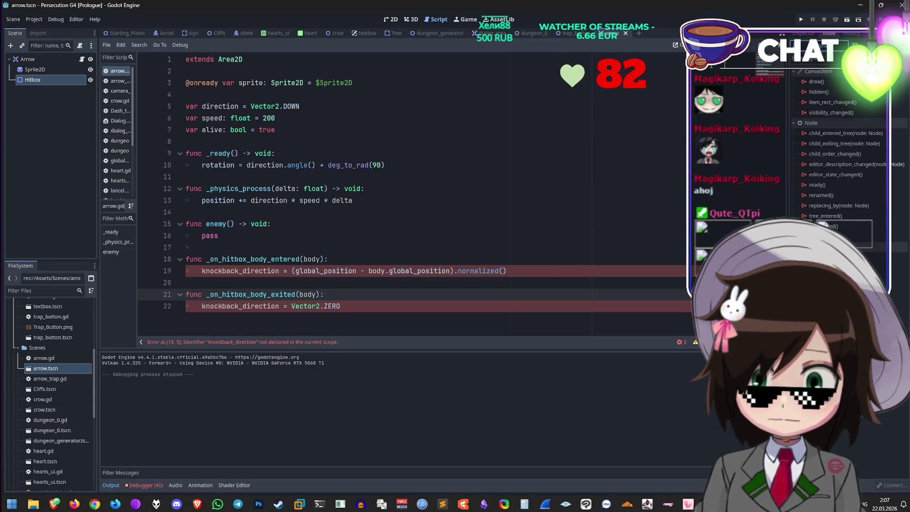
# Step: Compare the arrow's Arrow root and Hitbox nodes with the slime's Hitbox node
pyautogui.click(47, 59)
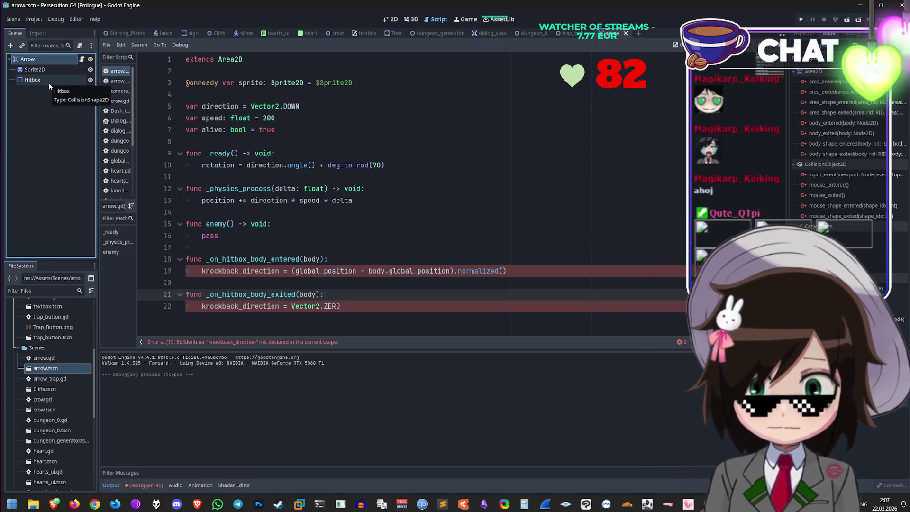
pyautogui.click(48, 81)
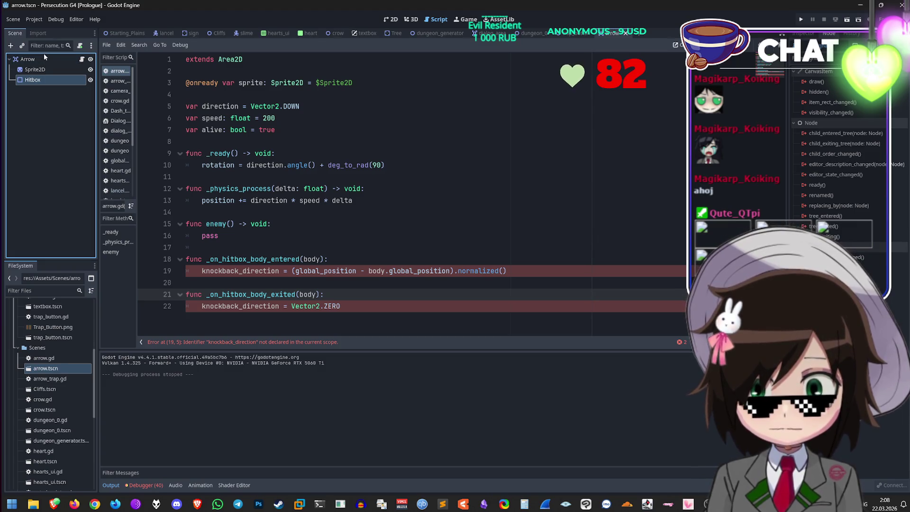
pyautogui.click(40, 58)
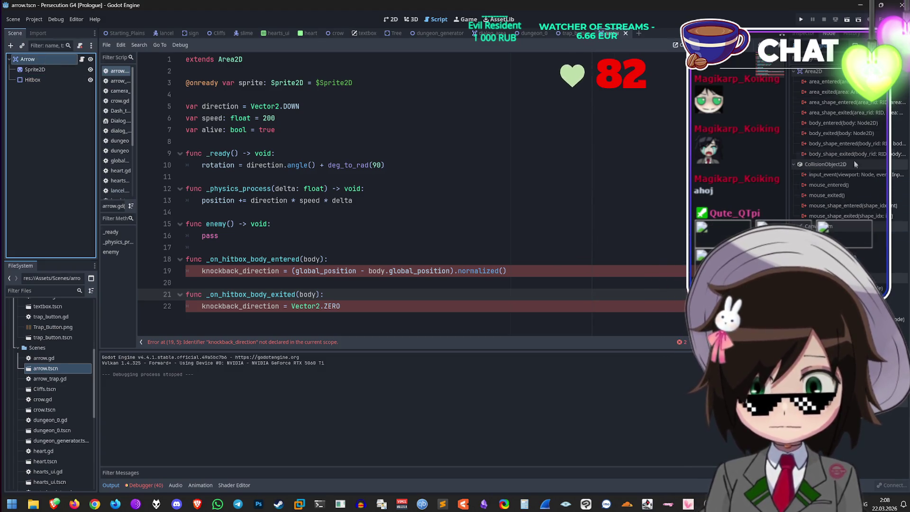
pyautogui.moveTo(853, 125)
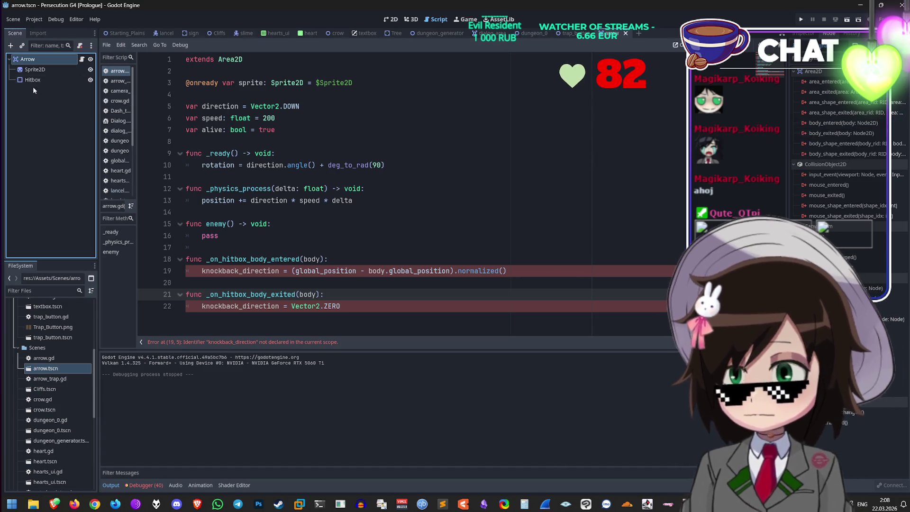
pyautogui.click(38, 80)
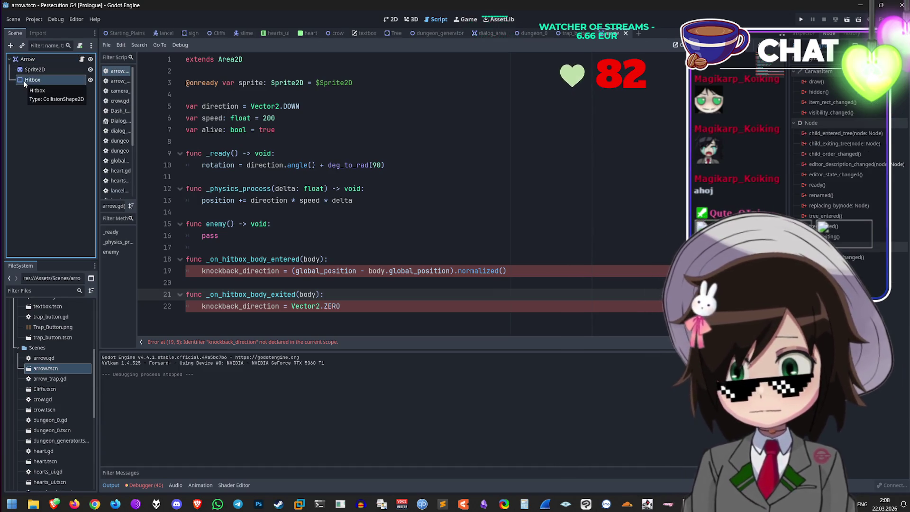
pyautogui.click(241, 34)
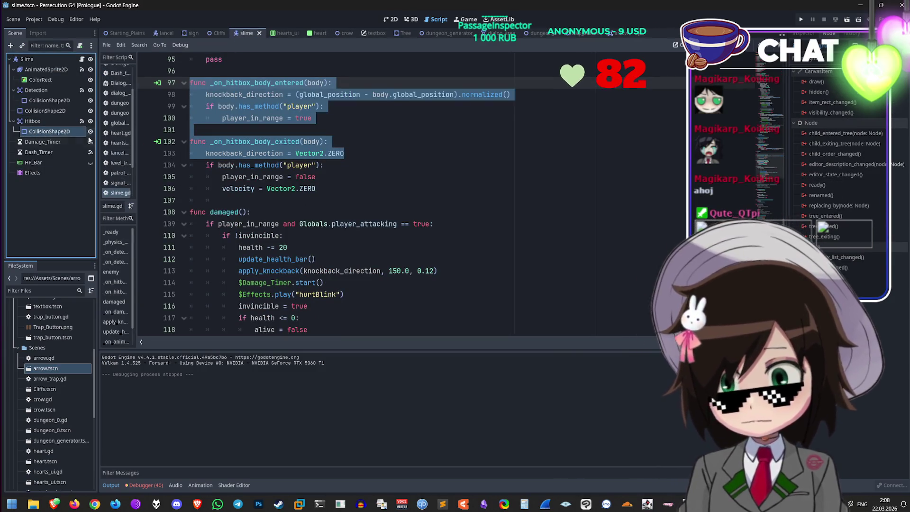
pyautogui.click(56, 122)
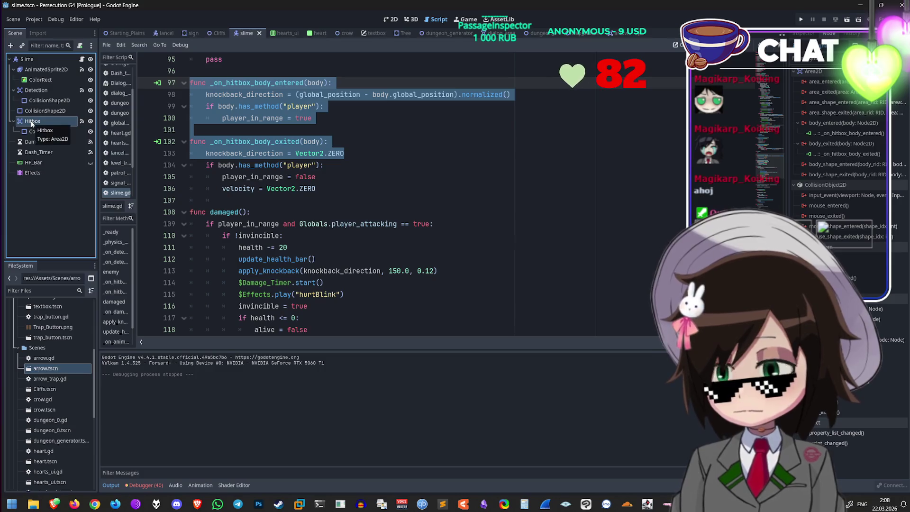
pyautogui.click(613, 33)
# Step: Select the Arrow root node and show the arrow scene in the 2D workspace
pyautogui.rightClick(35, 79)
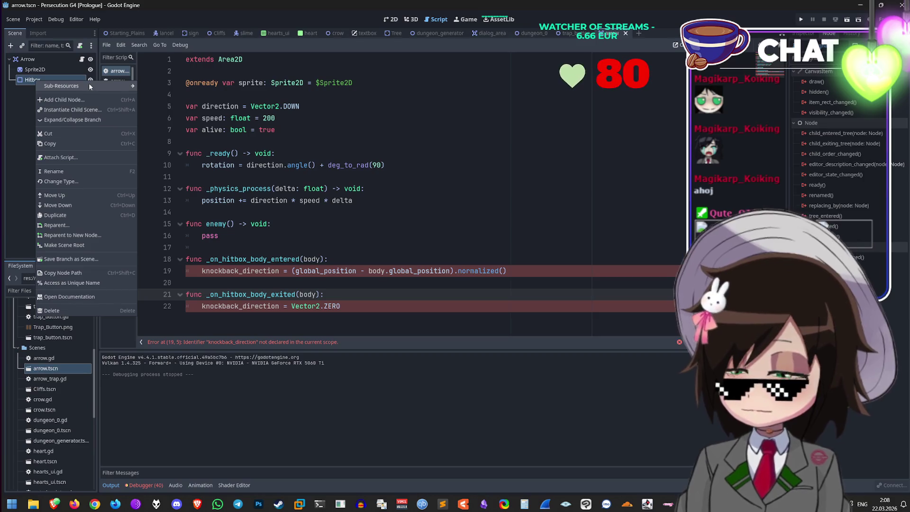
pyautogui.moveTo(90, 84)
pyautogui.click(60, 56)
pyautogui.click(60, 57)
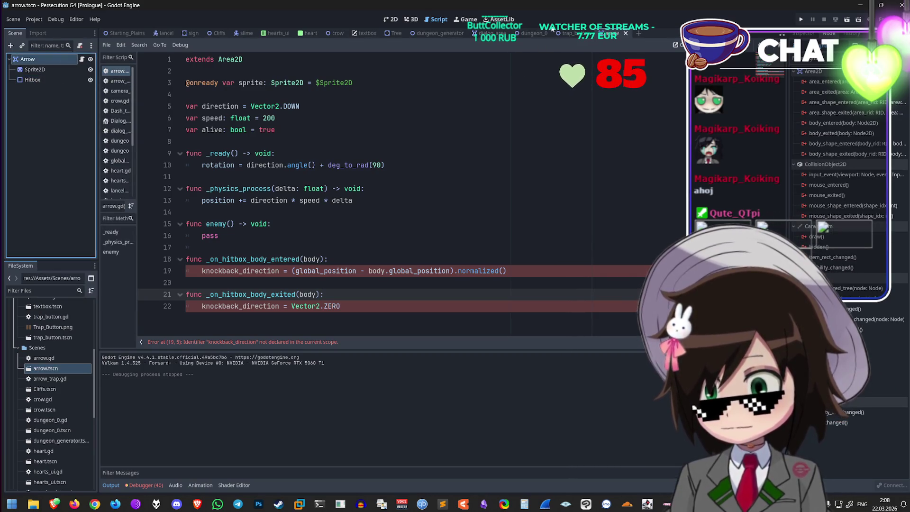
pyautogui.click(386, 20)
# Step: Select the Arrow root and expand its Collision layer and mask settings in the Inspector
pyautogui.scroll(-2, 410, 216)
pyautogui.scroll(2, 410, 216)
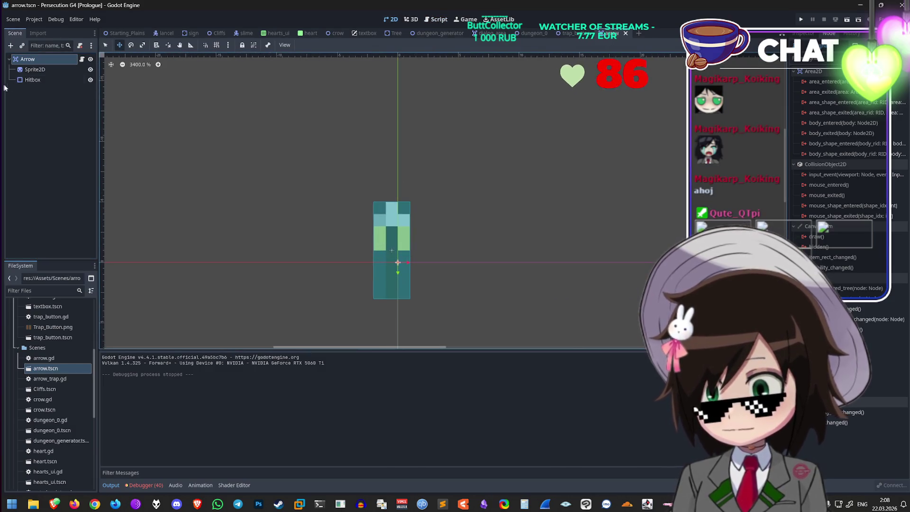
pyautogui.click(46, 80)
pyautogui.click(29, 59)
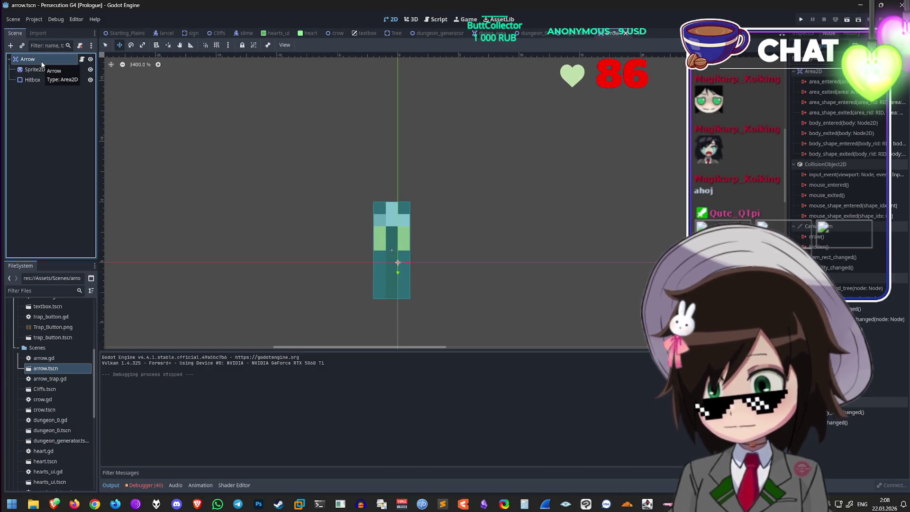
pyautogui.click(459, 222)
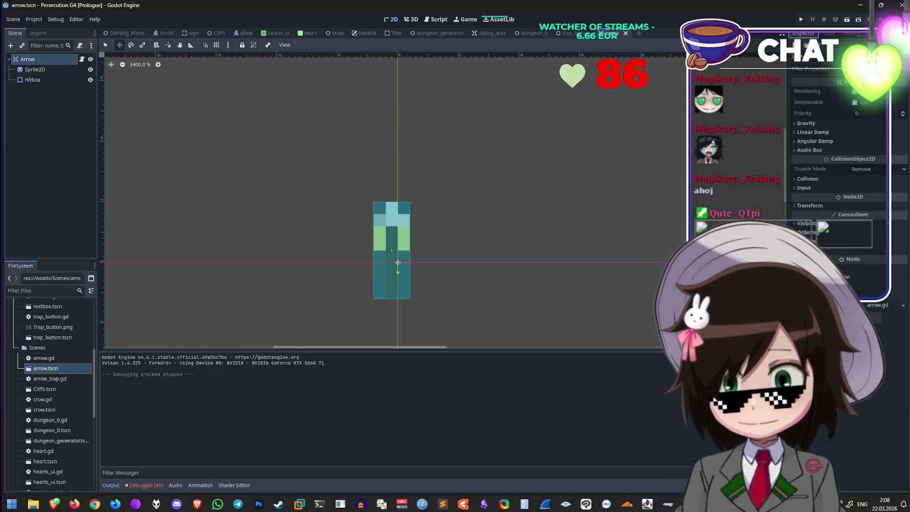
pyautogui.click(852, 178)
# Step: Undo the accidental arrow move and return to Grok's answer in the browser
pyautogui.moveTo(327, 184); pyautogui.dragTo(399, 208)
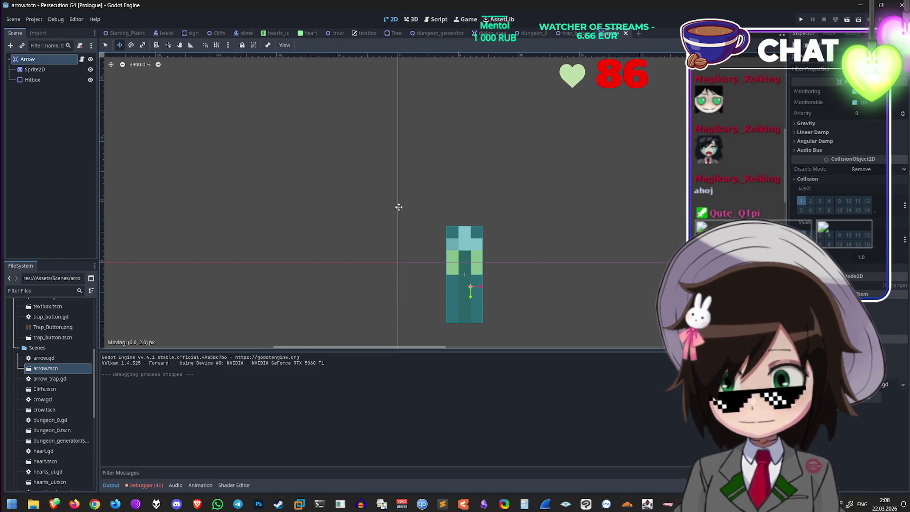
pyautogui.hotkey('ctrl', 'z')
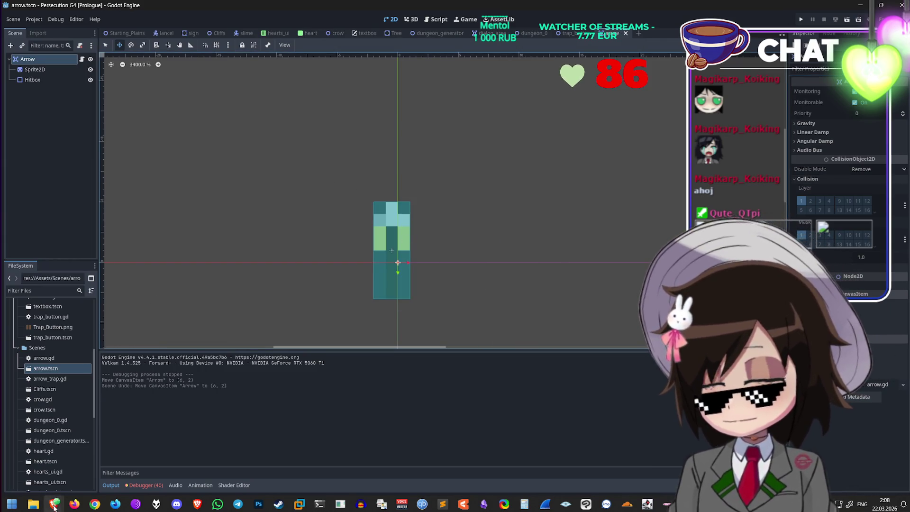
pyautogui.moveTo(53, 506)
pyautogui.click(97, 457)
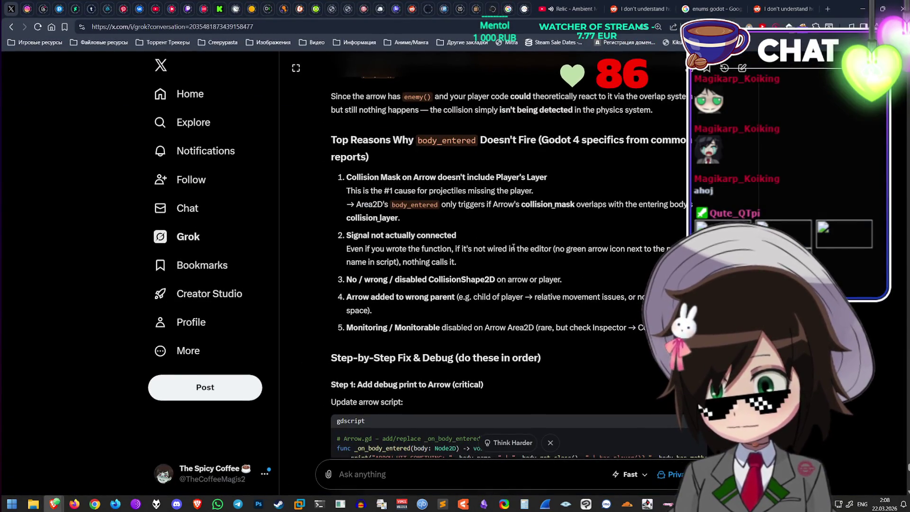
pyautogui.scroll(-1, 496, 255)
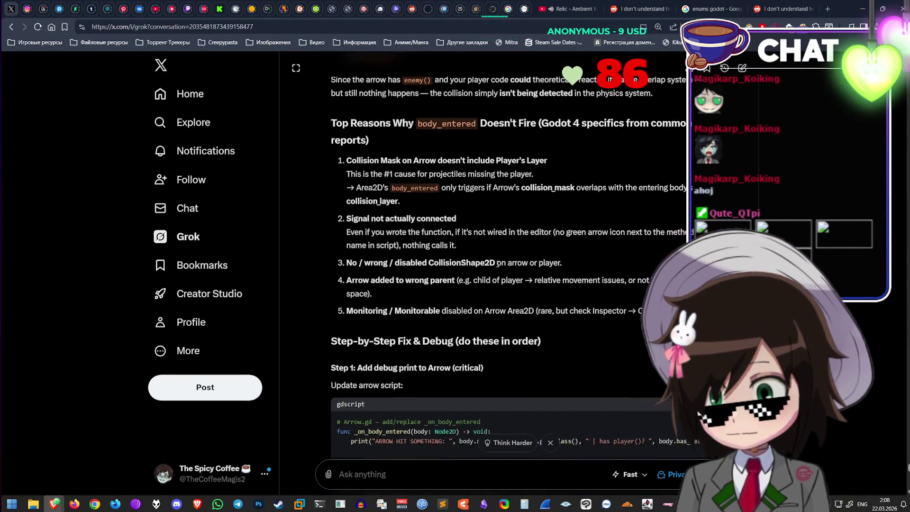
pyautogui.scroll(-3, 496, 263)
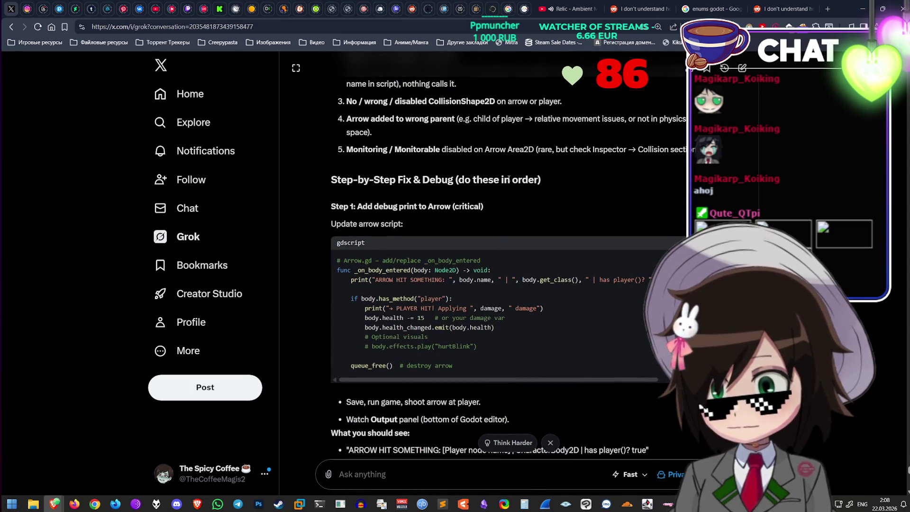
pyautogui.scroll(-2, 504, 192)
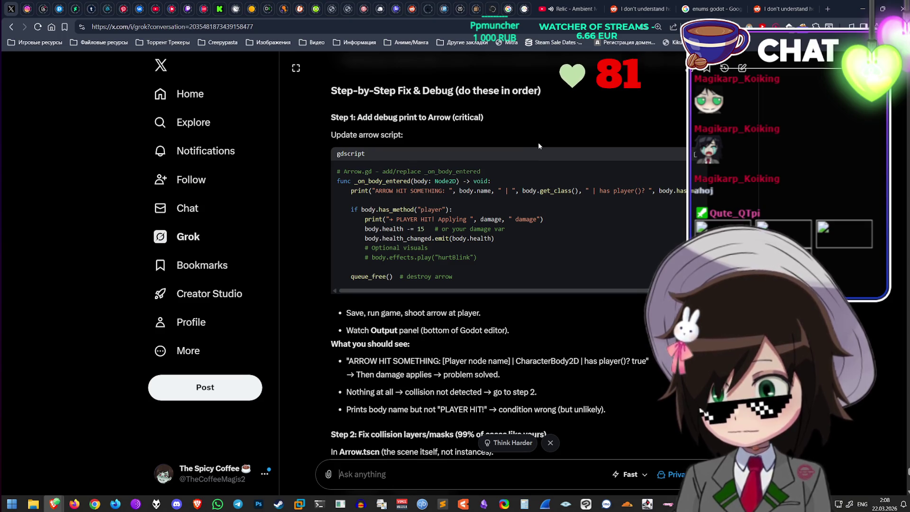
pyautogui.scroll(-15, 553, 177)
pyautogui.scroll(-5, 568, 238)
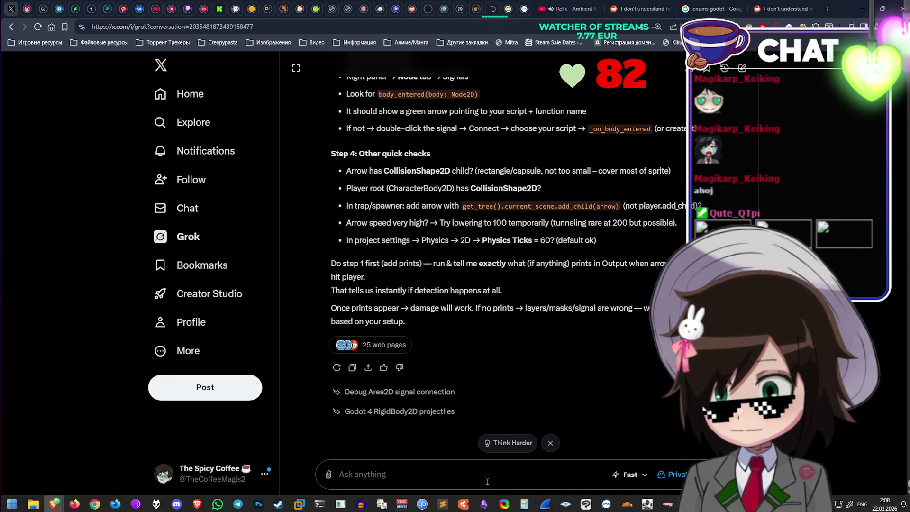
pyautogui.scroll(4, 537, 237)
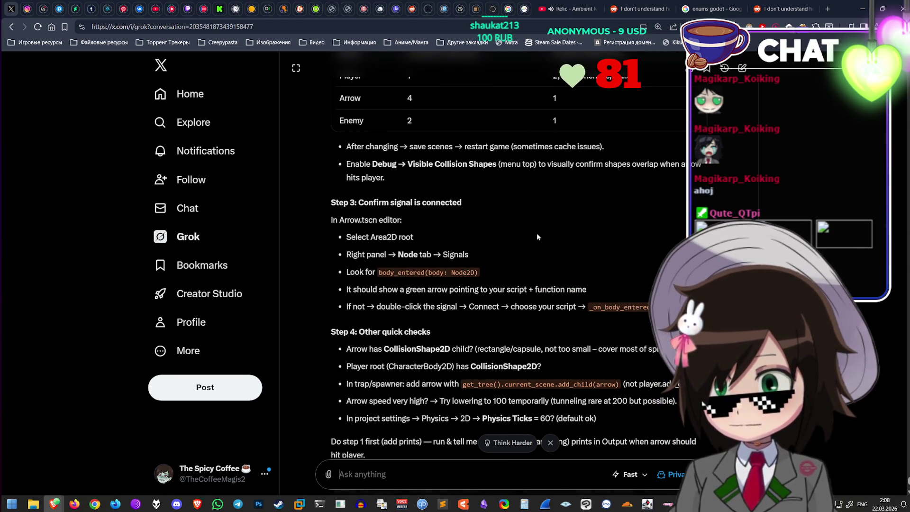
pyautogui.click(860, 8)
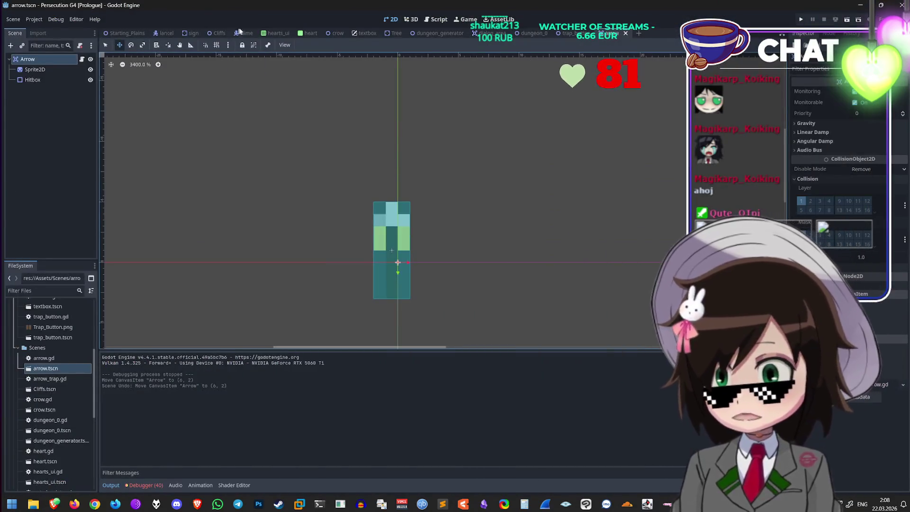
pyautogui.click(239, 32)
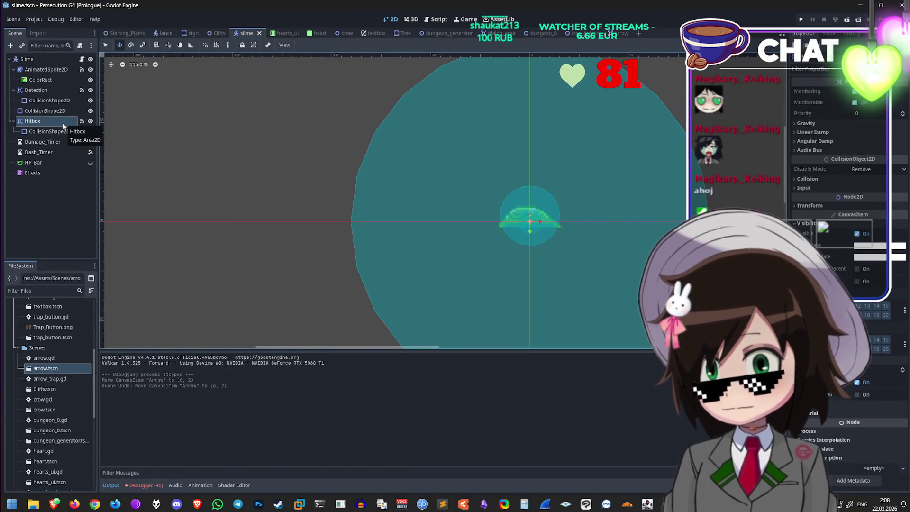
pyautogui.click(622, 29)
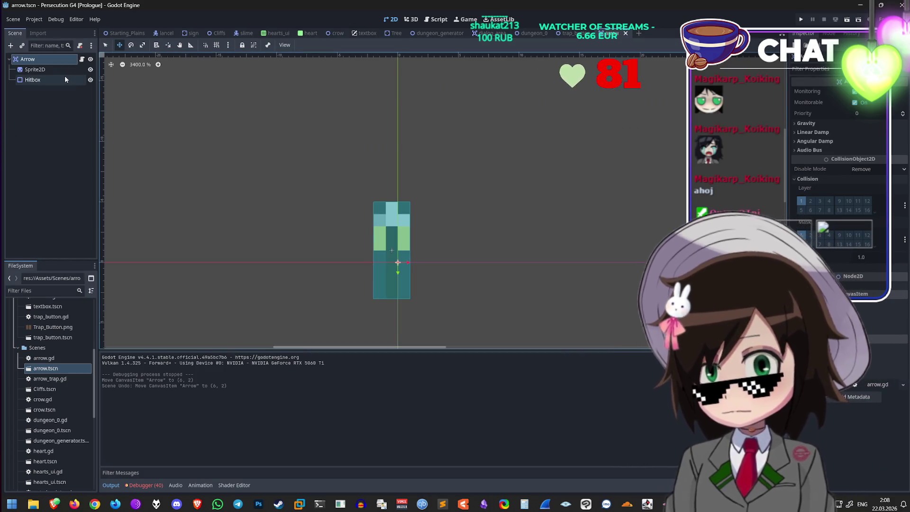
pyautogui.hotkey('ctrl', 'v')
pyautogui.click(57, 81)
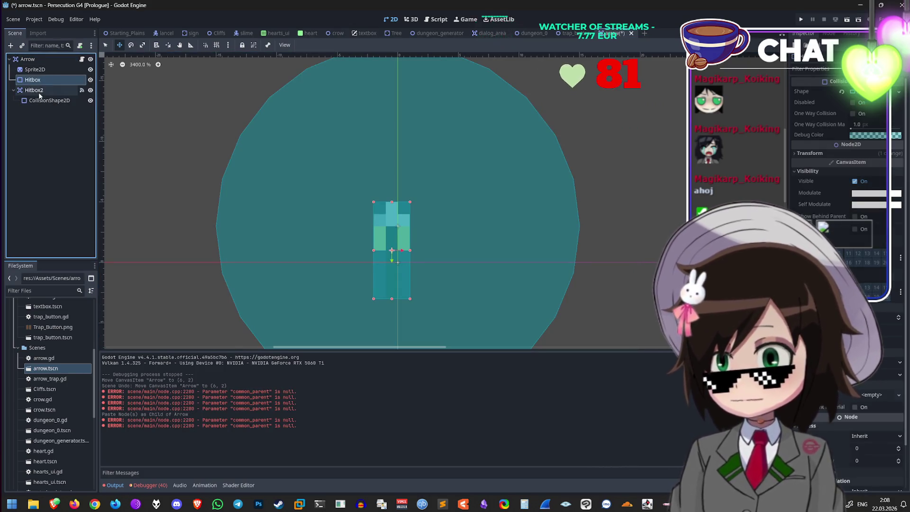
pyautogui.click(53, 81)
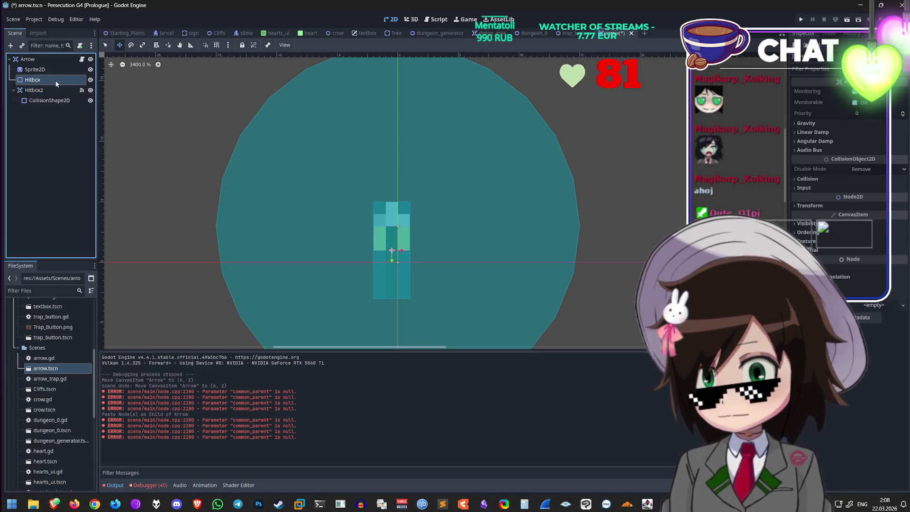
pyautogui.click(56, 90)
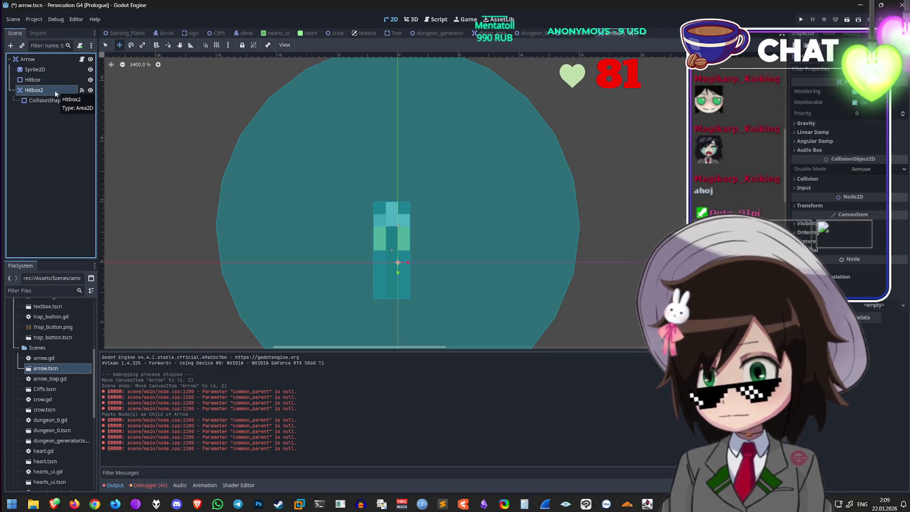
pyautogui.press('Delete')
pyautogui.click(440, 262)
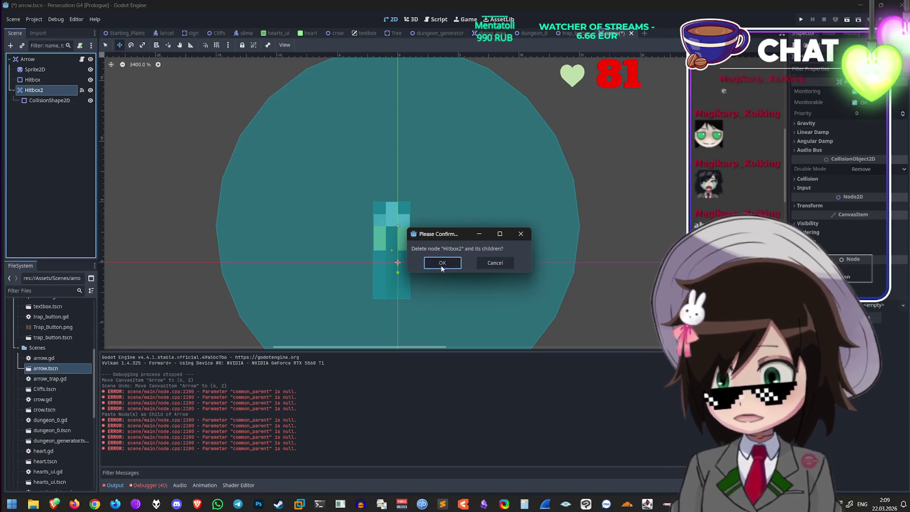
pyautogui.rightClick(37, 60)
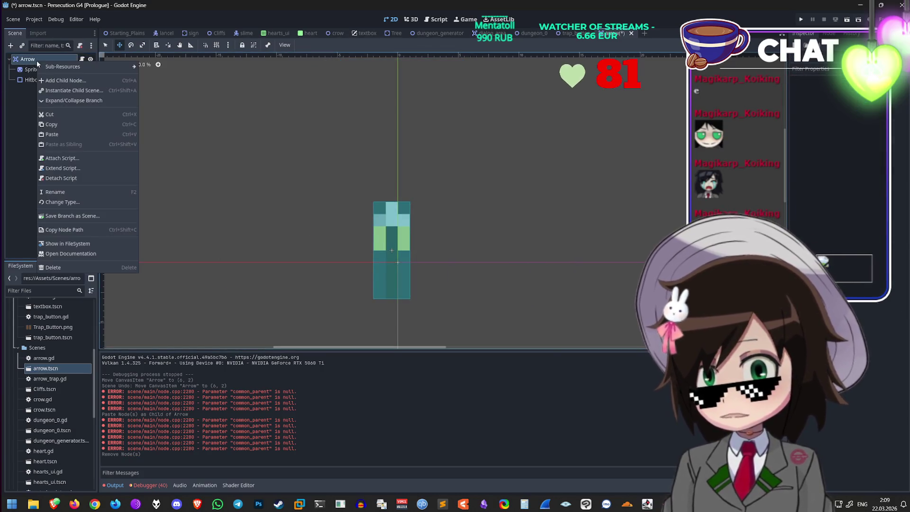
# Step: Add a new Area2D child under Arrow, place it above Hitbox, and check its configuration warning
pyautogui.click(88, 82)
pyautogui.write('area2d')
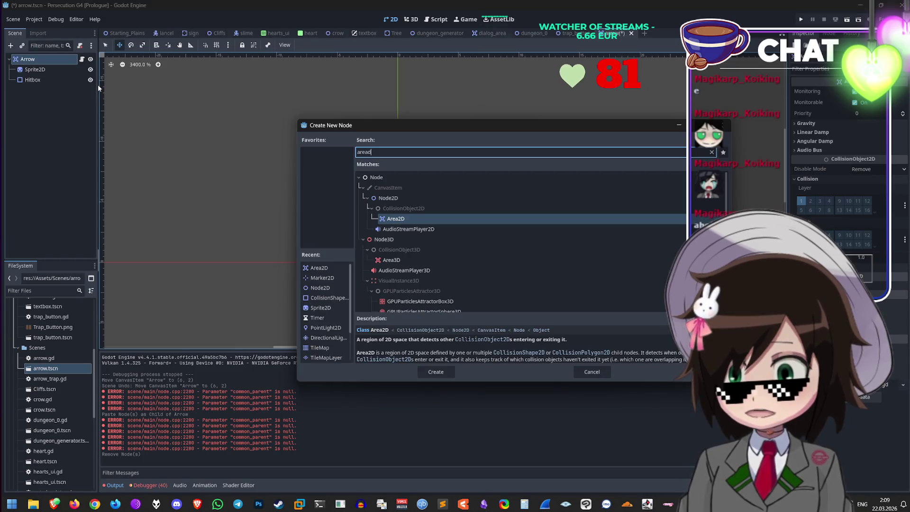
pyautogui.press('Return')
pyautogui.moveTo(66, 77)
pyautogui.mouseDown()
pyautogui.moveTo(43, 87)
pyautogui.moveTo(46, 80)
pyautogui.mouseUp()
pyautogui.doubleClick(46, 80)
pyautogui.write('Hitbo')
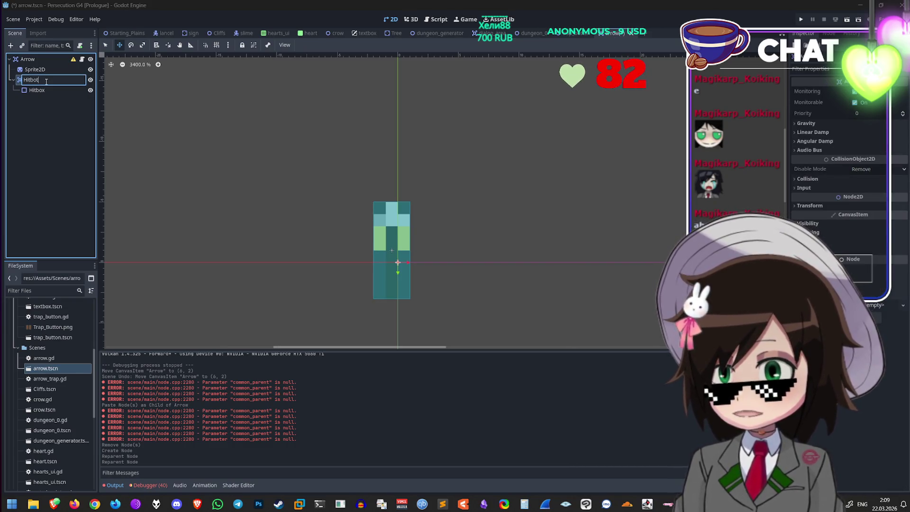
pyautogui.write('x')
pyautogui.press('Return')
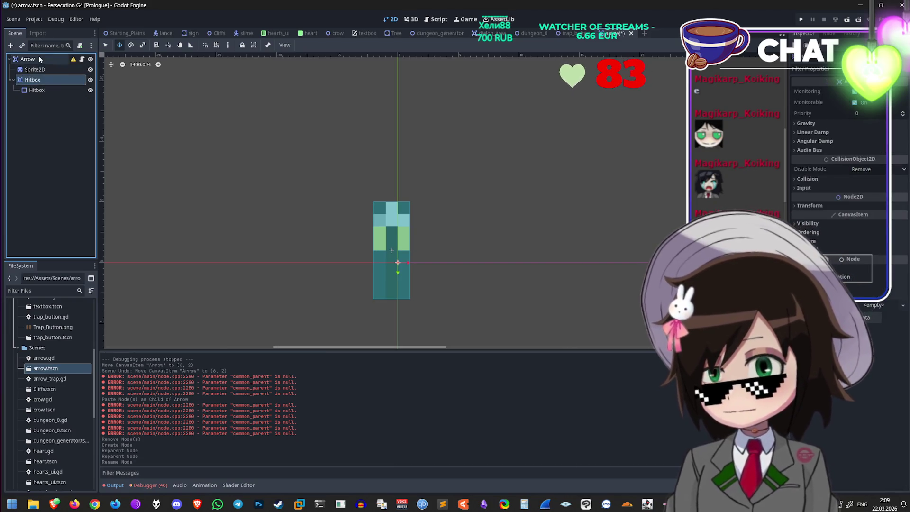
pyautogui.click(73, 60)
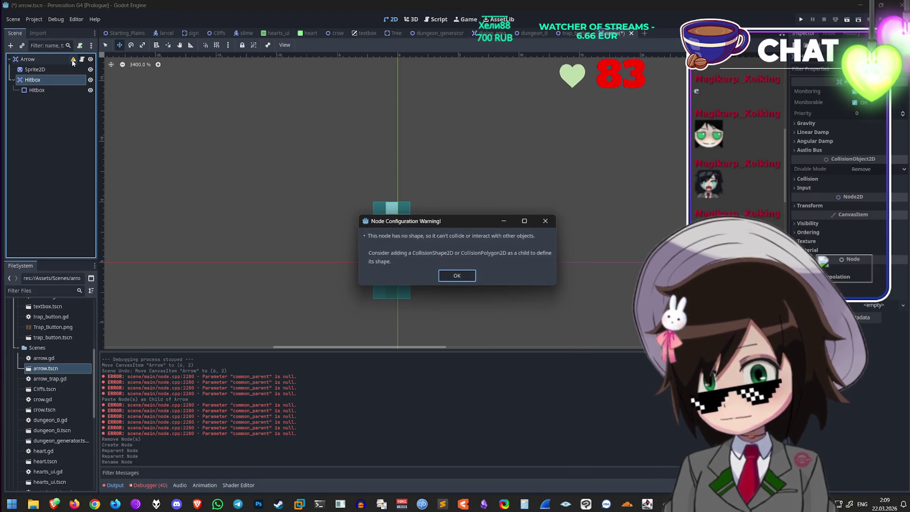
pyautogui.click(456, 275)
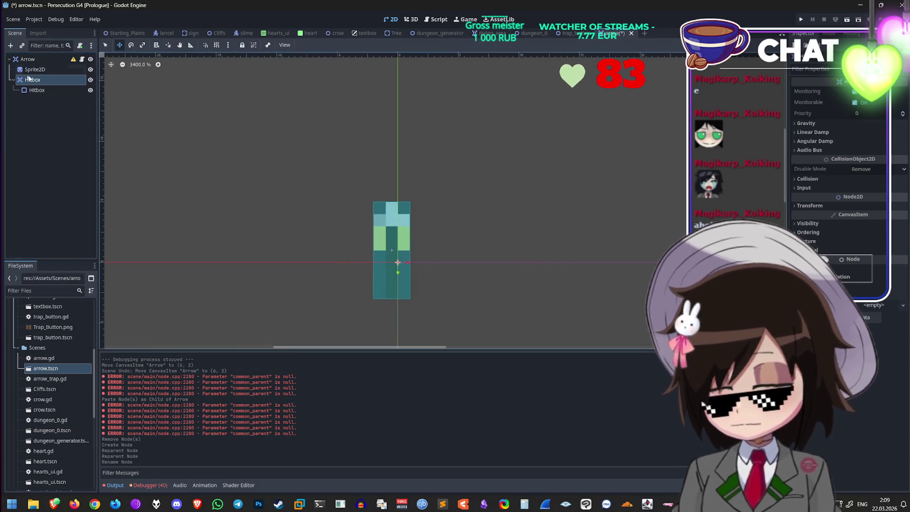
# Step: Move the collision shape directly under Arrow, delete the leftover Area2D, and rename Hitbox2 to Hitbox
pyautogui.moveTo(36, 90); pyautogui.dragTo(45, 75)
pyautogui.click(56, 93)
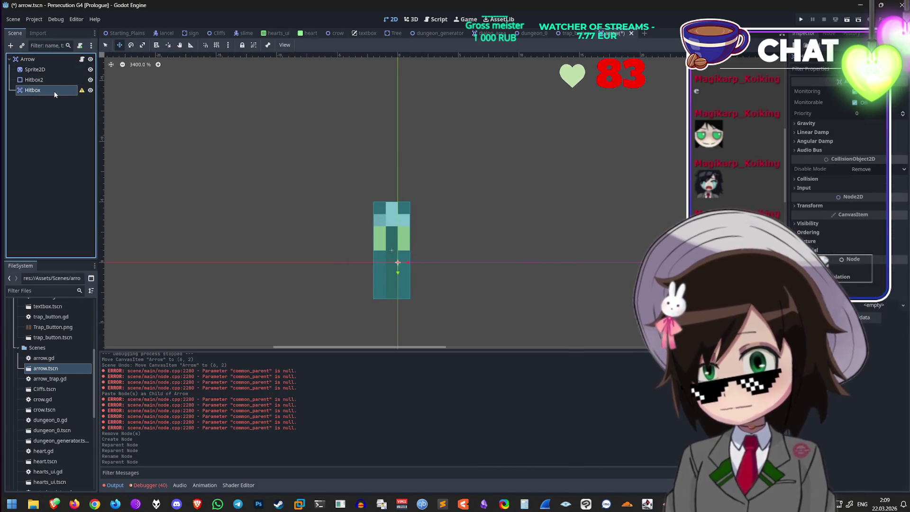
pyautogui.doubleClick(43, 93)
pyautogui.press('BackSpace')
pyautogui.press('Return')
pyautogui.press('f')
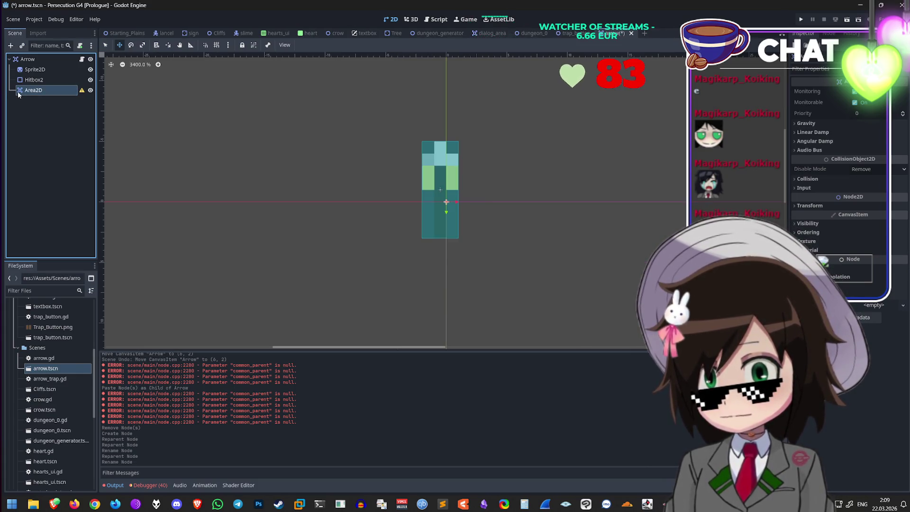
pyautogui.press('Delete')
pyautogui.click(449, 262)
pyautogui.doubleClick(48, 79)
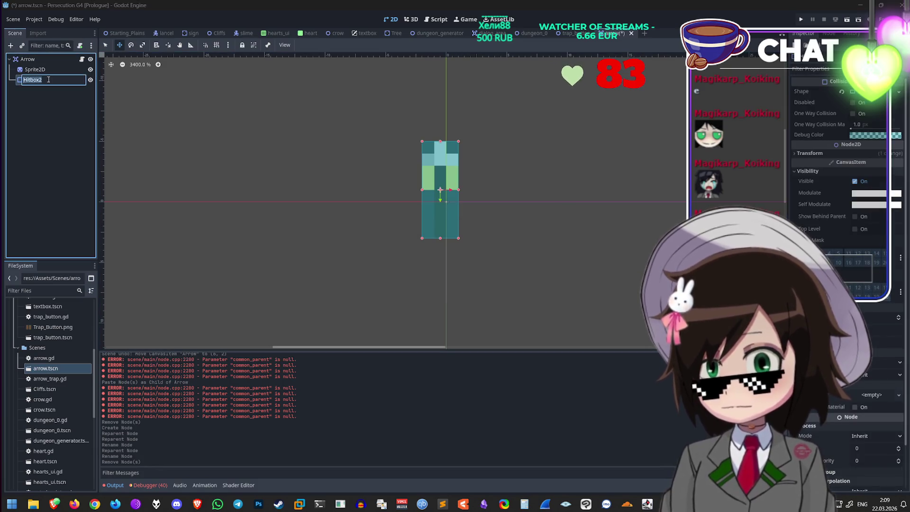
pyautogui.press('Return')
# Step: Select the Arrow root and display its Area2D signals in the Node tab
pyautogui.rightClick(76, 80)
pyautogui.press('Escape')
pyautogui.click(75, 60)
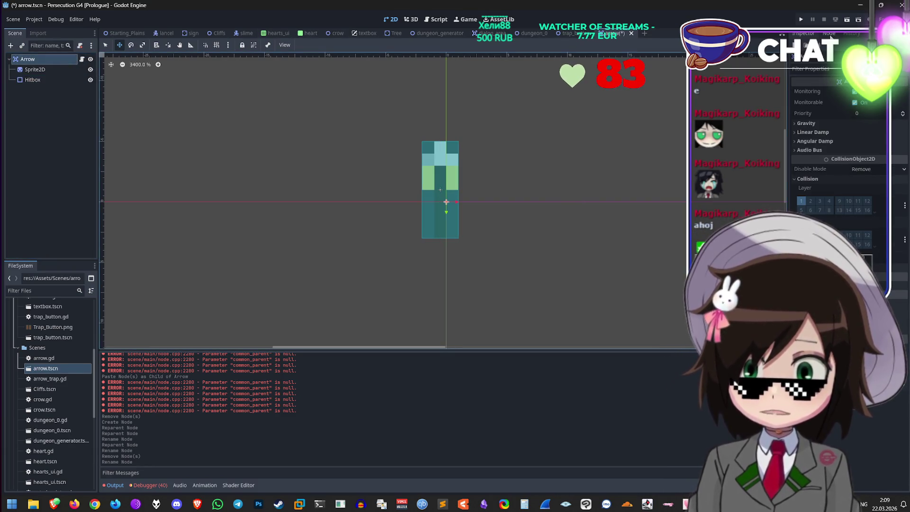
pyautogui.click(52, 79)
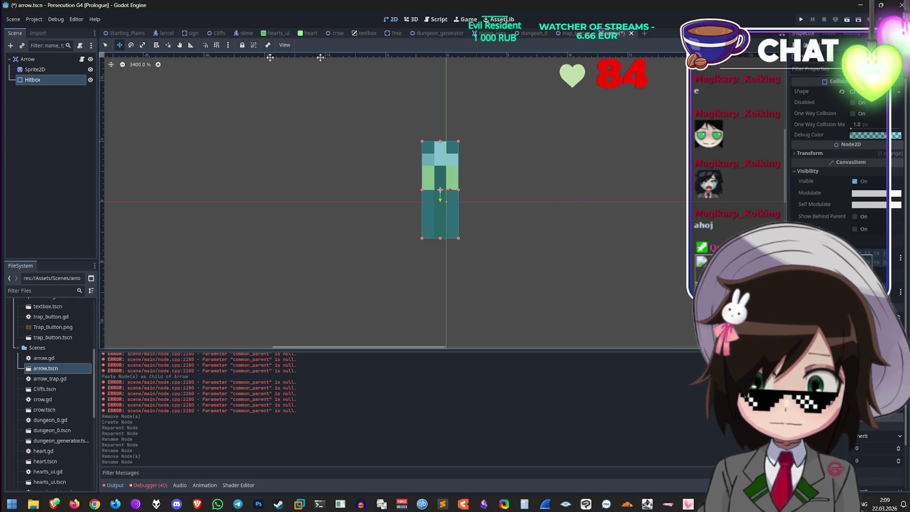
pyautogui.click(47, 59)
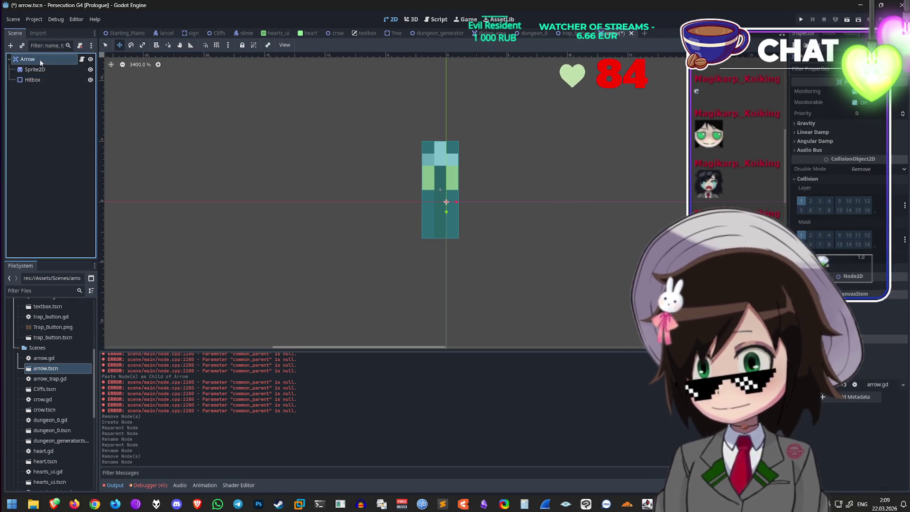
pyautogui.click(835, 35)
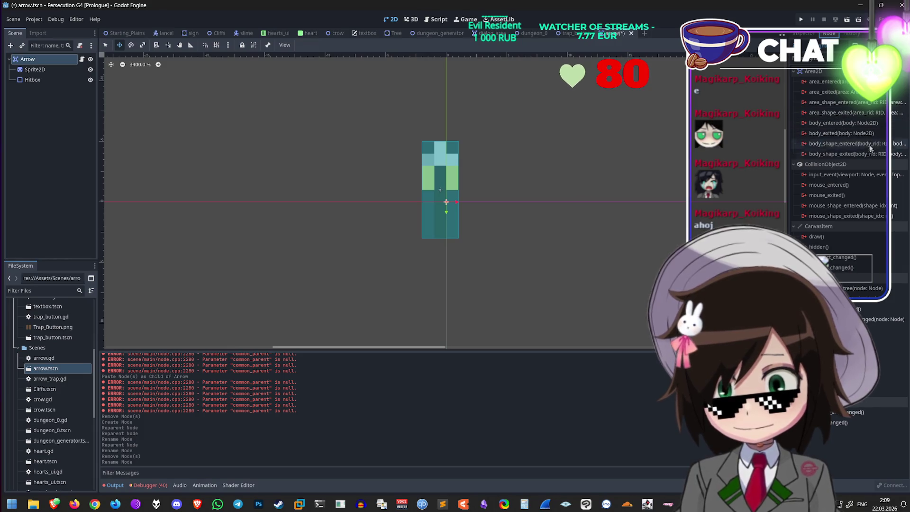
# Step: Connect body_entered to arrow.gd and move the knockback line into _on_body_entered
pyautogui.doubleClick(860, 123)
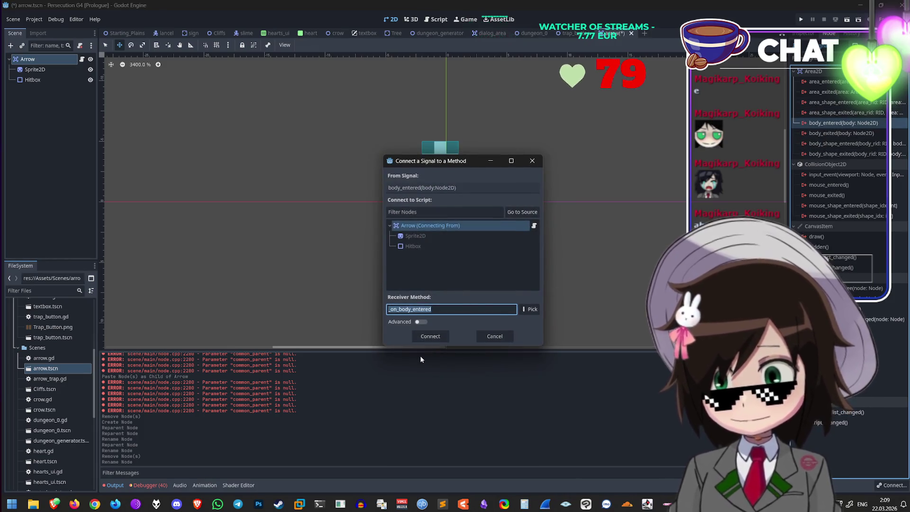
pyautogui.click(430, 336)
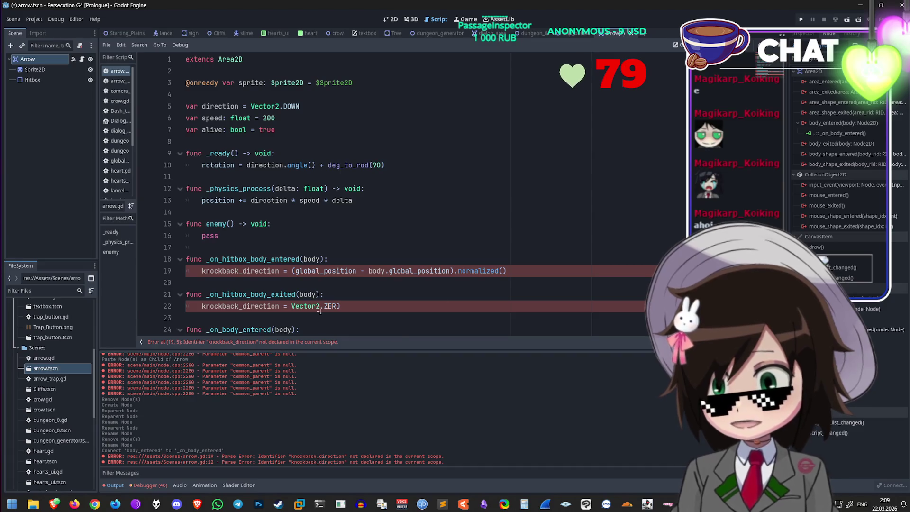
pyautogui.moveTo(507, 236); pyautogui.dragTo(152, 240)
pyautogui.hotkey('ctrl', 'c')
pyautogui.press('BackSpace')
pyautogui.click(403, 308)
pyautogui.hotkey('shift', 'Home')
pyautogui.hotkey('ctrl', 'v')
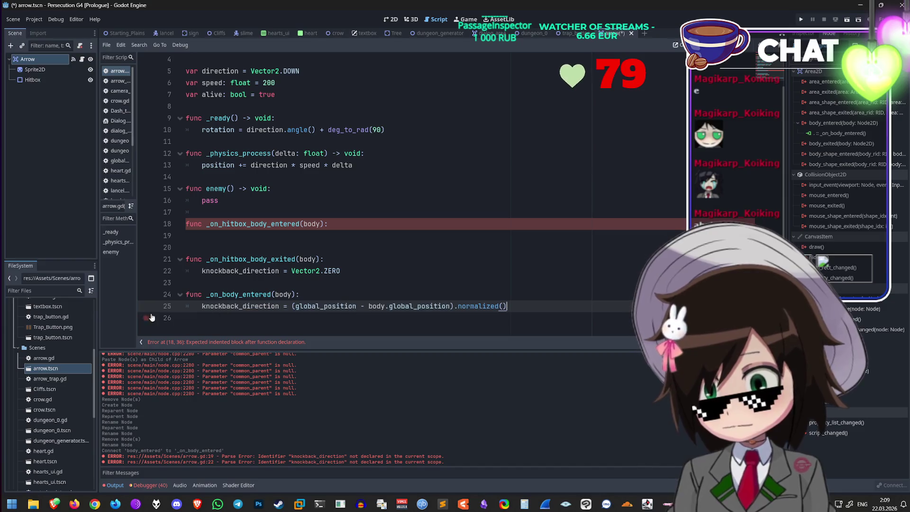
pyautogui.click(37, 60)
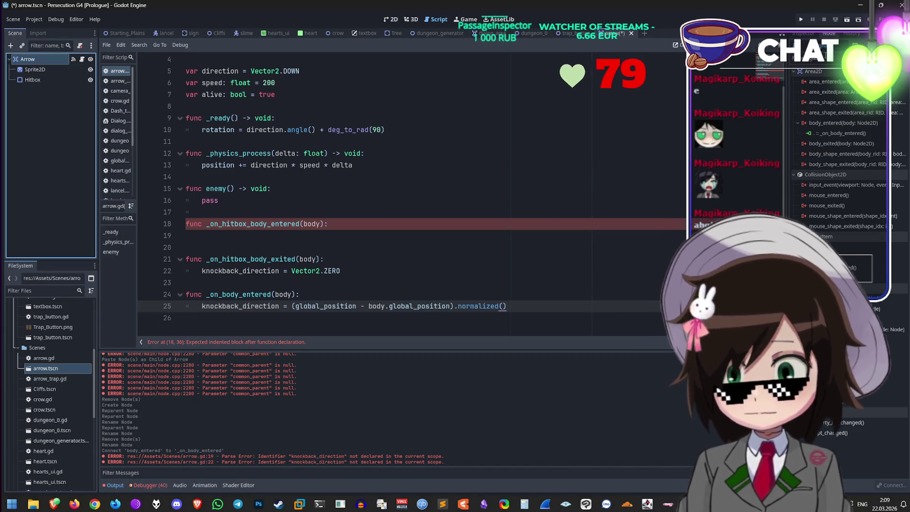
# Step: Connect body_exited to arrow.gd and move the Vector2.ZERO reset into _on_body_exited
pyautogui.doubleClick(869, 144)
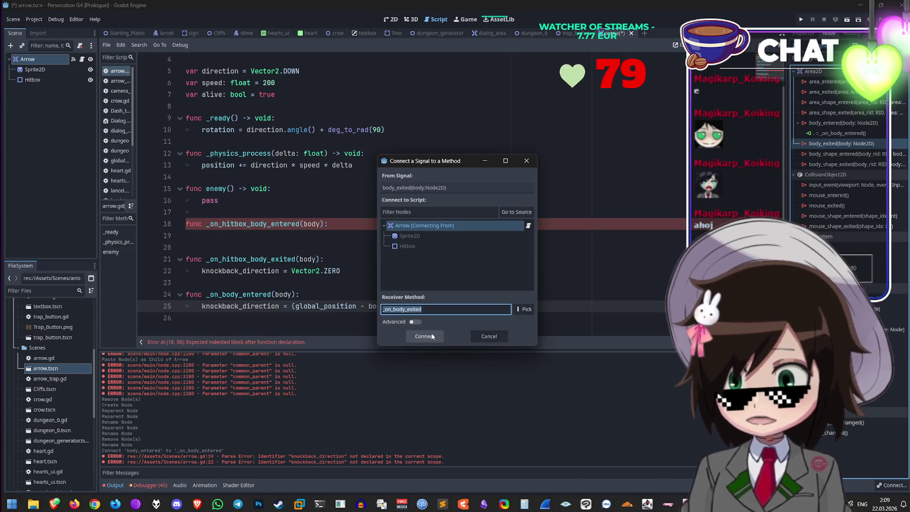
pyautogui.click(425, 336)
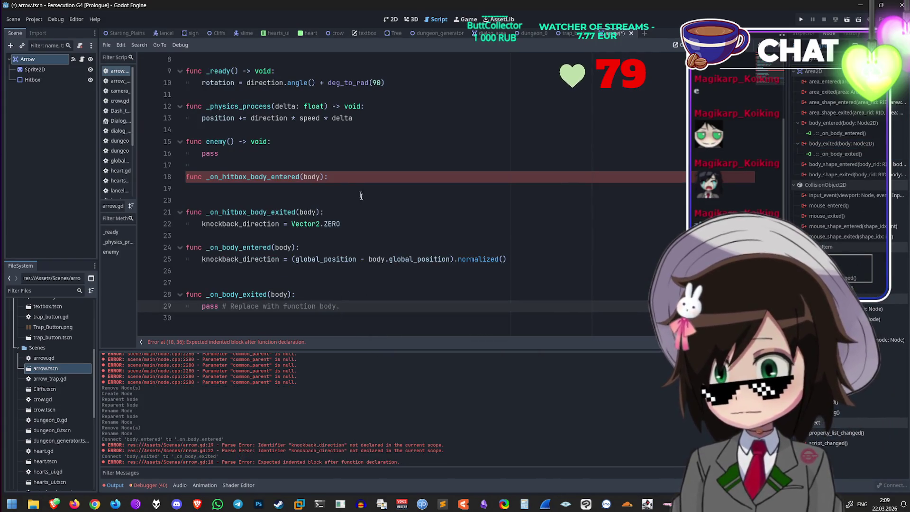
pyautogui.moveTo(341, 224); pyautogui.dragTo(127, 223)
pyautogui.hotkey('ctrl', 'x')
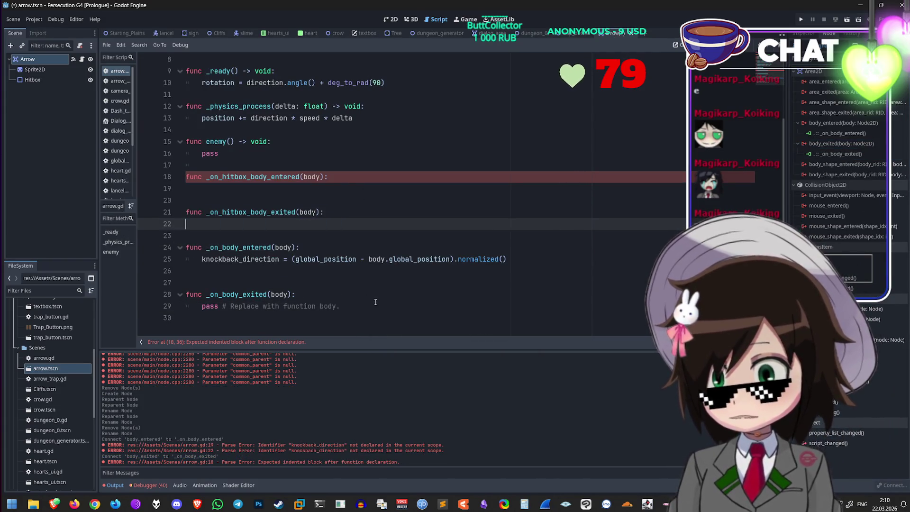
pyautogui.moveTo(339, 306); pyautogui.dragTo(121, 305)
pyautogui.hotkey('ctrl', 'v')
pyautogui.click(185, 282)
pyautogui.press('BackSpace')
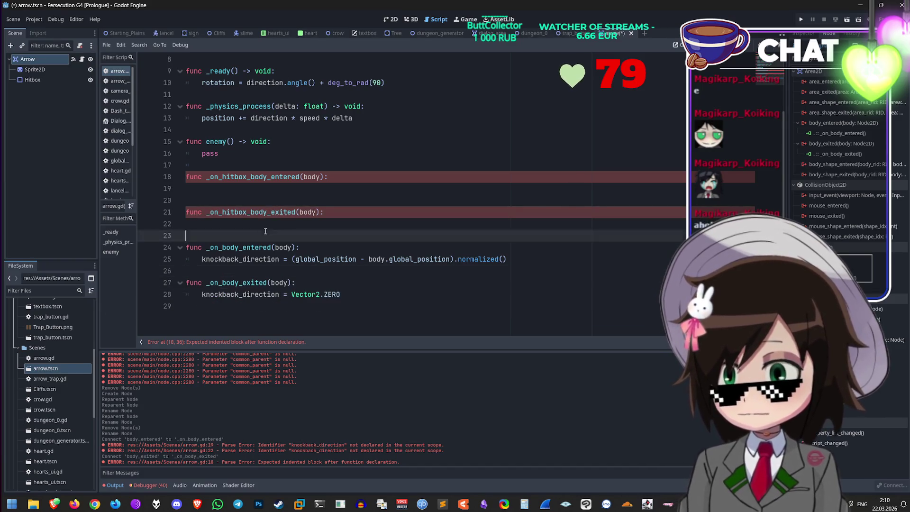
# Step: Delete the now-empty old hitbox handler functions and save arrow.gd
pyautogui.moveTo(273, 235); pyautogui.dragTo(165, 178)
pyautogui.press('BackSpace')
pyautogui.scroll(3, 377, 223)
pyautogui.hotkey('ctrl', 's')
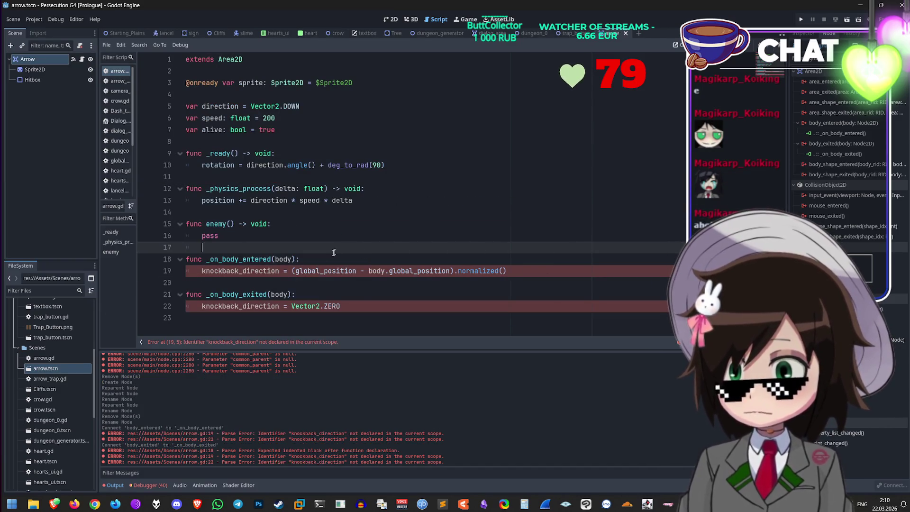
pyautogui.click(405, 315)
pyautogui.click(411, 302)
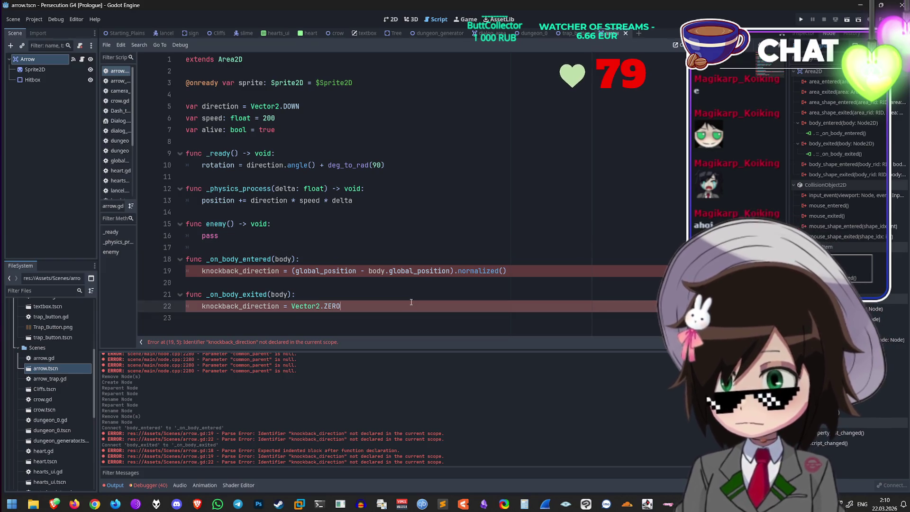
# Step: Declare knockback_direction as Vector2.ZERO near the top of arrow.gd and run the game
pyautogui.click(402, 97)
pyautogui.press('Return')
pyautogui.write('var knockback_d')
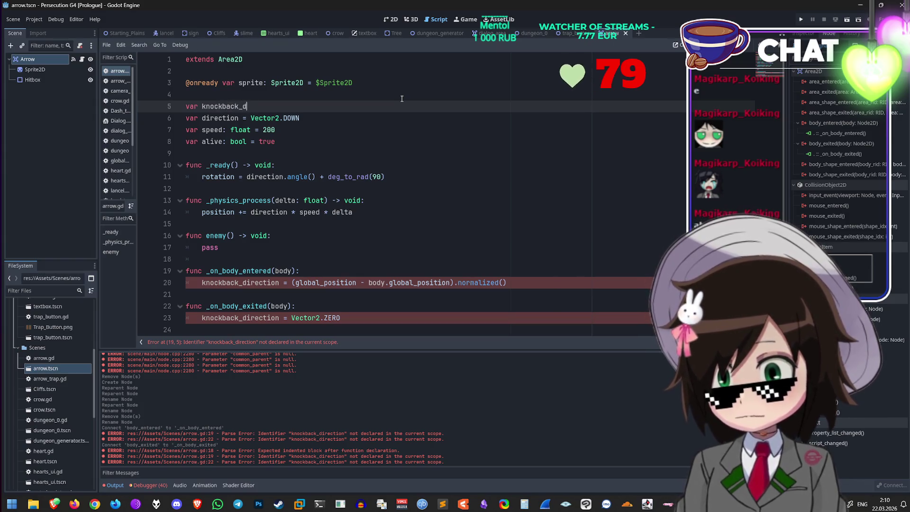
pyautogui.write('irection =')
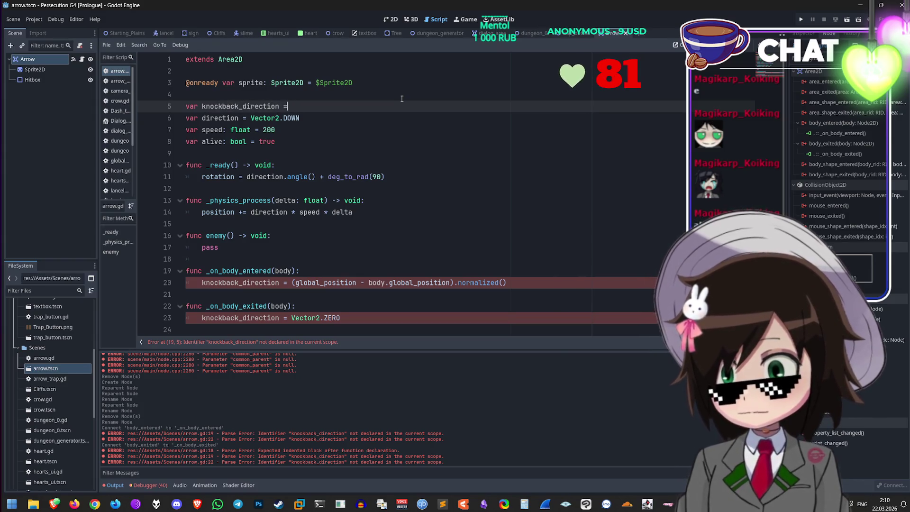
pyautogui.write('ctor2.z')
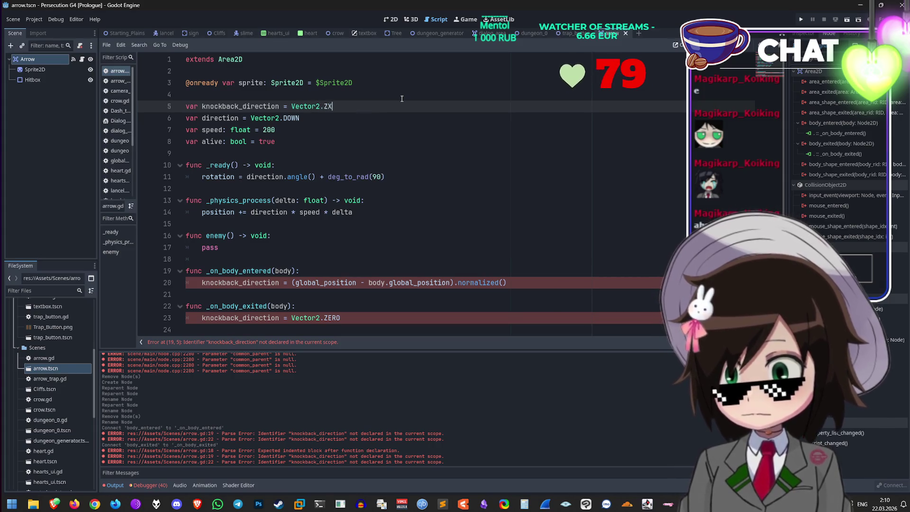
pyautogui.press('Return')
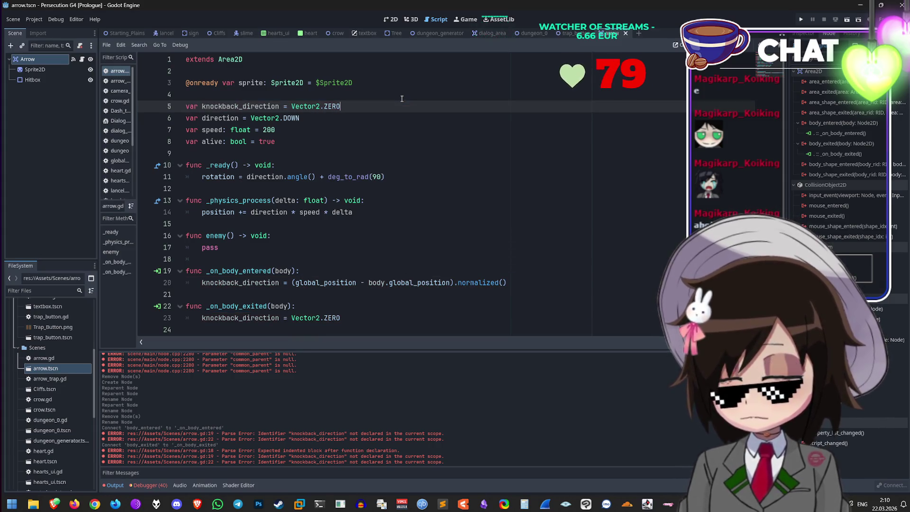
pyautogui.click(393, 308)
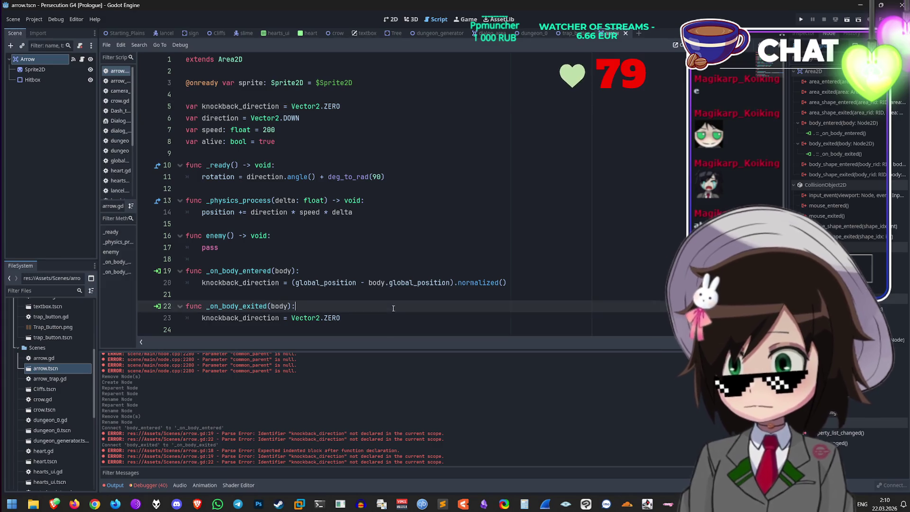
pyautogui.click(801, 22)
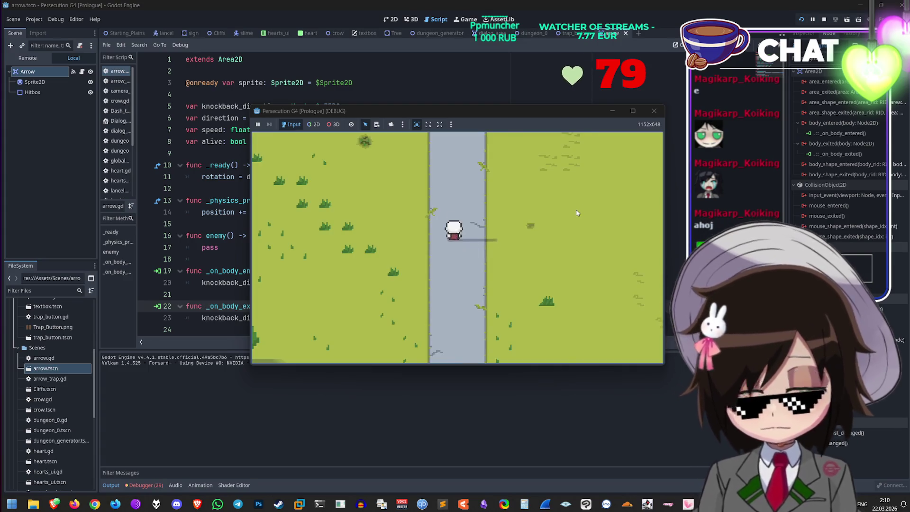
# Step: Walk the player up the road, through the cave door, and across the dark dungeon room
pyautogui.press('w')
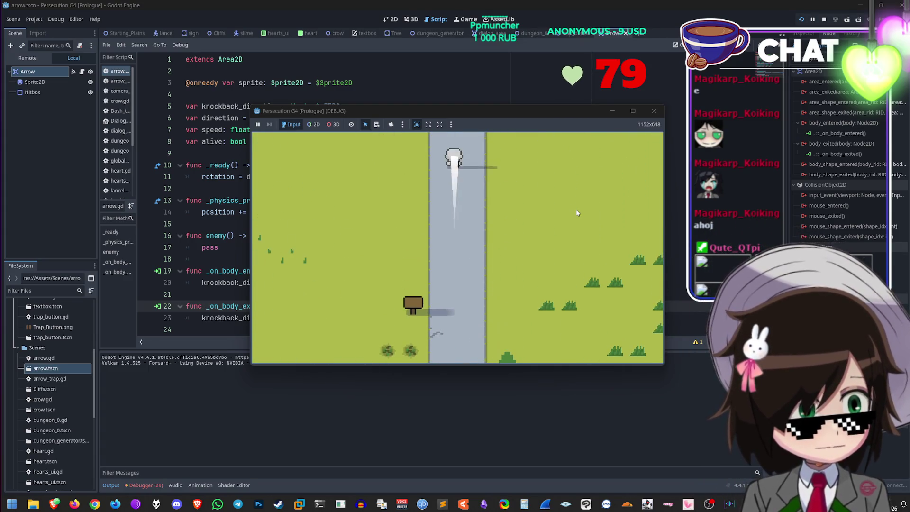
pyautogui.press('w')
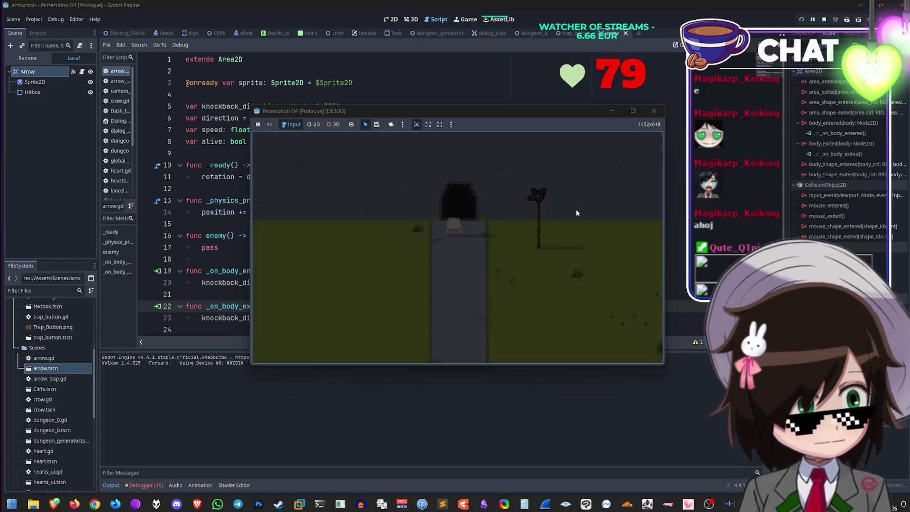
pyautogui.press('d')
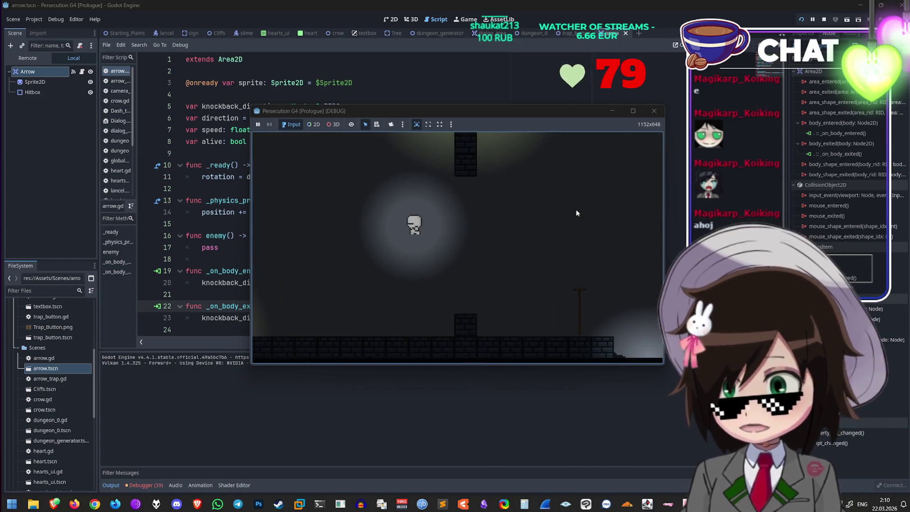
pyautogui.press('d')
pyautogui.press('w')
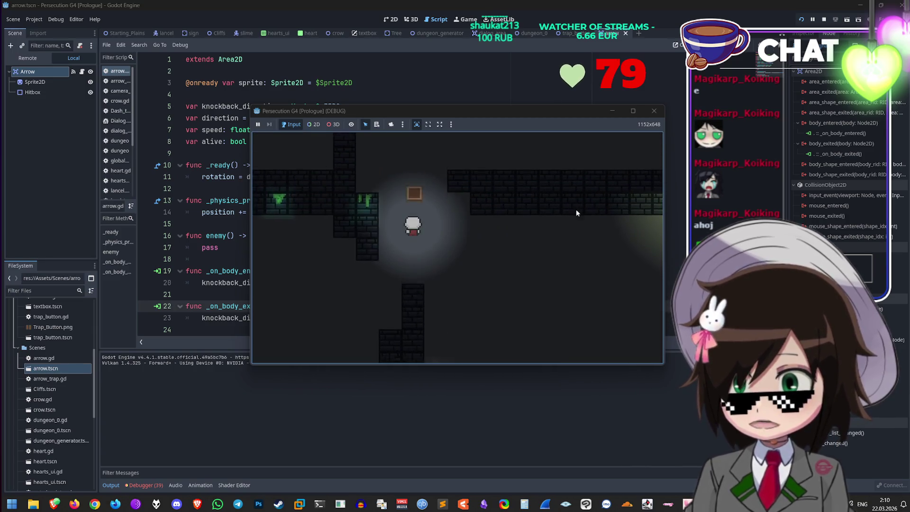
# Step: Step on and off the orange trap box a few times, then stop the game
pyautogui.press('s')
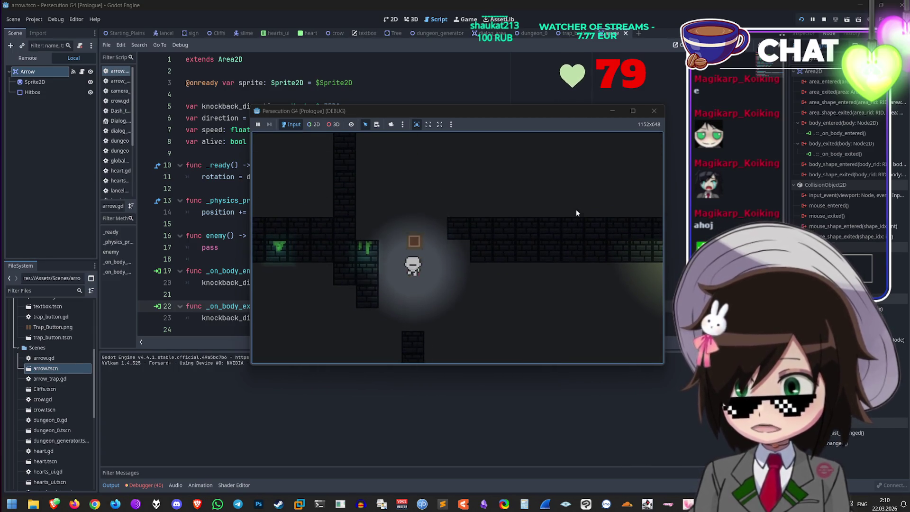
pyautogui.press('w')
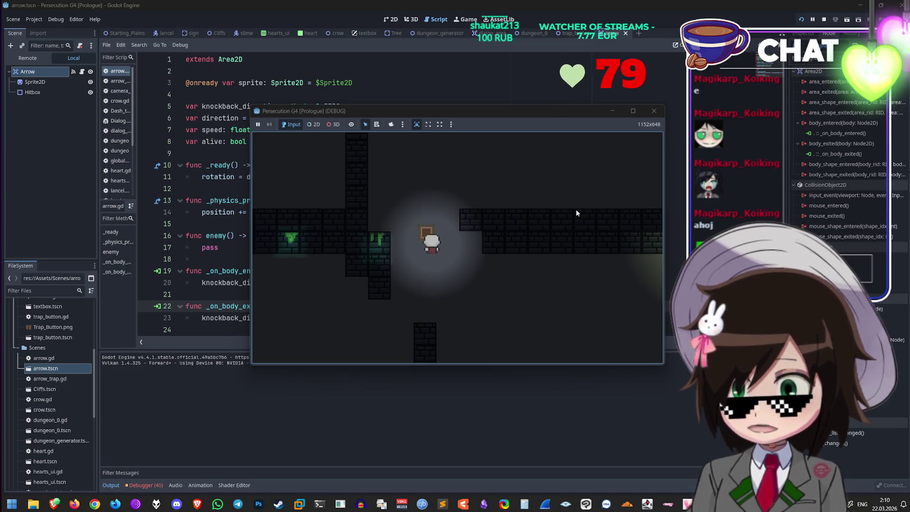
pyautogui.press('s')
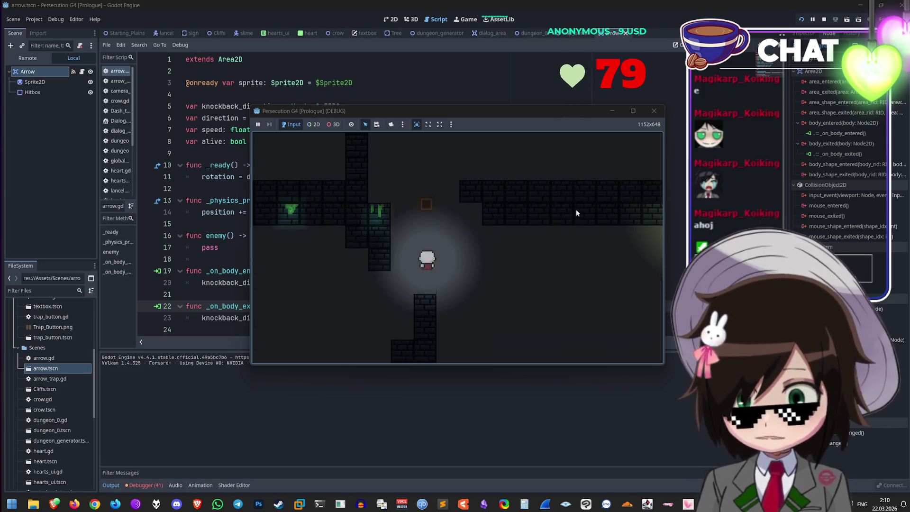
pyautogui.press('w')
pyautogui.press('w')
pyautogui.press('s')
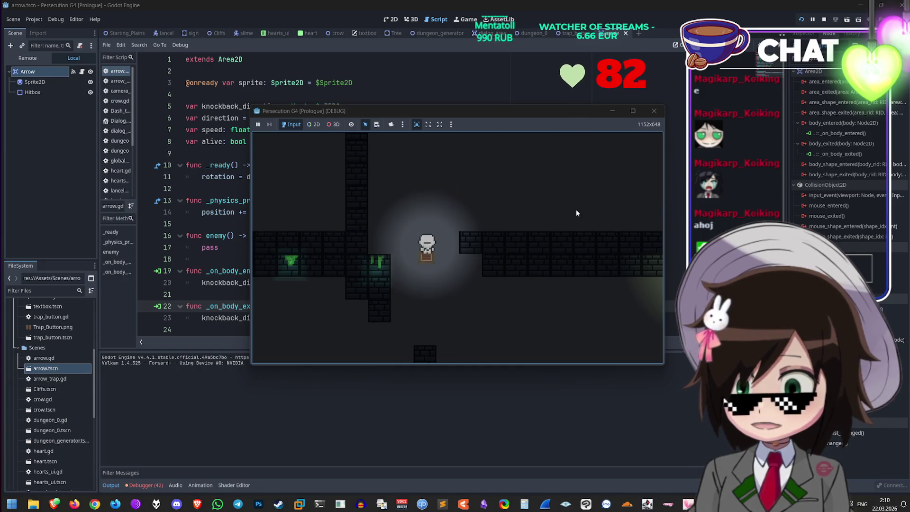
pyautogui.press('w')
pyautogui.press('w')
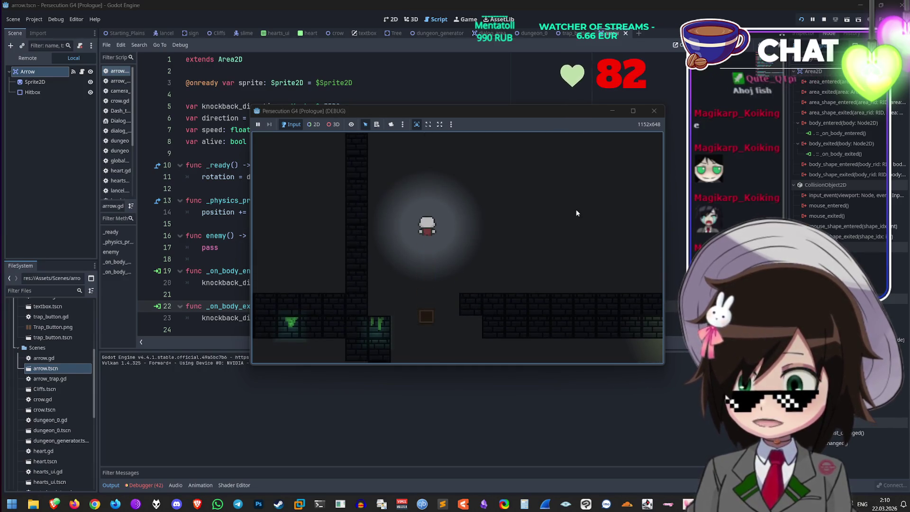
pyautogui.click(655, 111)
pyautogui.click(386, 141)
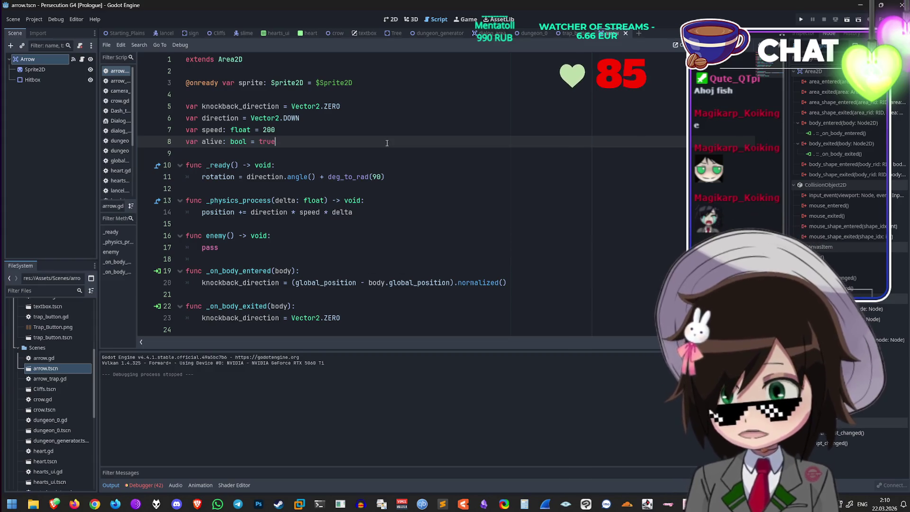
# Step: Add print("Body Entered") inside the _on_body_entered function of the arrow script
pyautogui.click(369, 213)
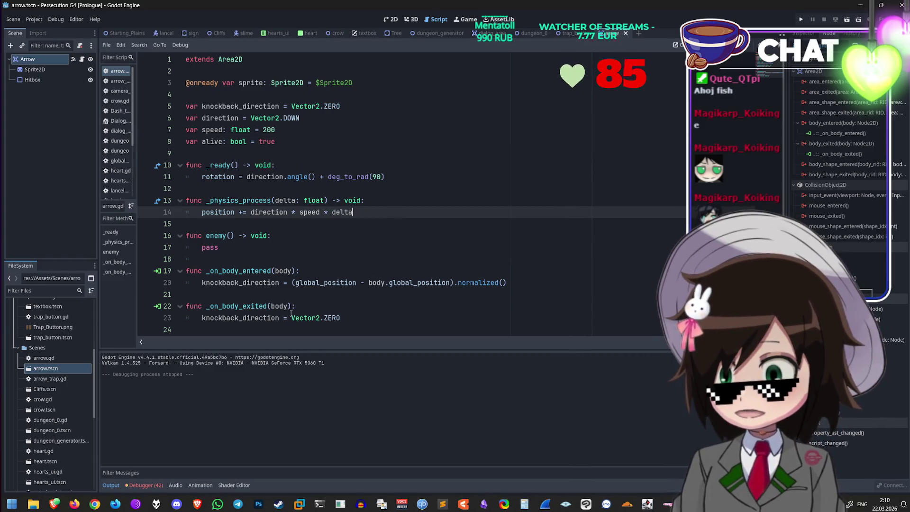
pyautogui.click(525, 270)
pyautogui.press('Return')
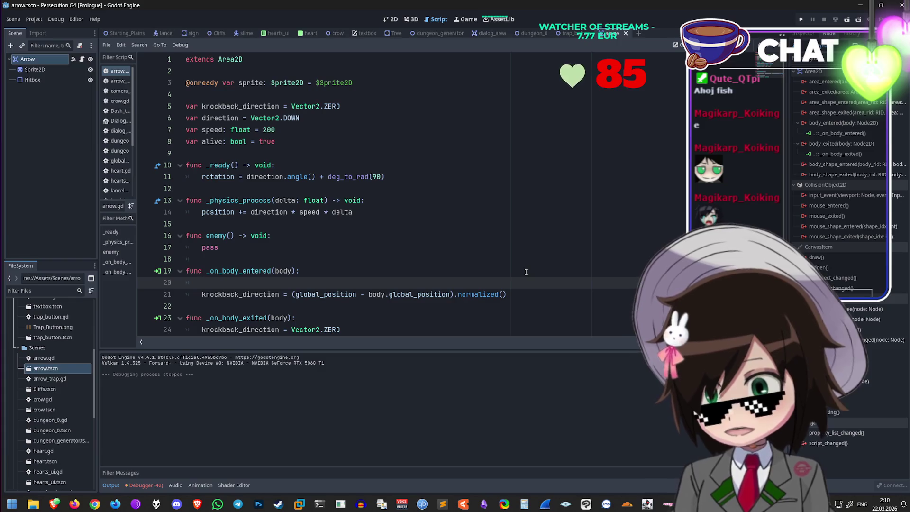
pyautogui.write('print("Body Entered"')
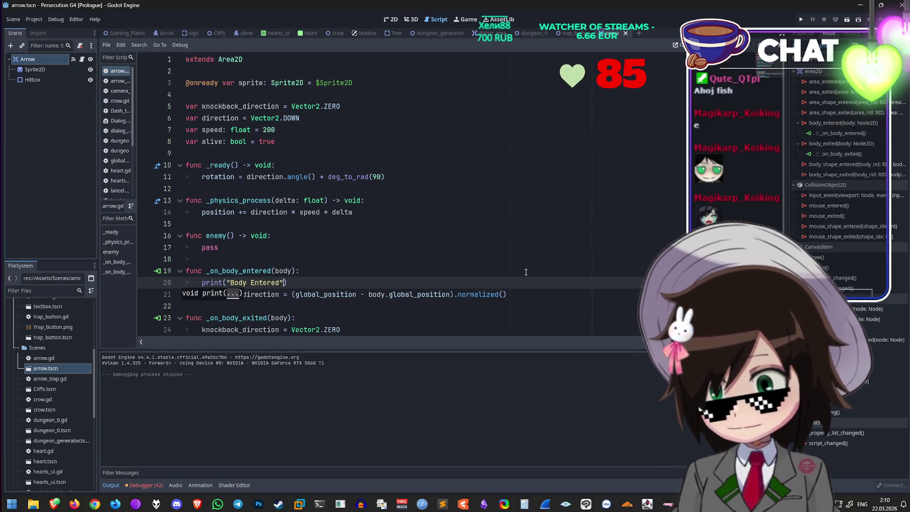
# Step: Run the game and walk the character back and forth over the trap, then close it
pyautogui.click(805, 18)
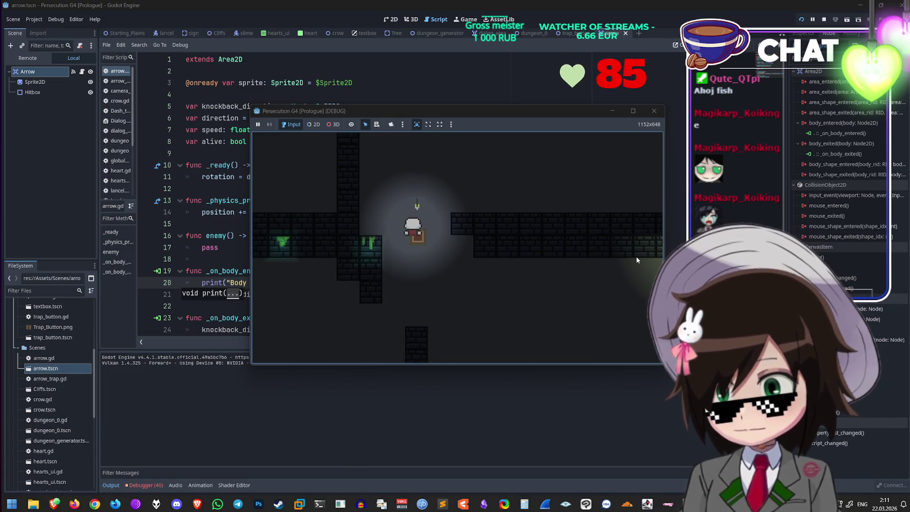
pyautogui.press('s')
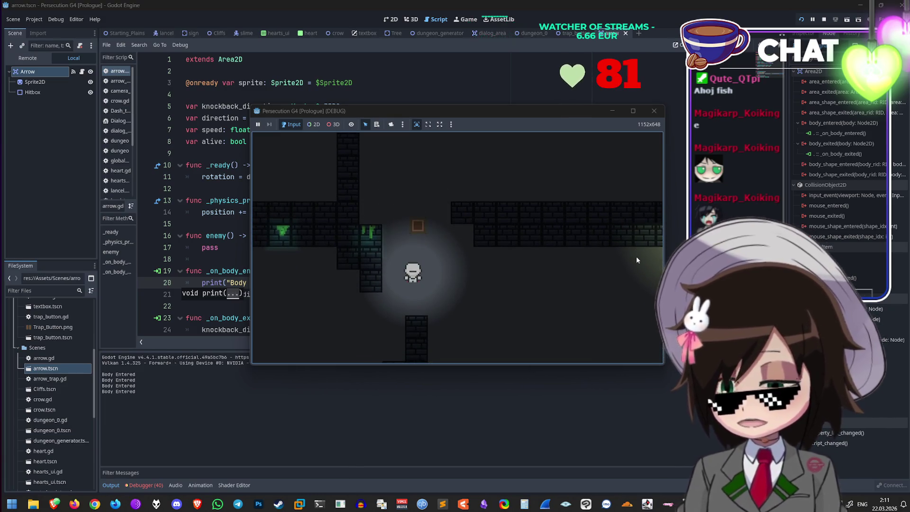
pyautogui.press('w')
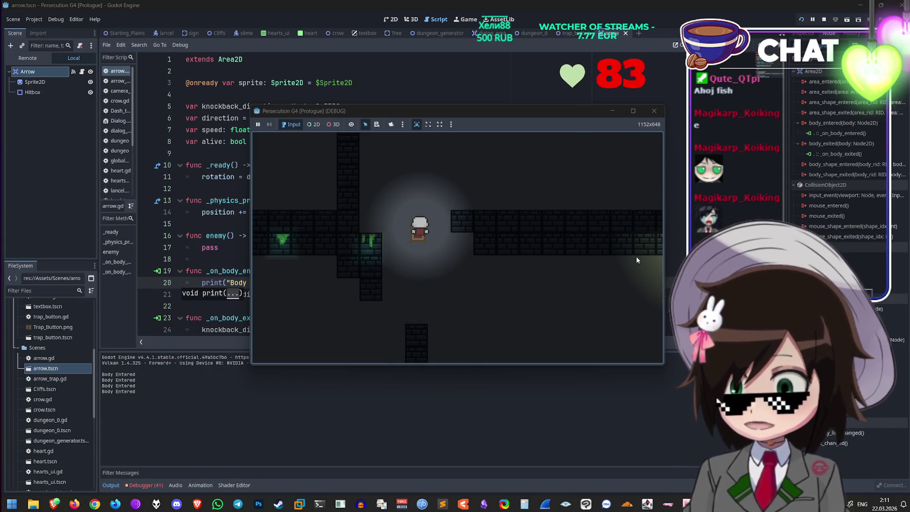
pyautogui.press('s')
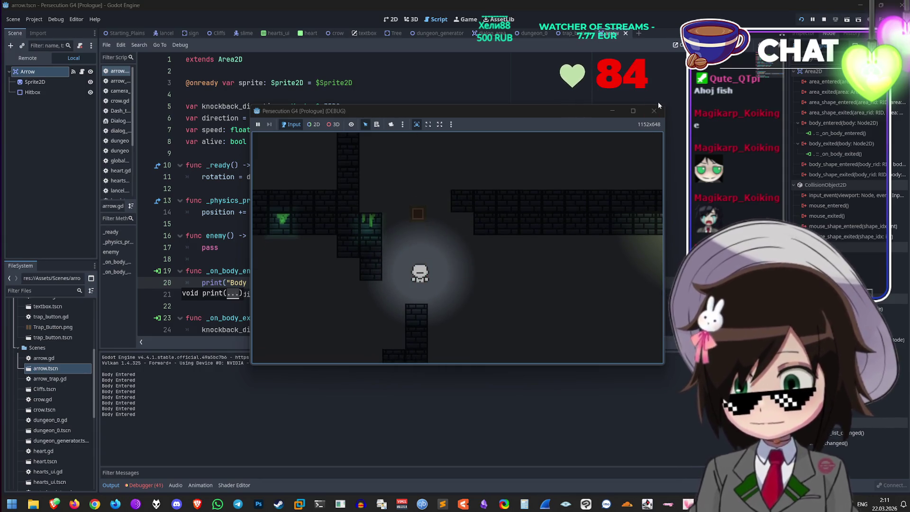
pyautogui.click(654, 110)
# Step: Delete the print("Body Entered") test line and its leftover blank line
pyautogui.click(380, 274)
pyautogui.hotkey('shift', 'Home')
pyautogui.press('Down')
pyautogui.hotkey('shift', 'Home')
pyautogui.press('BackSpace')
pyautogui.press('BackSpace')
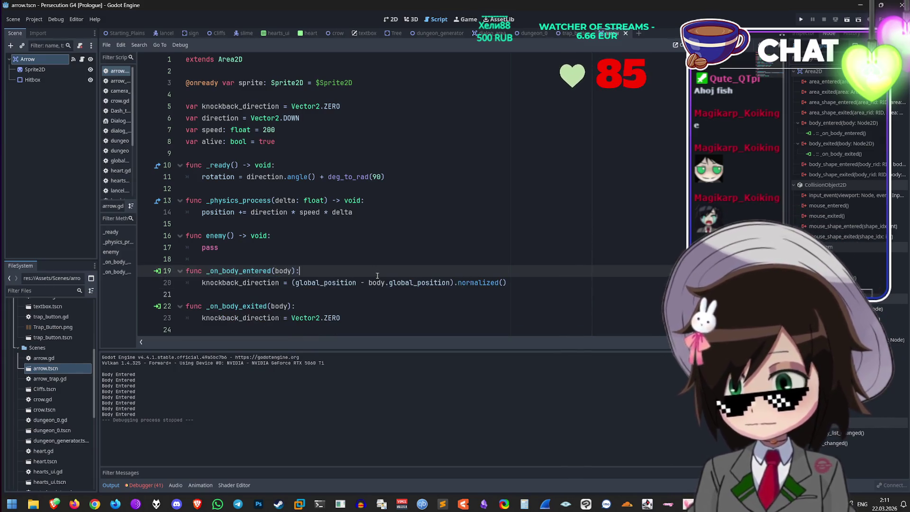
pyautogui.click(160, 35)
pyautogui.scroll(-5, 418, 243)
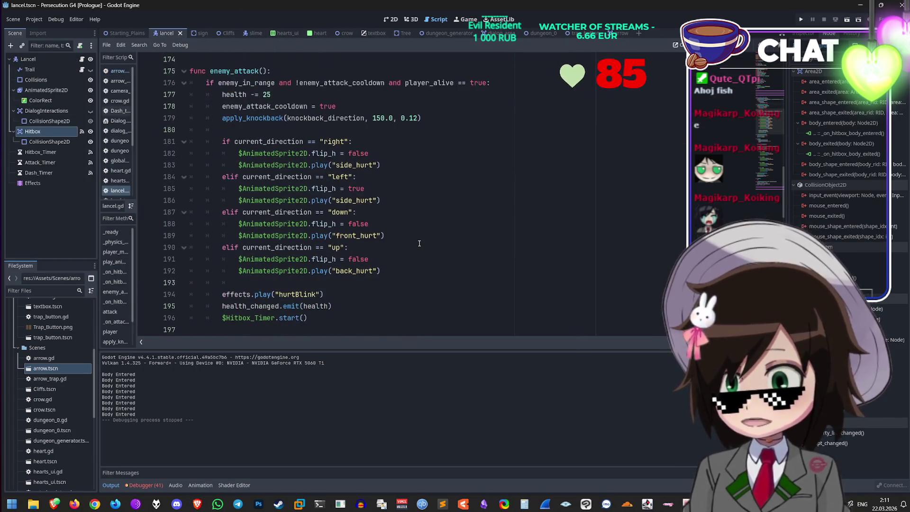
pyautogui.scroll(5, 387, 207)
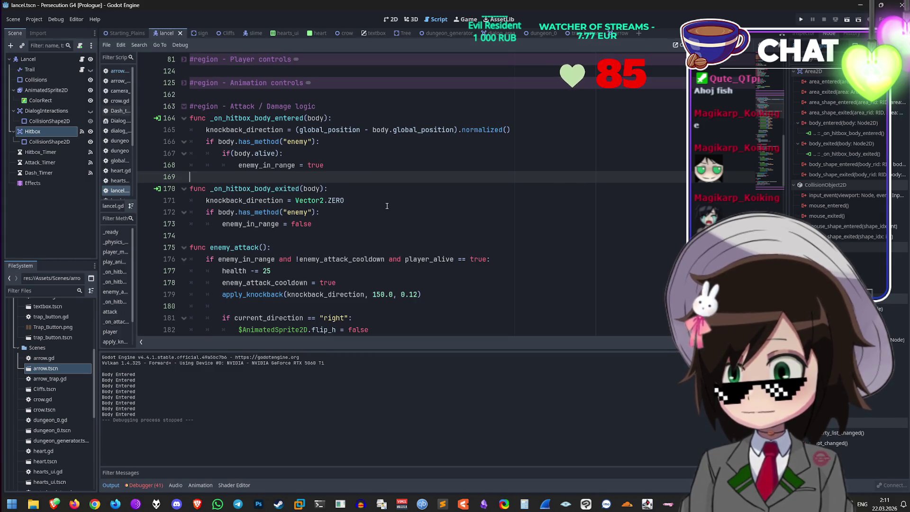
pyautogui.doubleClick(231, 247)
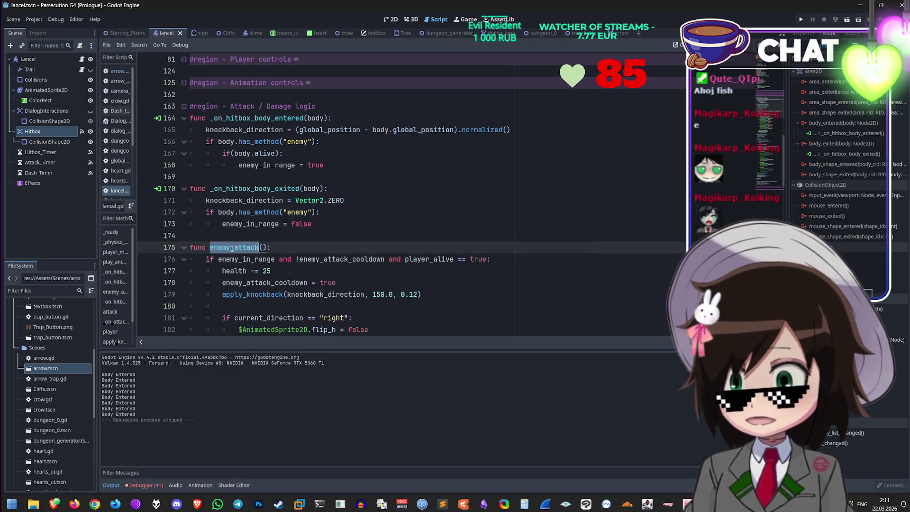
pyautogui.scroll(20, 323, 236)
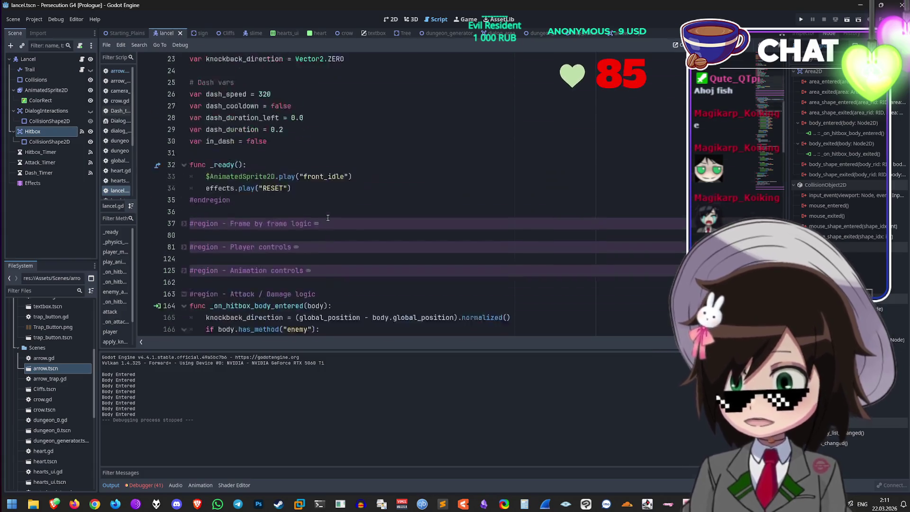
pyautogui.scroll(-5, 322, 235)
pyautogui.click(184, 247)
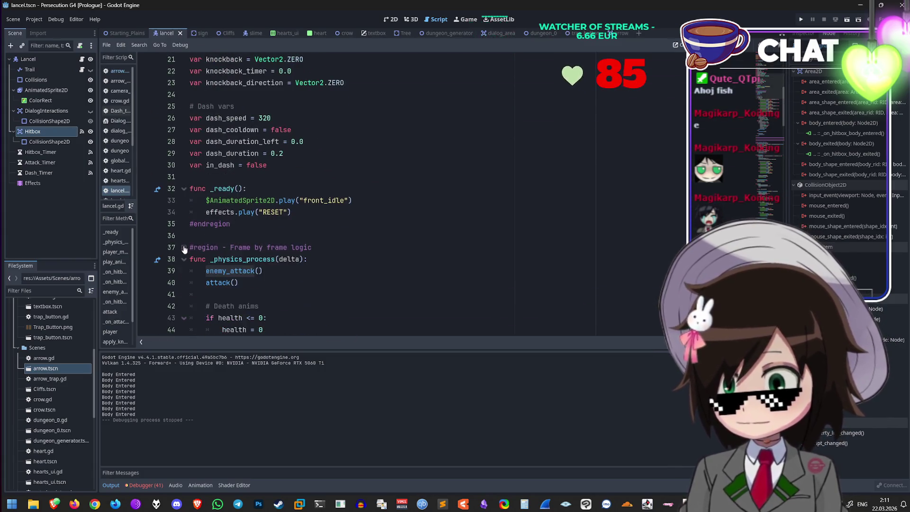
pyautogui.scroll(-4, 201, 238)
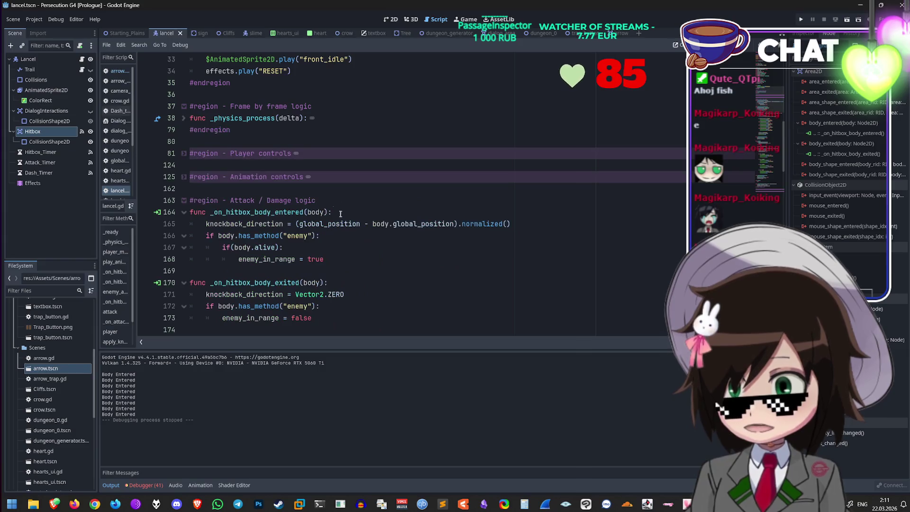
pyautogui.keyDown('ctrl'); pyautogui.click(232, 129); pyautogui.keyUp('ctrl')
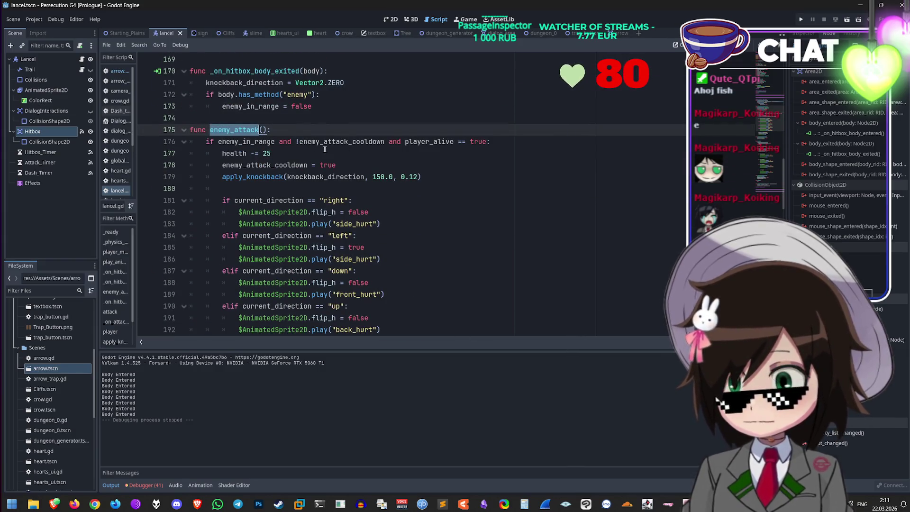
pyautogui.doubleClick(261, 142)
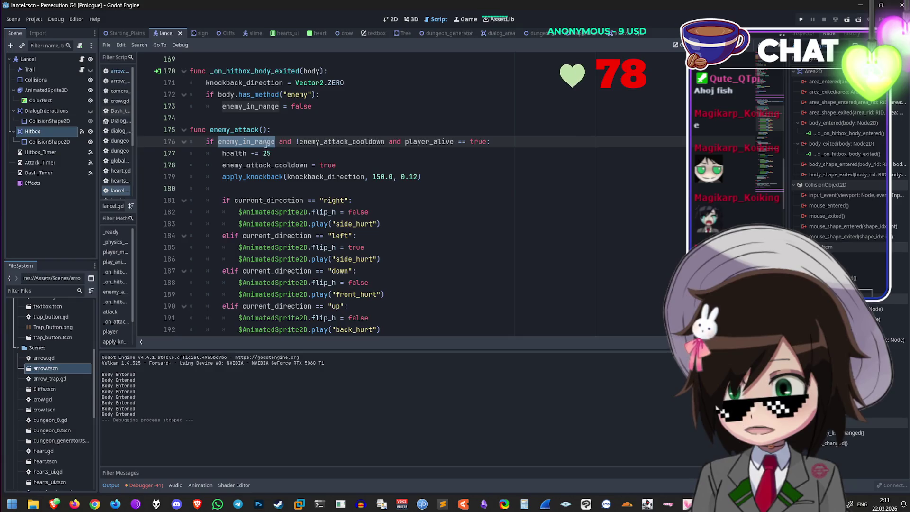
pyautogui.scroll(1, 249, 133)
pyautogui.scroll(1, 260, 151)
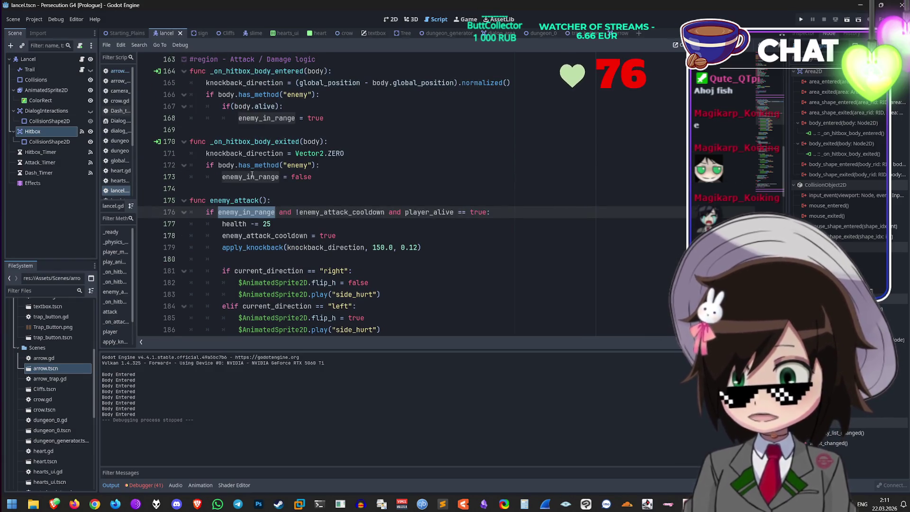
pyautogui.doubleClick(268, 165)
pyautogui.click(330, 165)
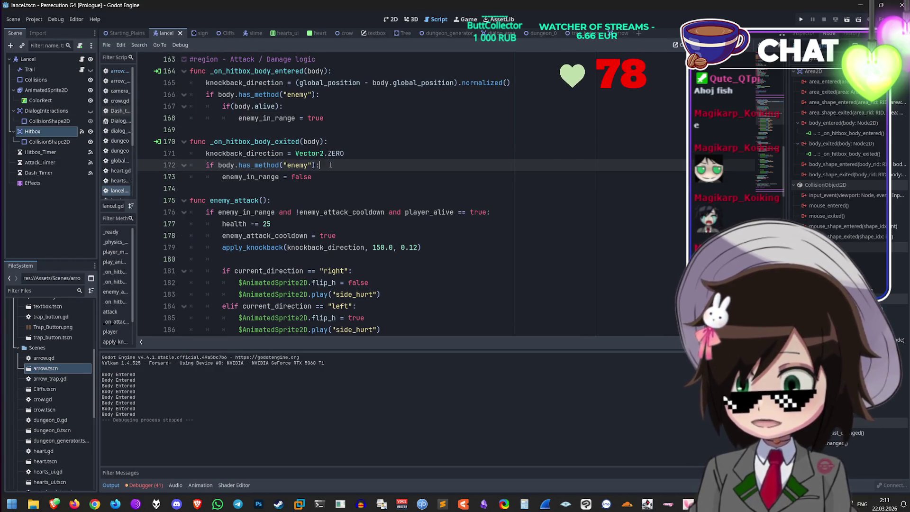
pyautogui.doubleClick(259, 166)
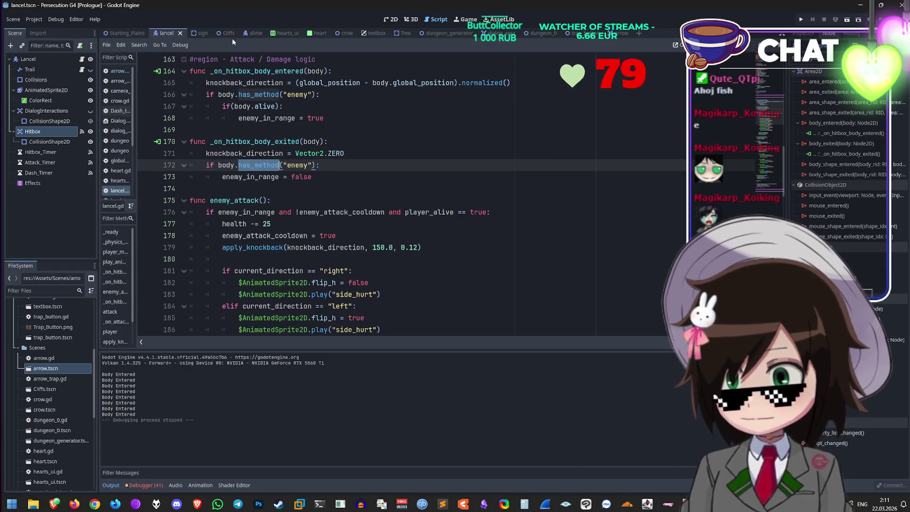
pyautogui.click(246, 34)
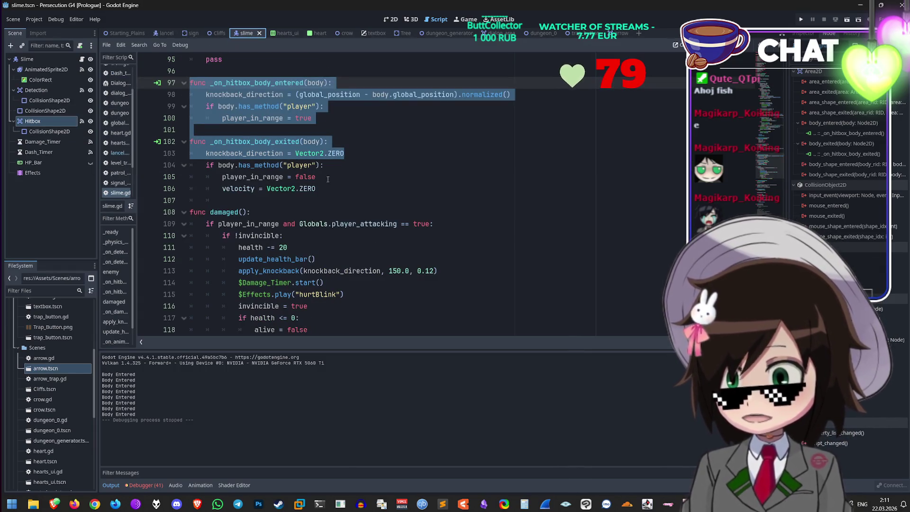
pyautogui.scroll(-5, 328, 179)
pyautogui.scroll(-7, 350, 256)
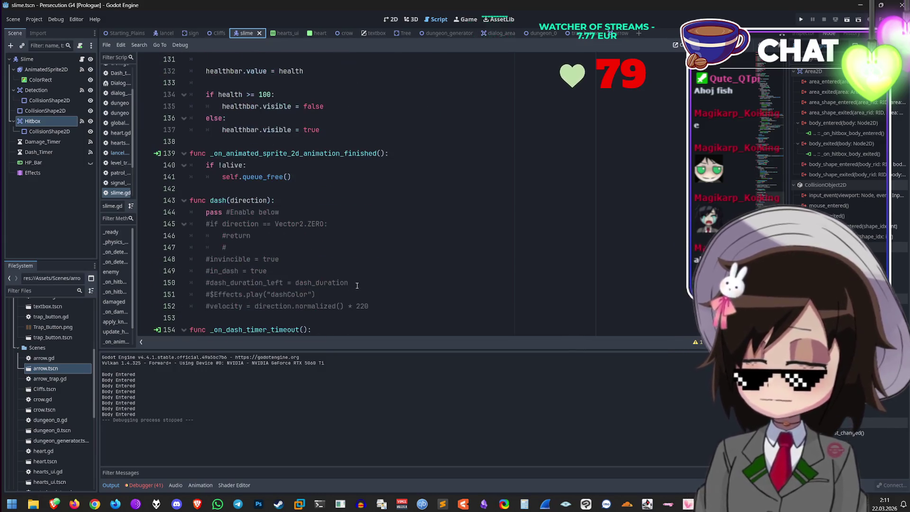
pyautogui.scroll(19, 303, 290)
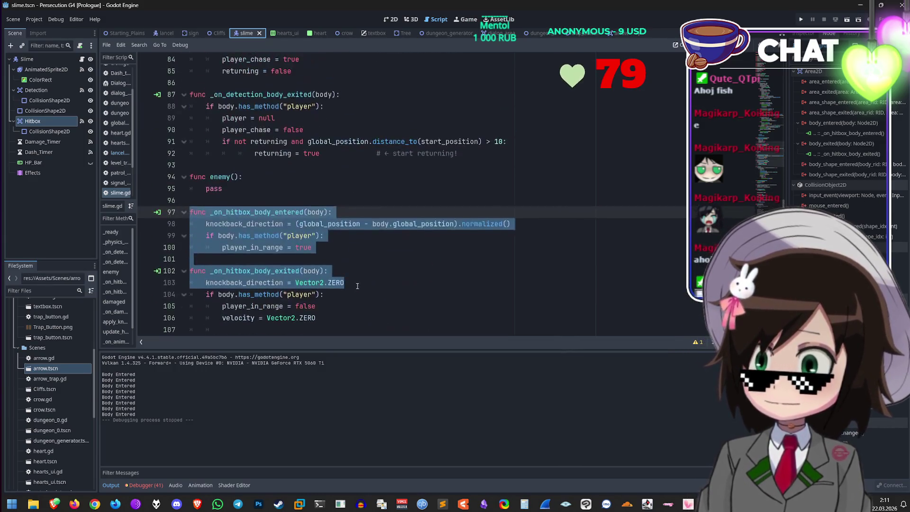
pyautogui.moveTo(245, 296); pyautogui.dragTo(211, 283)
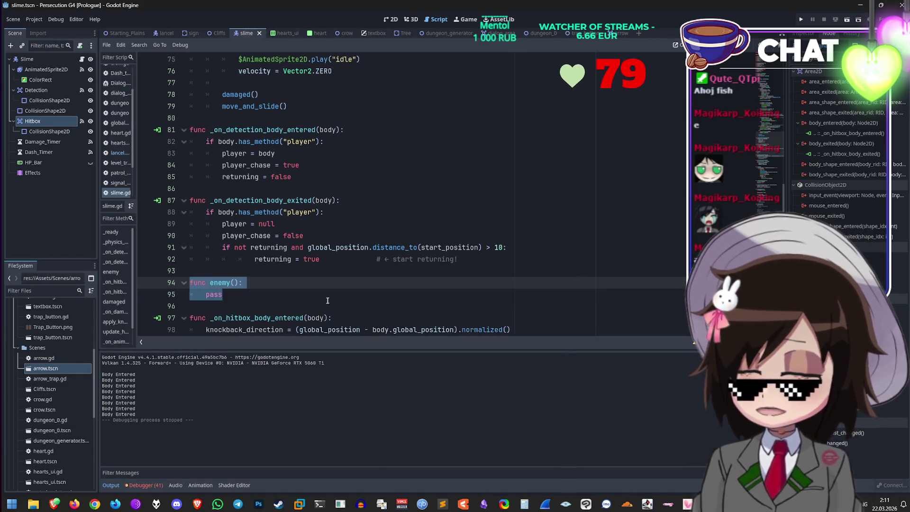
pyautogui.click(616, 32)
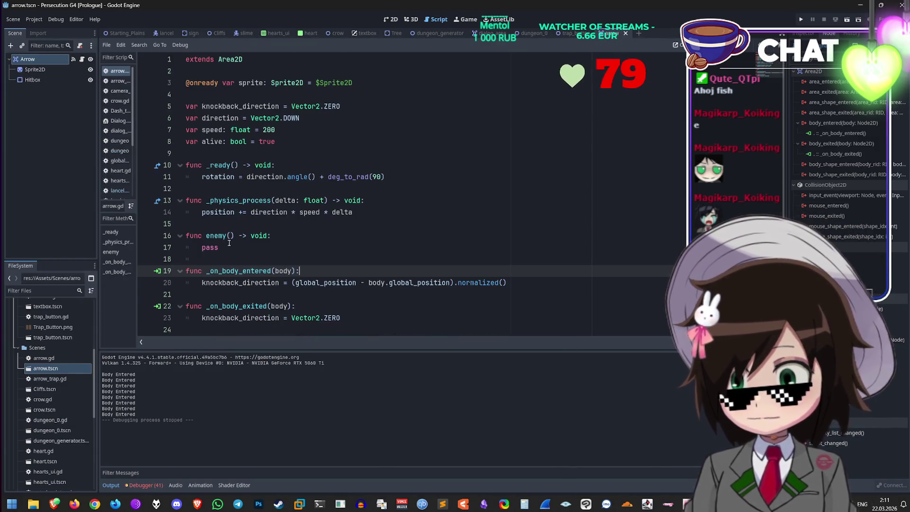
# Step: Save, play-test walking up and left through the dungeon, then open slime.tscn with slime.gd
pyautogui.hotkey('ctrl', 's')
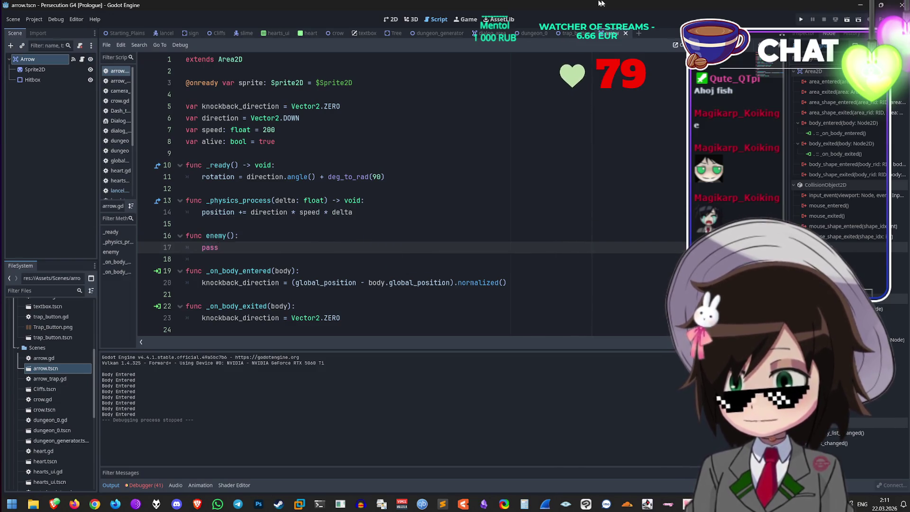
pyautogui.press('F5')
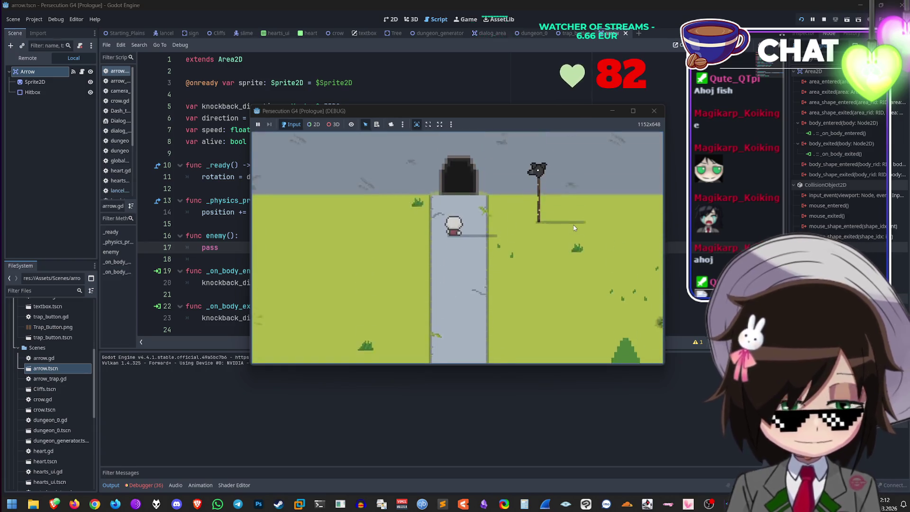
pyautogui.press('Up')
pyautogui.press('Left')
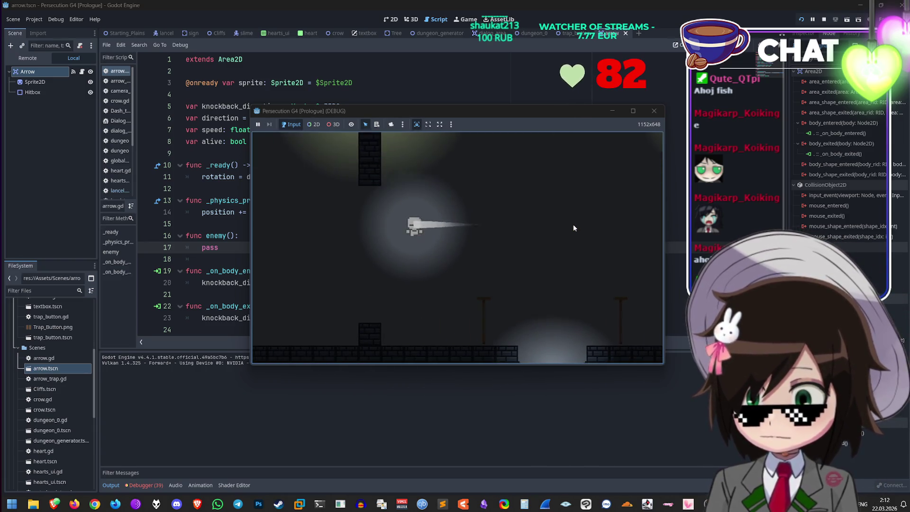
pyautogui.press('Up')
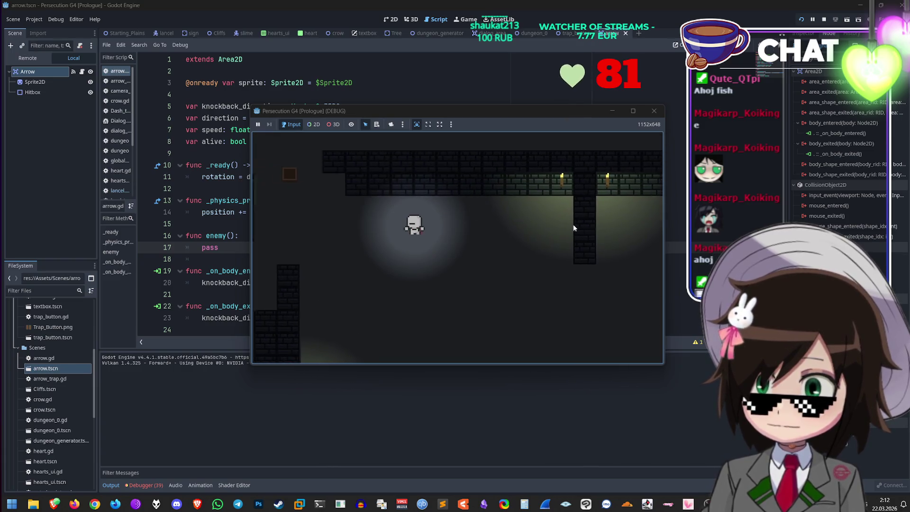
pyautogui.press('Left')
pyautogui.press('Up')
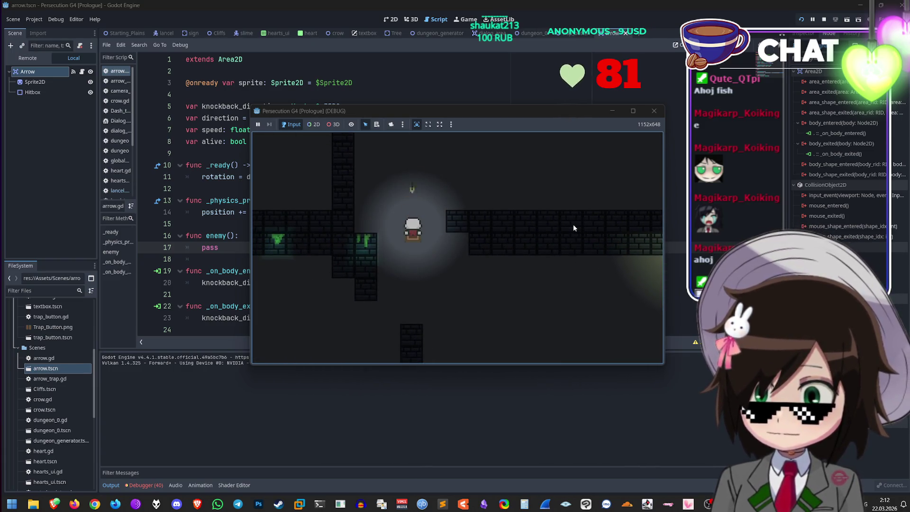
pyautogui.click(653, 111)
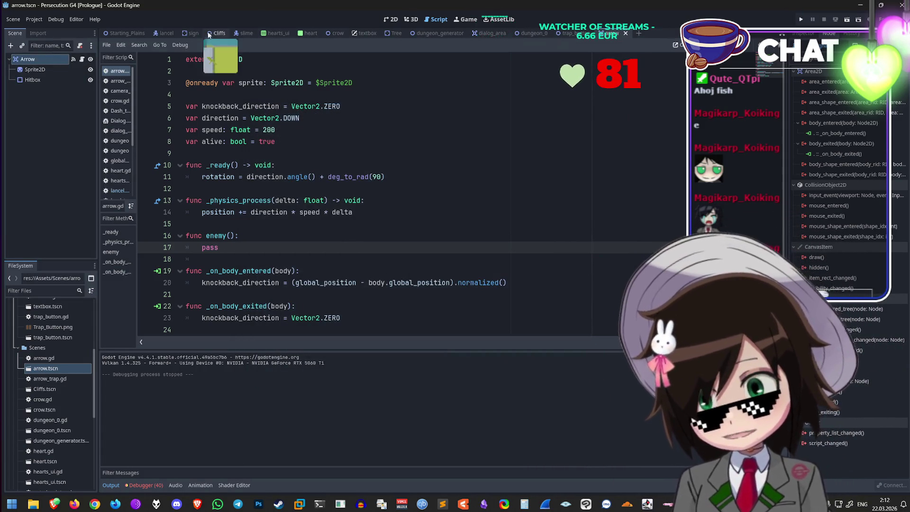
pyautogui.click(243, 34)
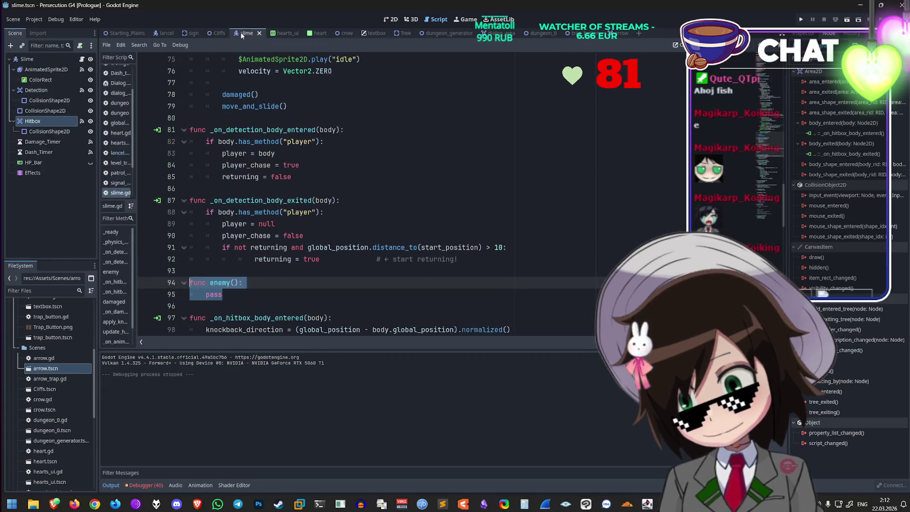
pyautogui.click(54, 62)
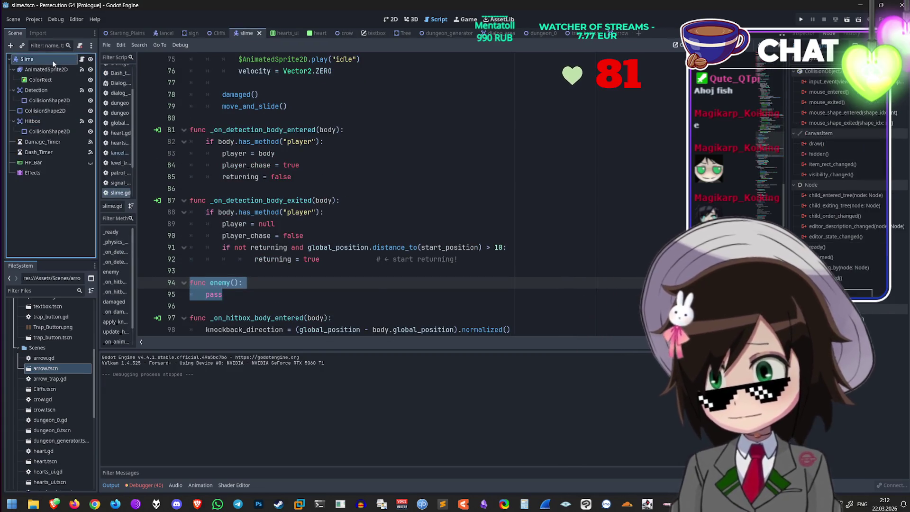
pyautogui.click(853, 46)
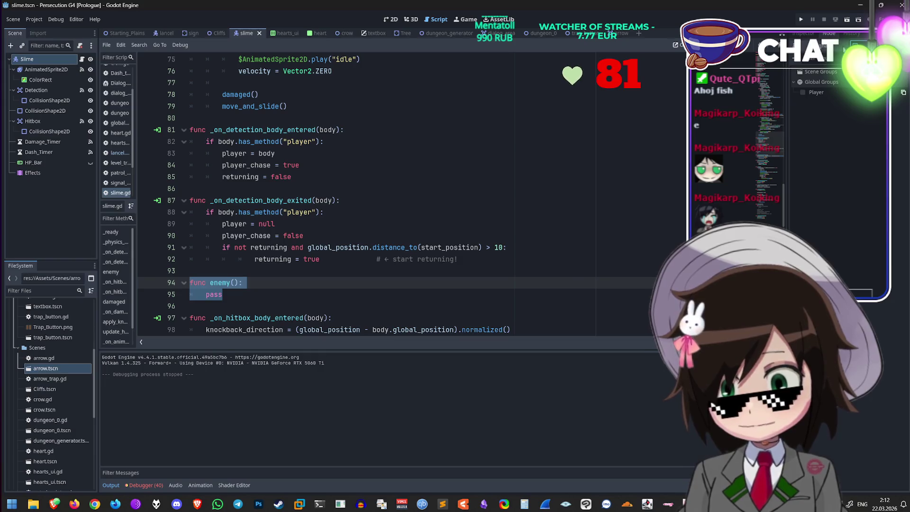
pyautogui.click(794, 83)
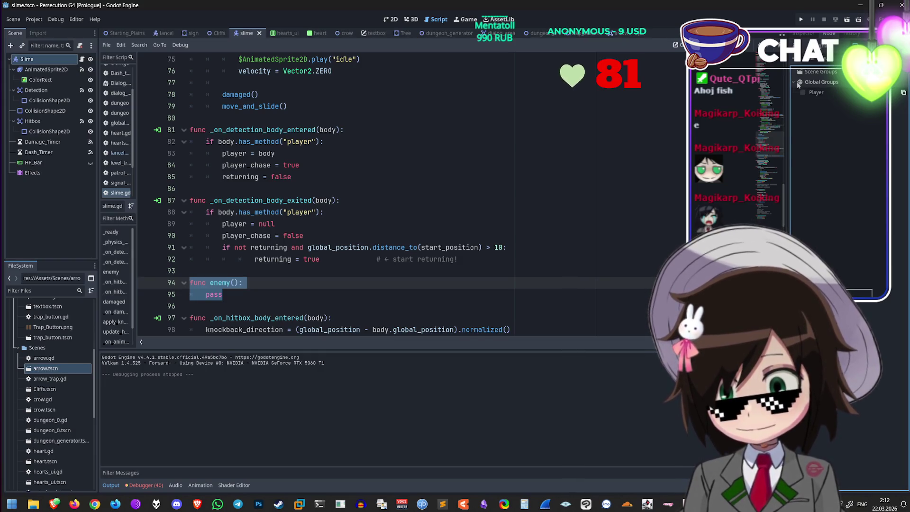
pyautogui.click(47, 61)
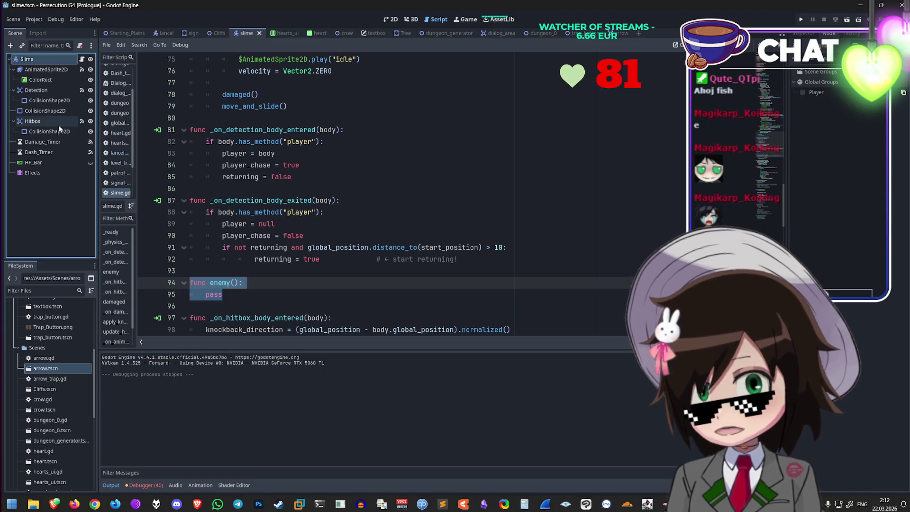
pyautogui.click(55, 122)
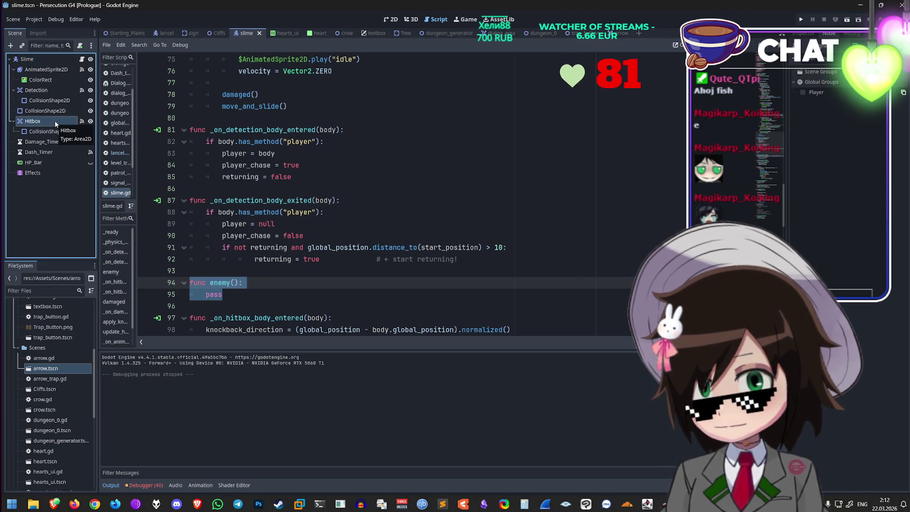
pyautogui.click(369, 246)
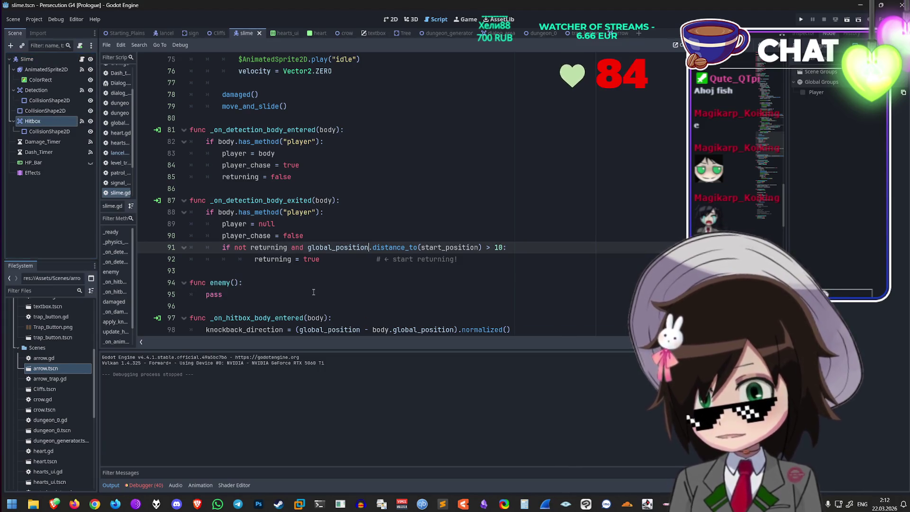
pyautogui.scroll(-5, 314, 290)
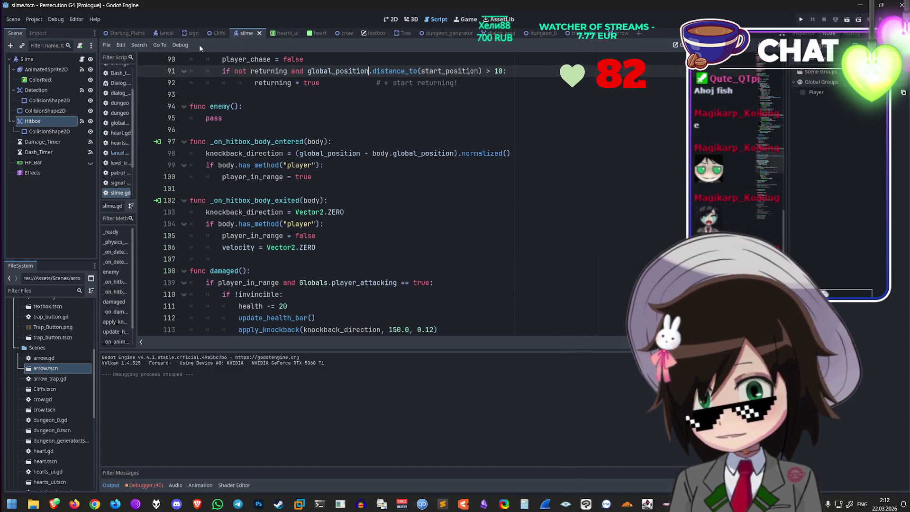
pyautogui.click(166, 33)
# Step: Inspect enemy_attack_cooldown and the hitbox body-entered/exited functions in lancel.gd
pyautogui.click(299, 212)
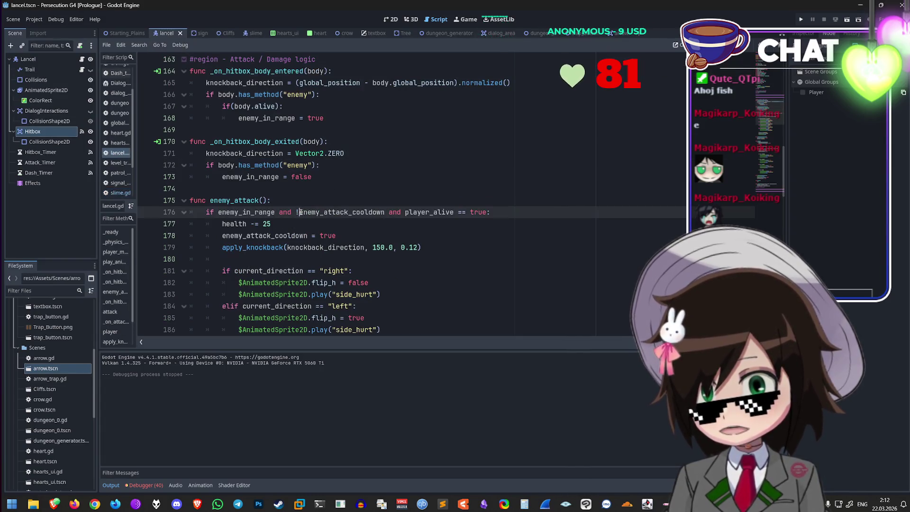
pyautogui.doubleClick(327, 212)
pyautogui.click(297, 170)
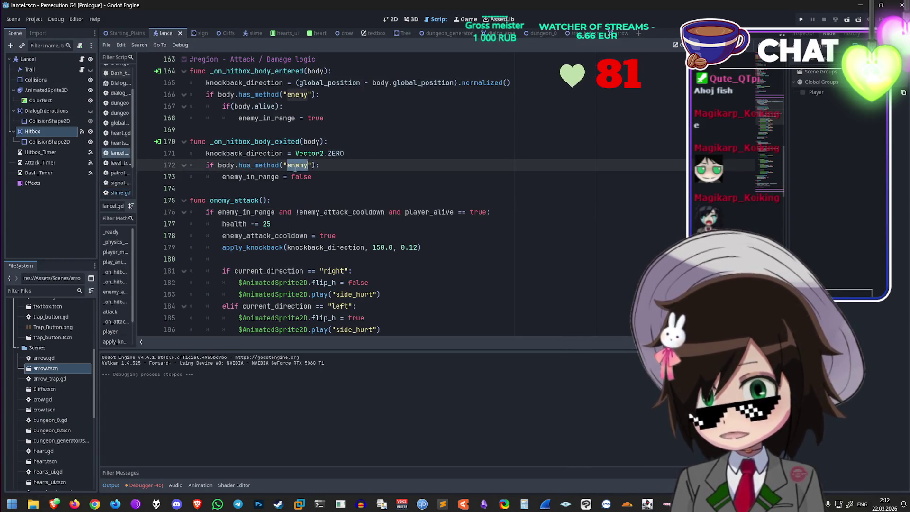
pyautogui.doubleClick(301, 176)
pyautogui.scroll(1, 338, 178)
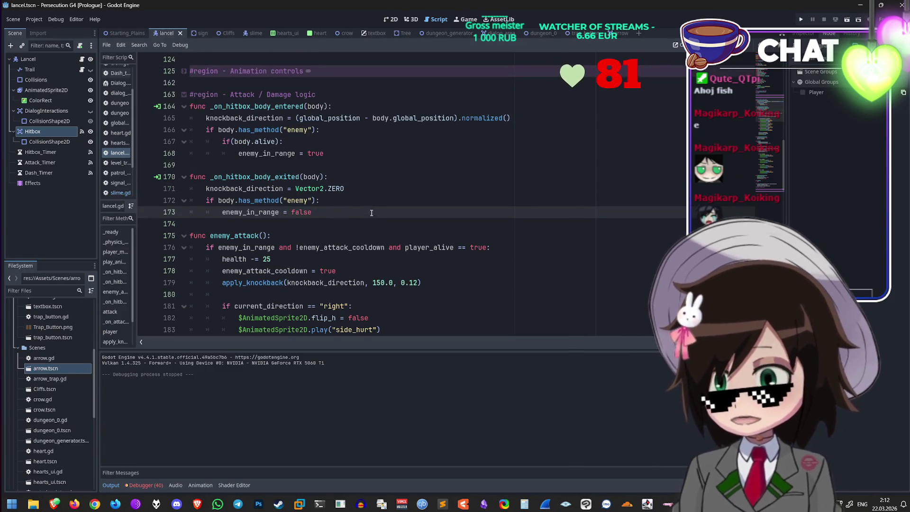
pyautogui.click(378, 178)
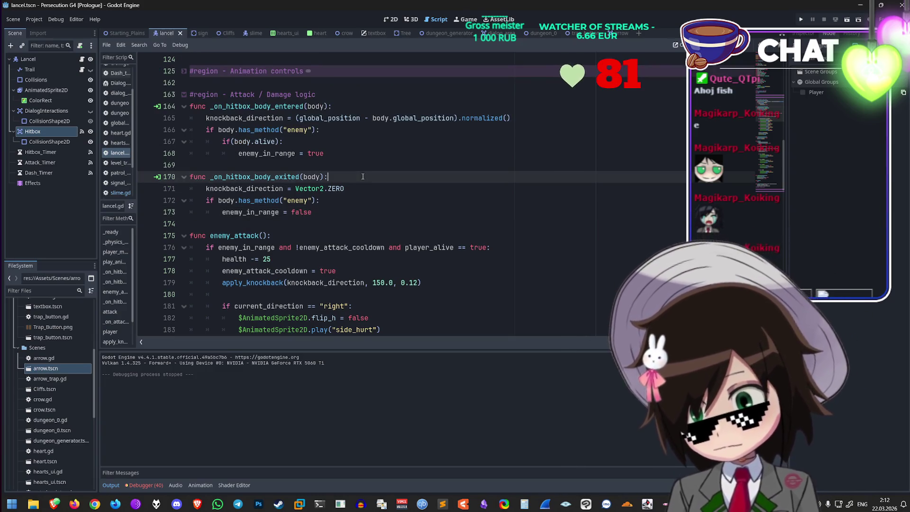
pyautogui.click(378, 190)
pyautogui.click(292, 142)
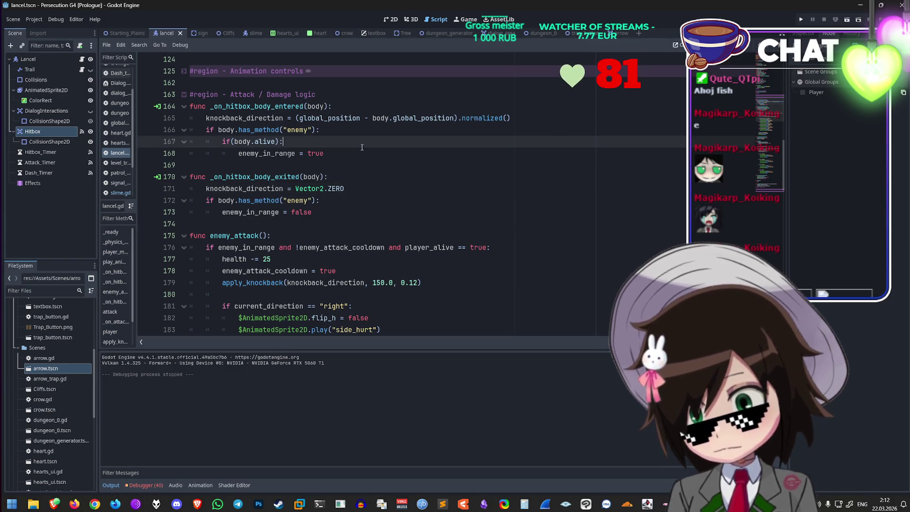
pyautogui.scroll(2, 292, 171)
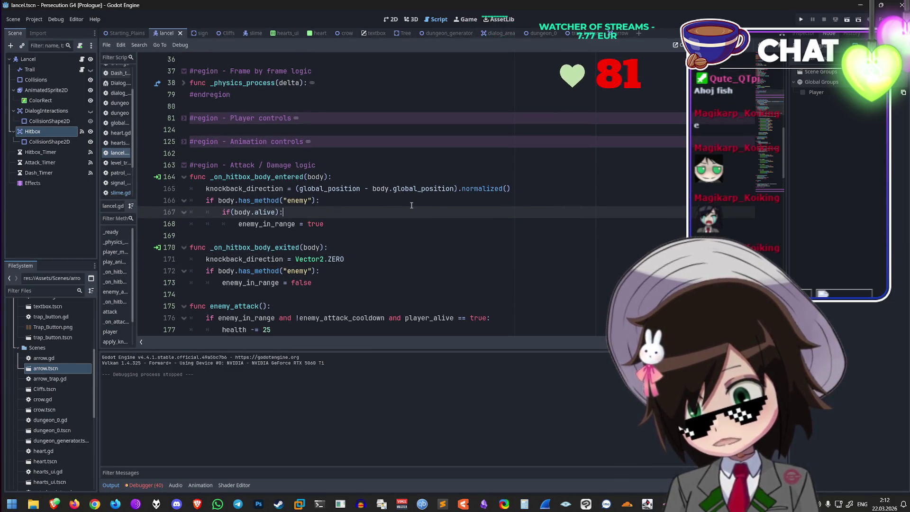
# Step: Add print("enemy in range") under enemy_in_range = true and run the game
pyautogui.press('Down')
pyautogui.press('Return')
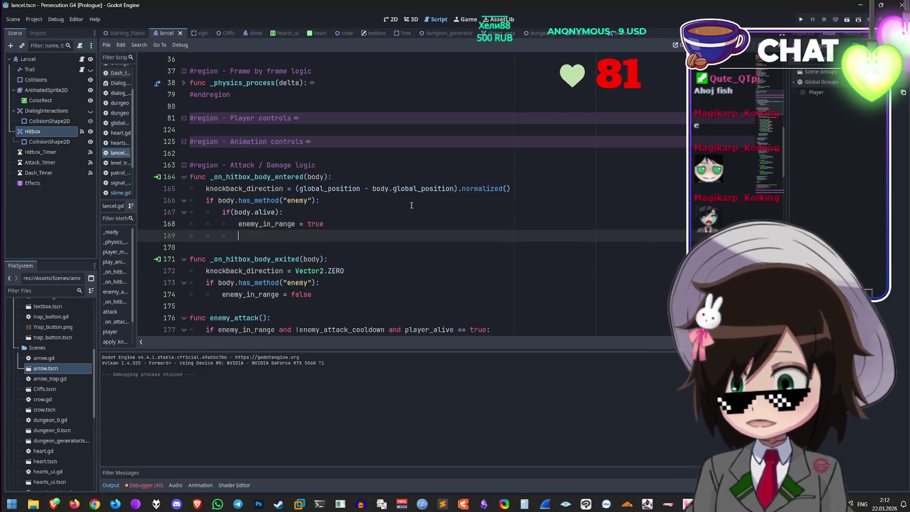
pyautogui.write('print("enemy in range")')
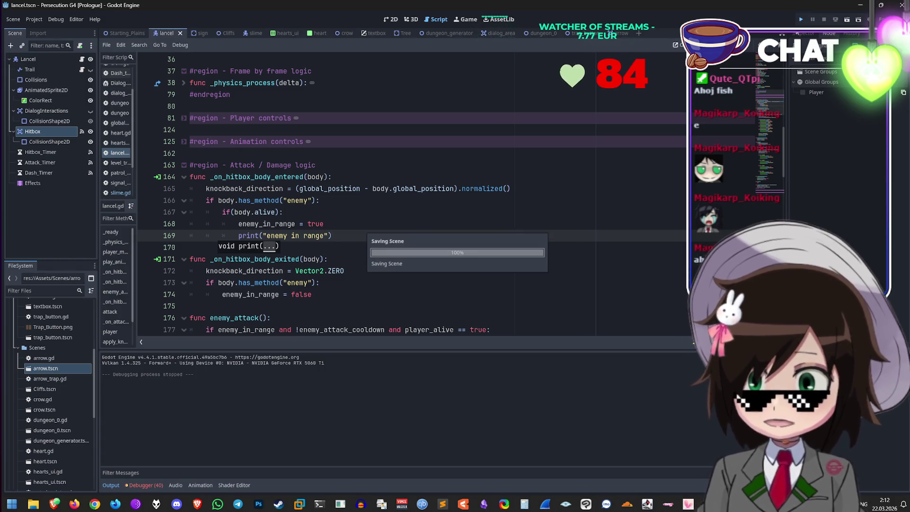
pyautogui.press('F5')
# Step: Play-test by walking the player up through the cave into the dungeon, then stop the game
pyautogui.press('w')
pyautogui.press('w')
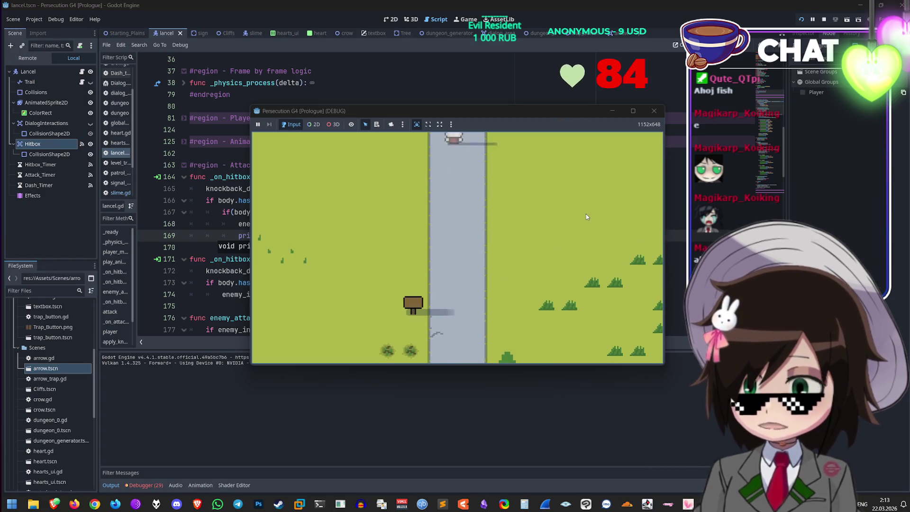
pyautogui.press('w')
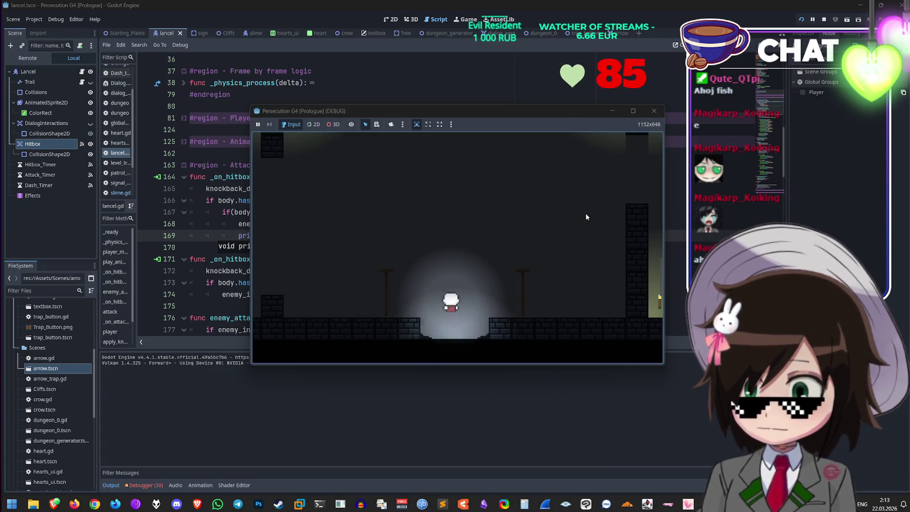
pyautogui.press('w')
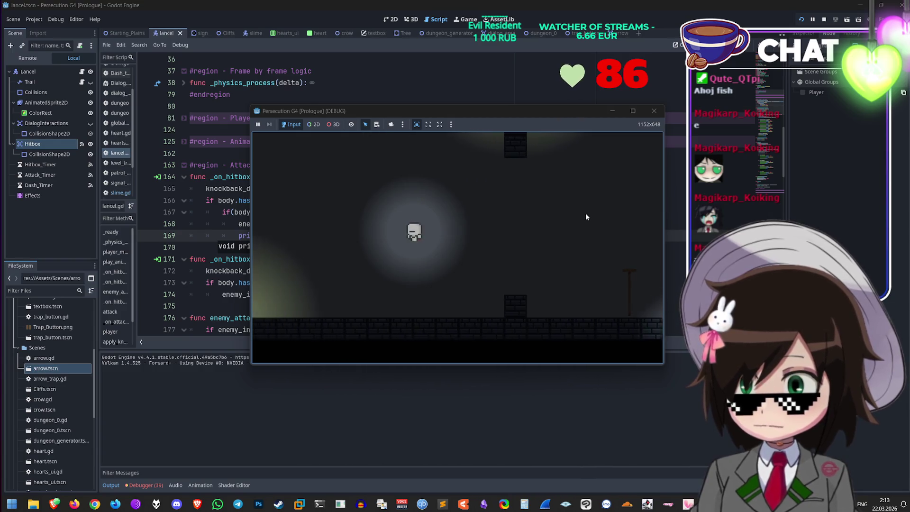
pyautogui.press('w')
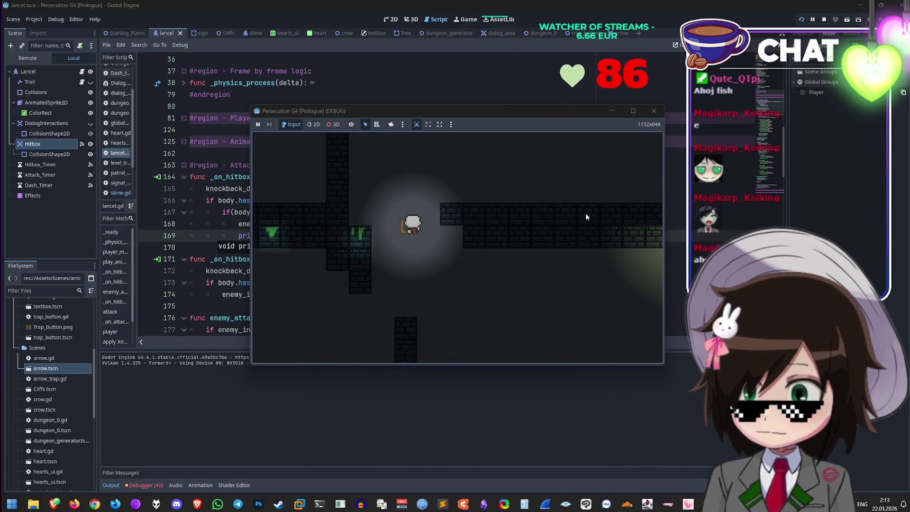
pyautogui.press('w')
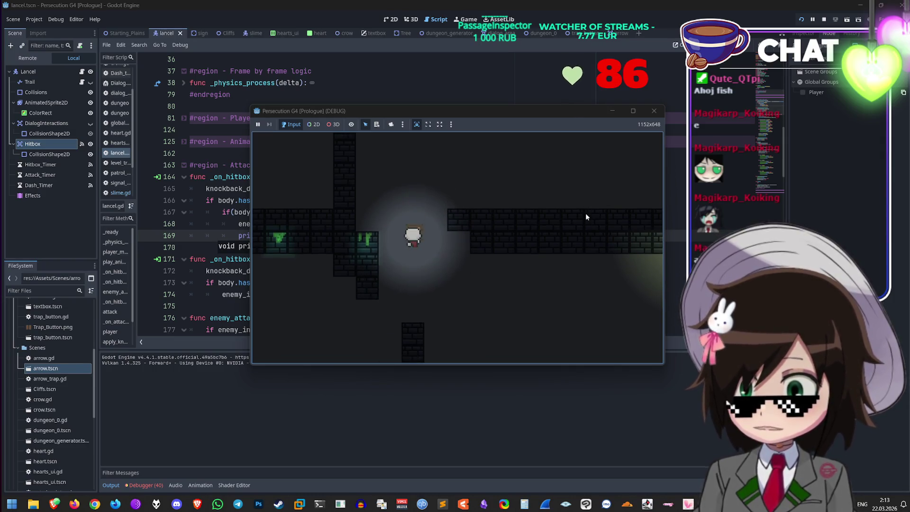
pyautogui.press('w')
pyautogui.press('s')
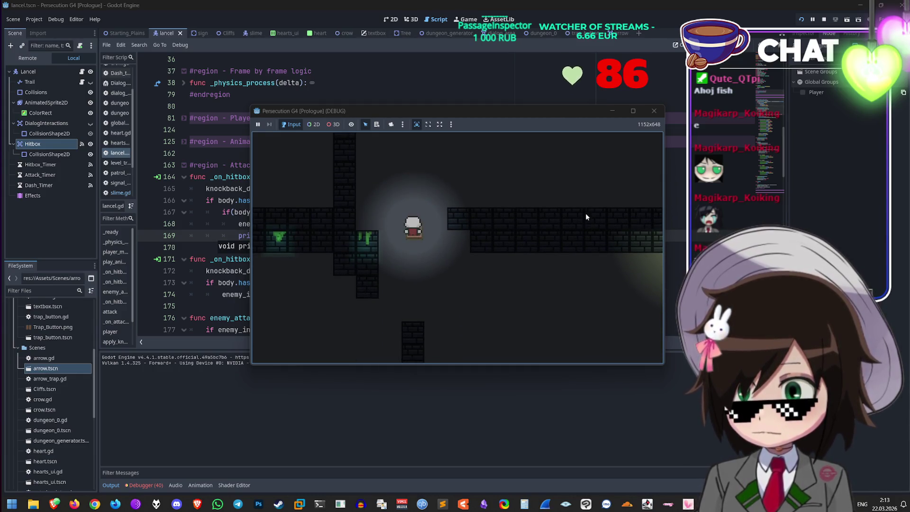
pyautogui.press('w')
pyautogui.press('w')
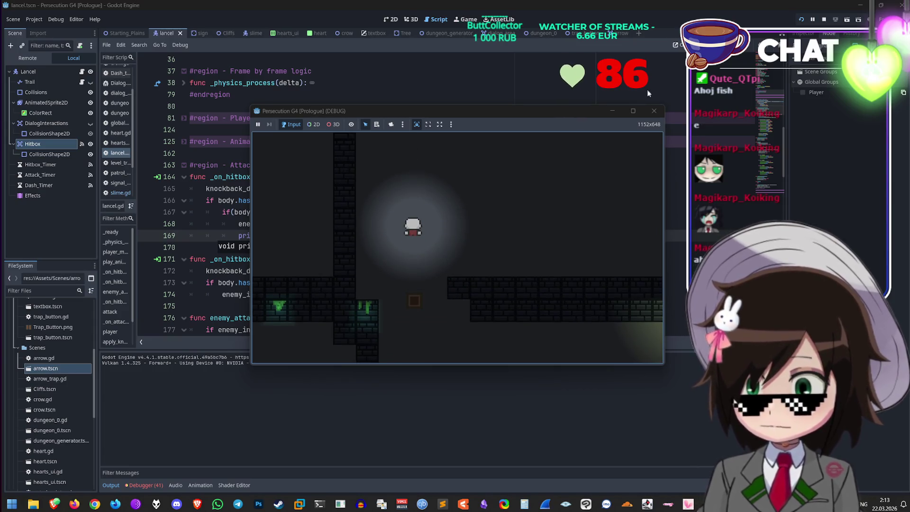
pyautogui.click(653, 111)
pyautogui.hotkey('ctrl', 's')
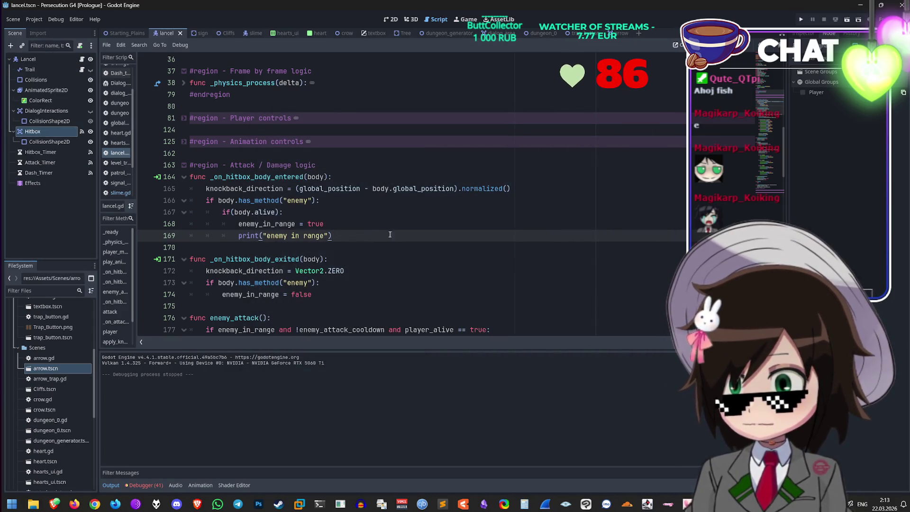
# Step: Delete the print line 169 and open a new line below knockback line 165
pyautogui.moveTo(333, 235); pyautogui.dragTo(104, 237)
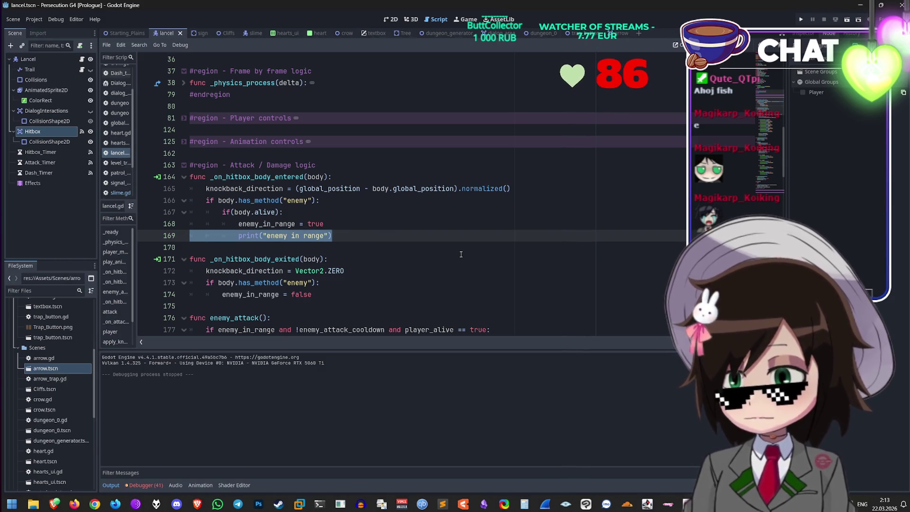
pyautogui.press('BackSpace')
pyautogui.press('BackSpace')
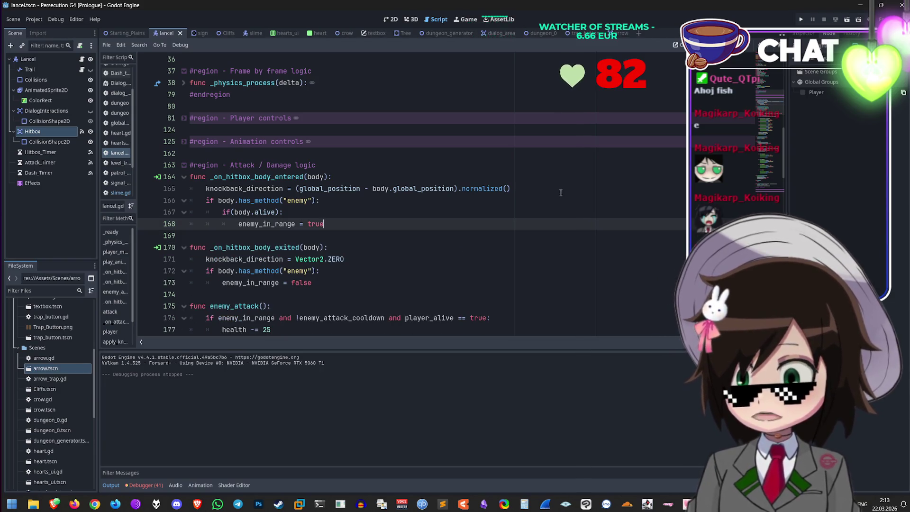
pyautogui.click(567, 188)
pyautogui.press('Return')
pyautogui.write('print("enemy in range")')
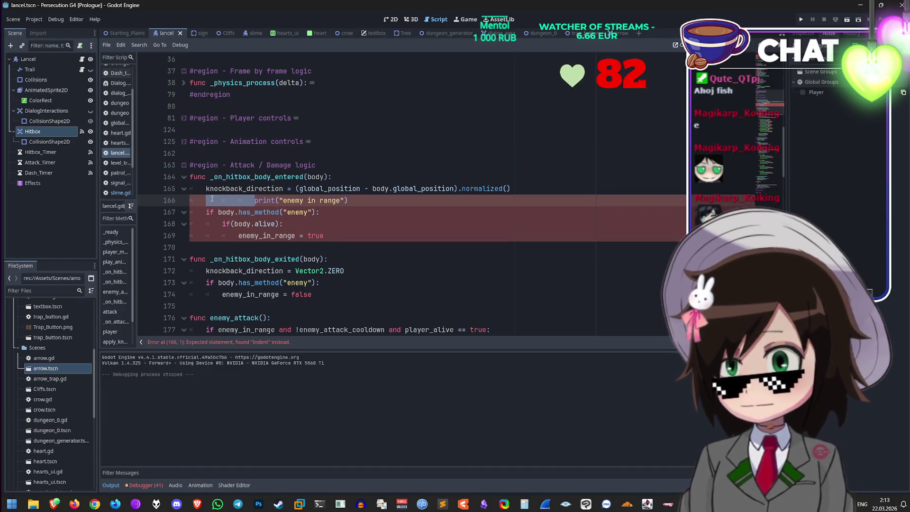
# Step: Fix the print line's indentation, then save and run the game into the dungeon
pyautogui.press('BackSpace')
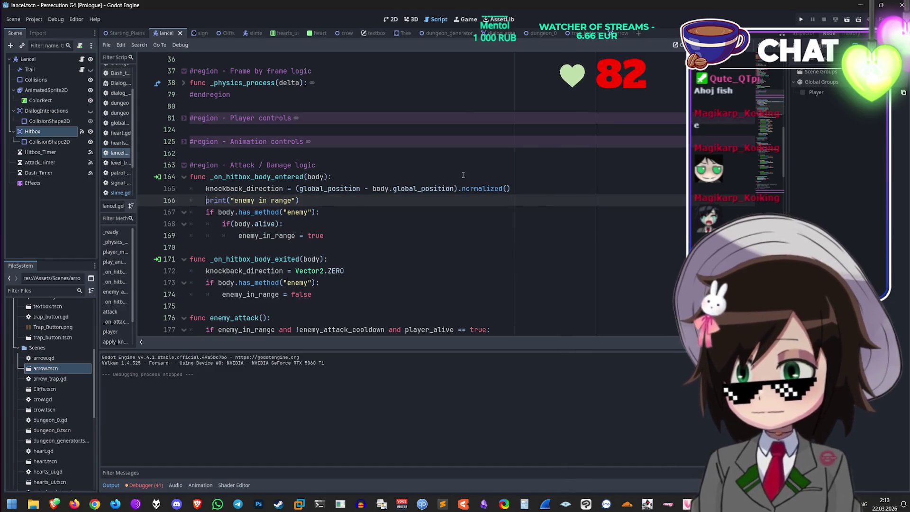
pyautogui.click(801, 22)
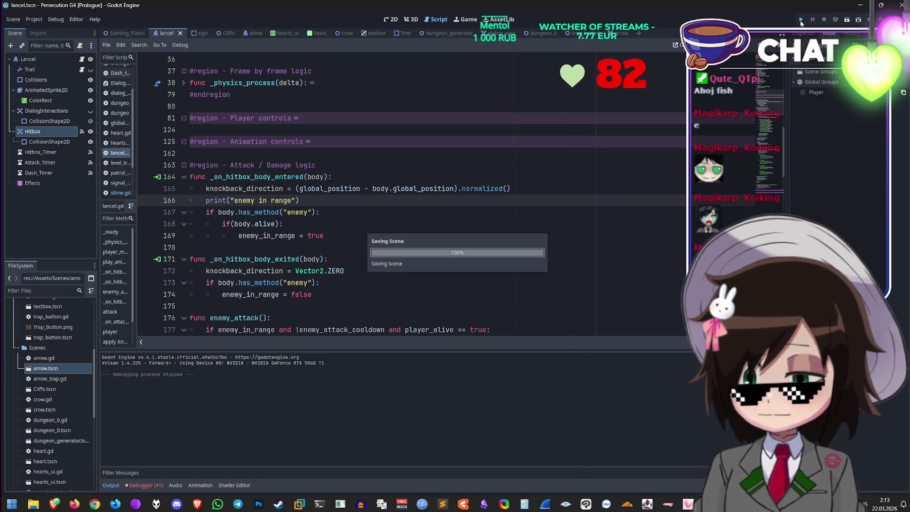
pyautogui.press('Up')
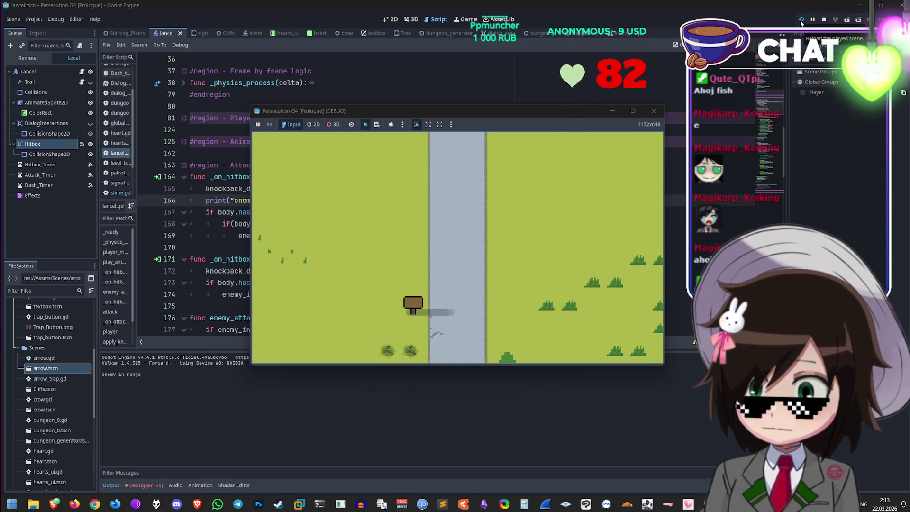
pyautogui.press('Up')
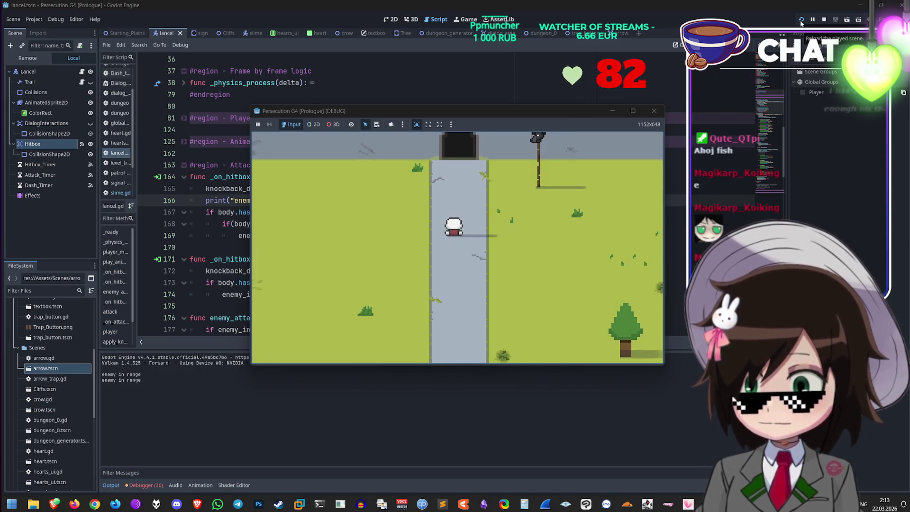
pyautogui.press('Up')
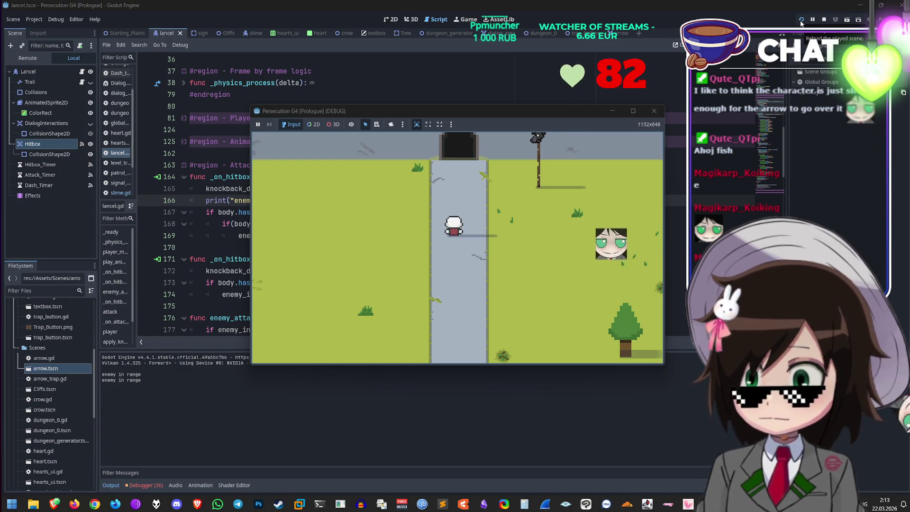
# Step: Walk the player around the dungeon near the crate, then stop the game
pyautogui.press('Down')
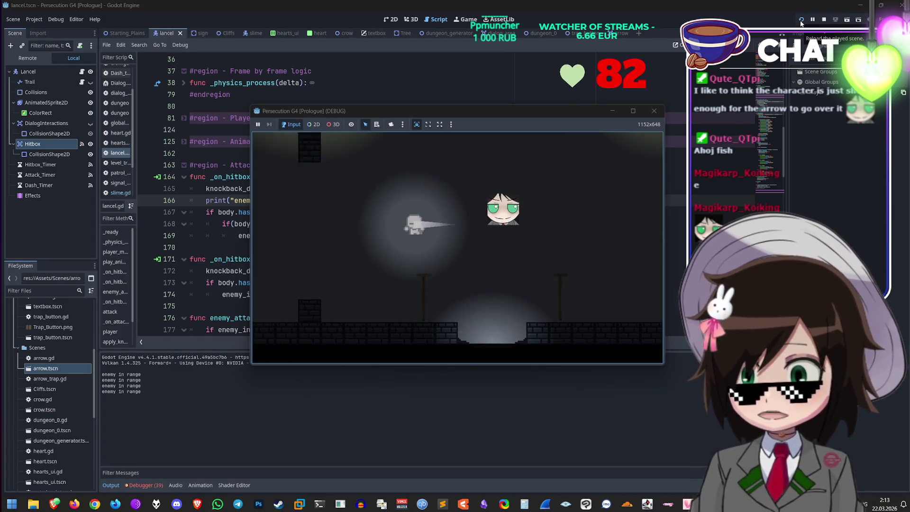
pyautogui.press('Up')
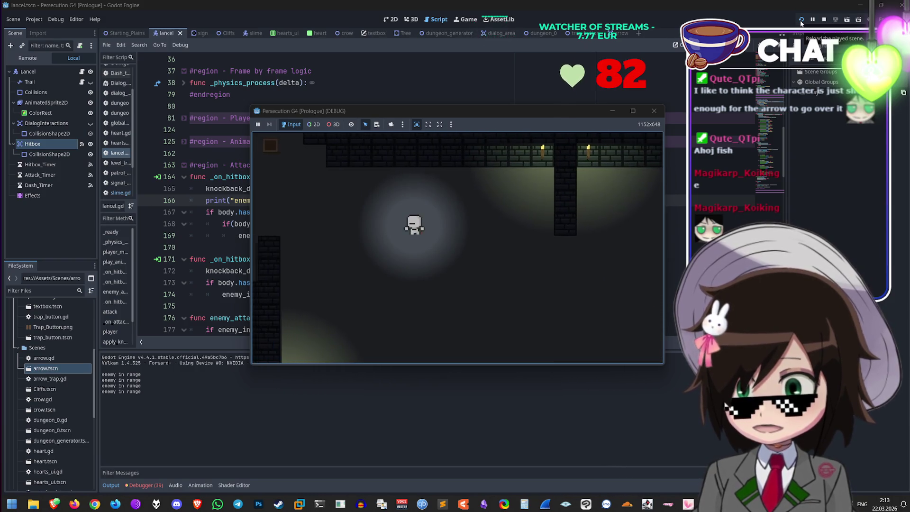
pyautogui.press('Left')
pyautogui.press('Down')
pyautogui.press('Up')
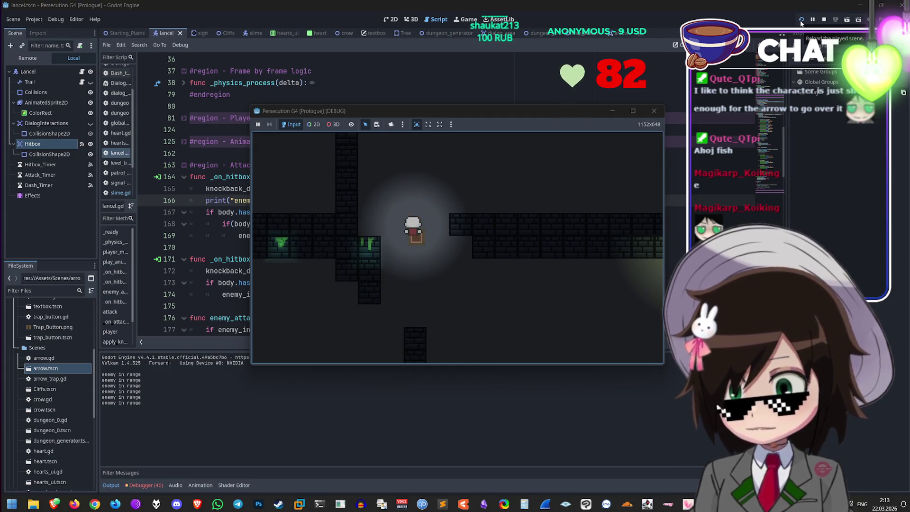
pyautogui.press('Down')
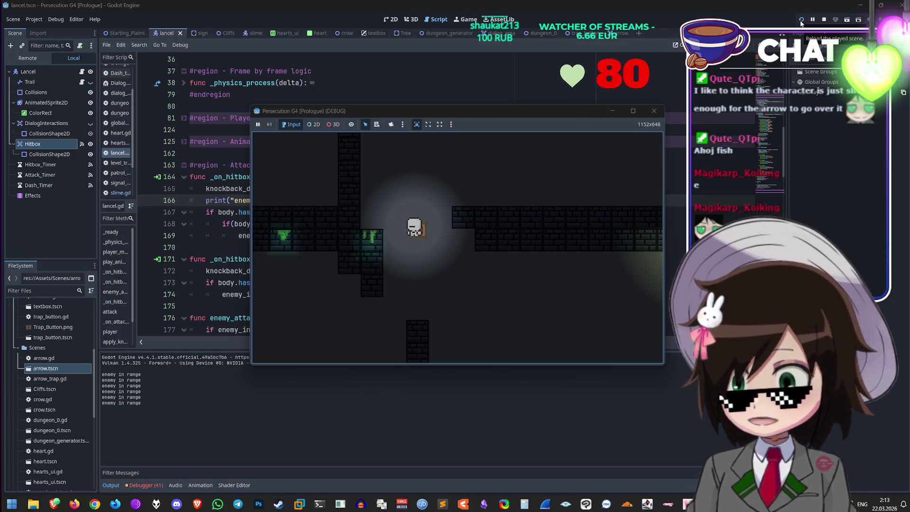
pyautogui.press('Down')
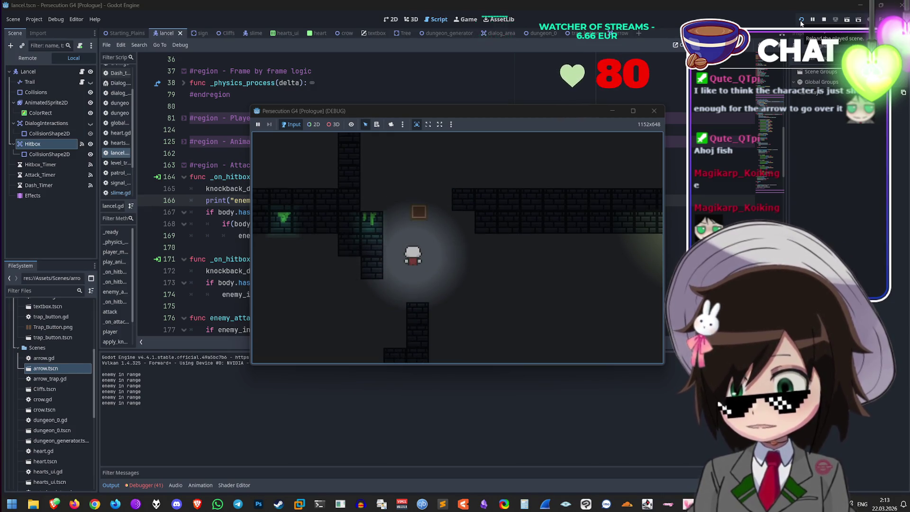
pyautogui.press('Up')
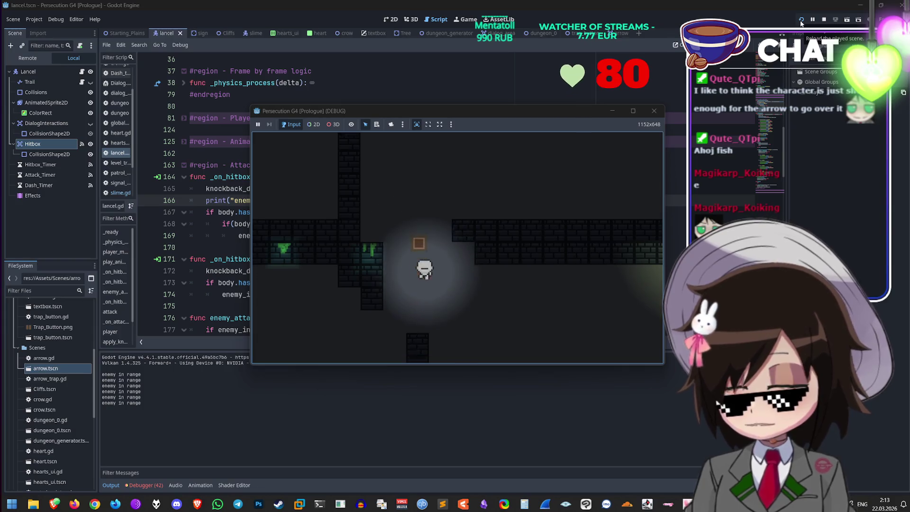
pyautogui.press('Down')
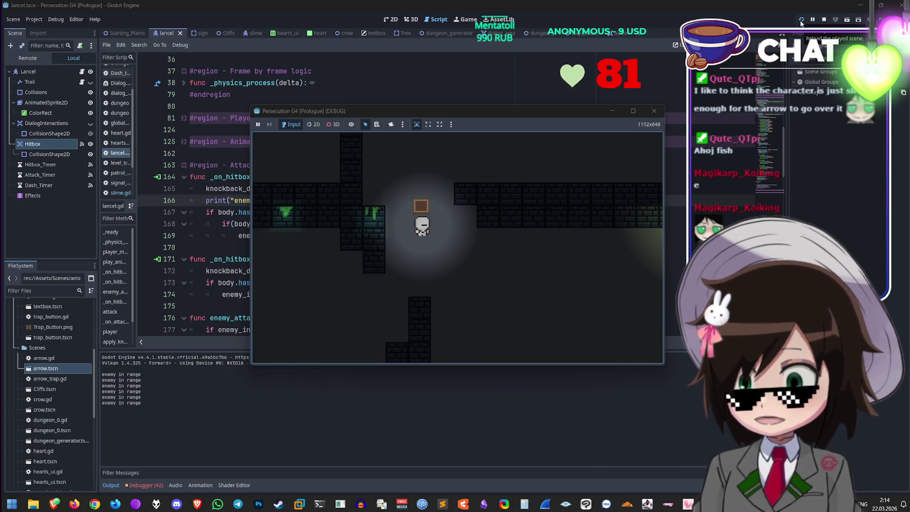
pyautogui.press('Up')
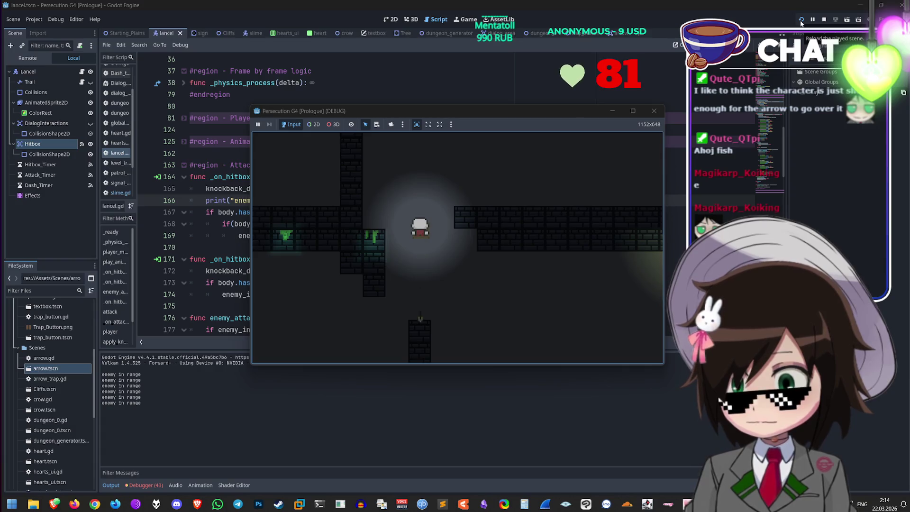
pyautogui.press('Down')
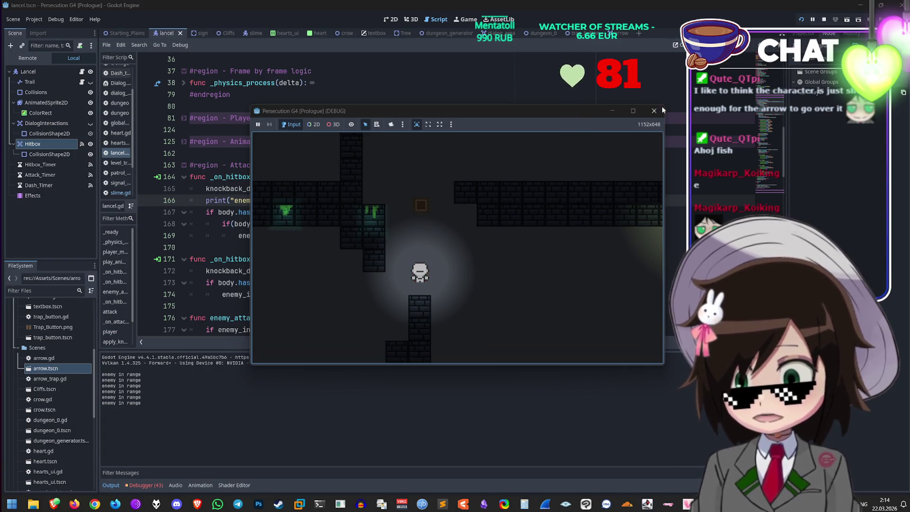
pyautogui.click(659, 110)
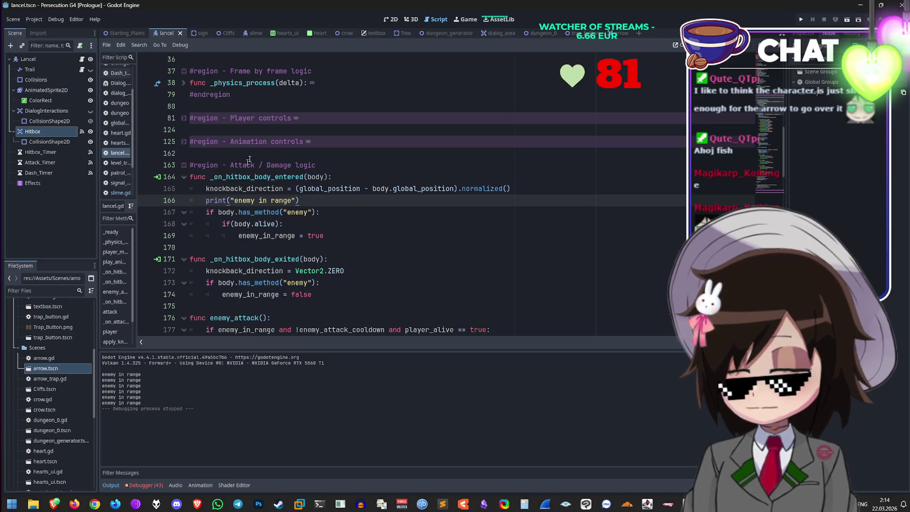
# Step: Scale Lancel's Hitbox circle to 1.52 in the 2D view, then save and run the game
pyautogui.click(391, 22)
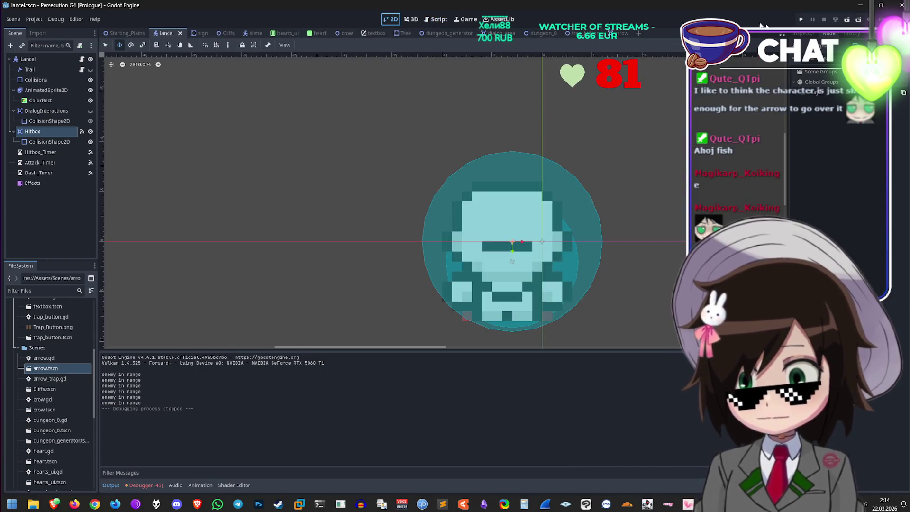
pyautogui.click(803, 34)
pyautogui.click(844, 178)
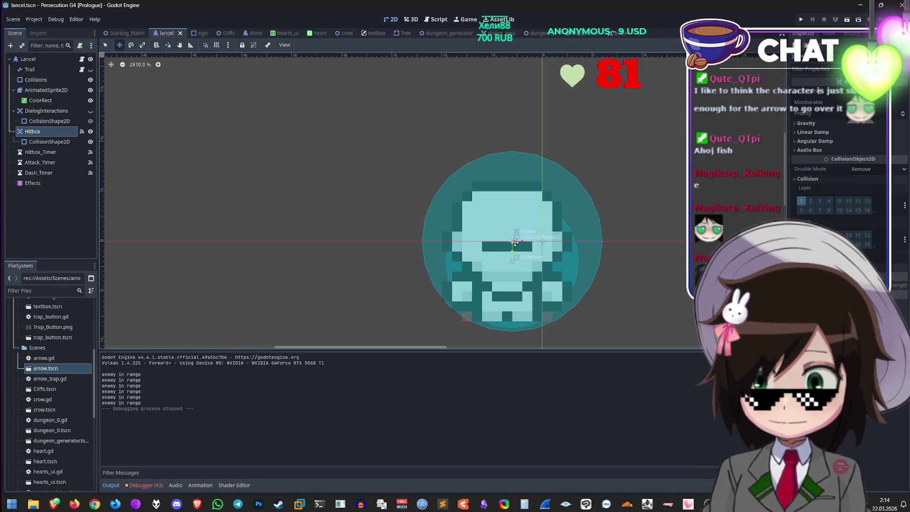
pyautogui.press('s')
pyautogui.moveTo(508, 251)
pyautogui.mouseDown()
pyautogui.moveTo(538, 225)
pyautogui.moveTo(543, 236)
pyautogui.moveTo(516, 268)
pyautogui.moveTo(534, 252)
pyautogui.moveTo(514, 259)
pyautogui.mouseUp()
pyautogui.hotkey('ctrl', 'z')
pyautogui.hotkey('ctrl', 'z')
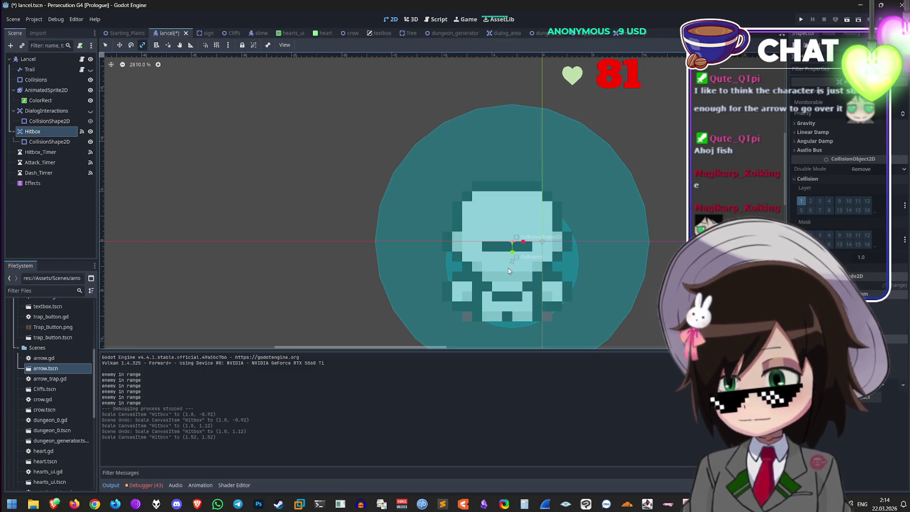
pyautogui.click(802, 19)
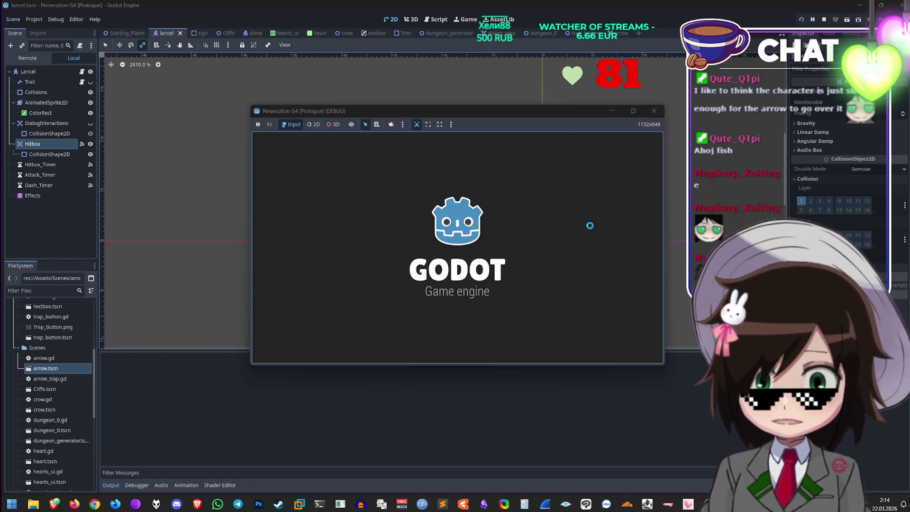
# Step: Walk the player up into the dungeon toward the crate, then right toward the slime
pyautogui.press('Up')
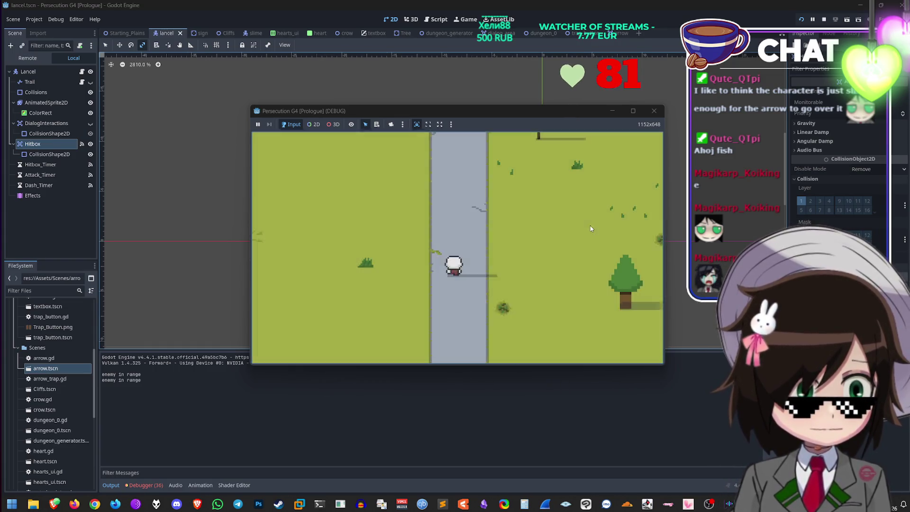
pyautogui.press('Up')
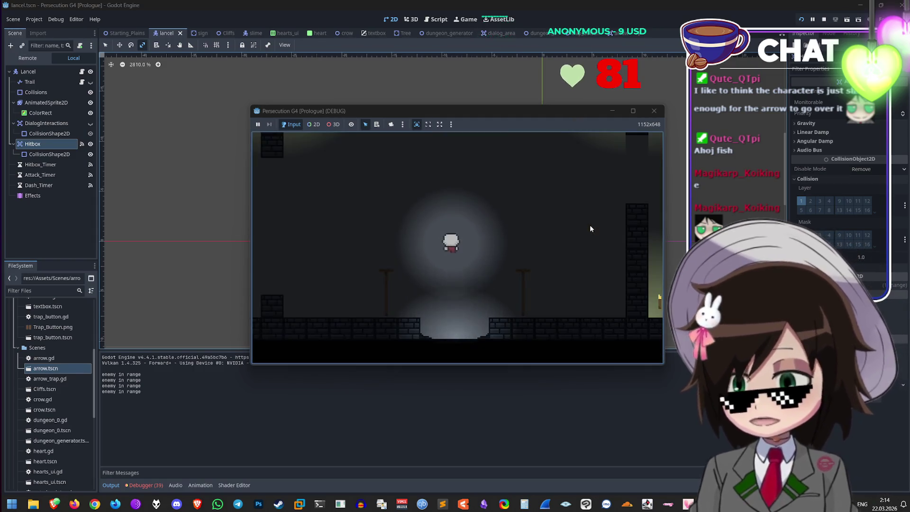
pyautogui.press('Up')
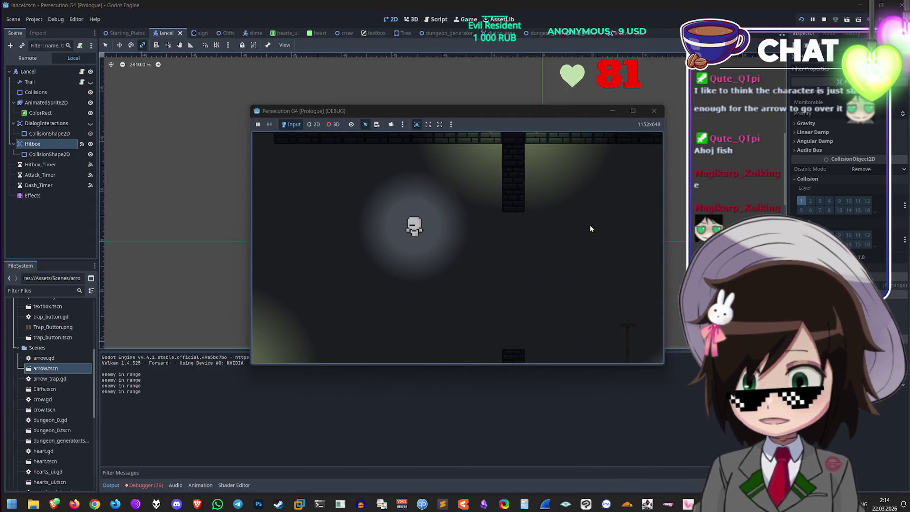
pyautogui.press('Up')
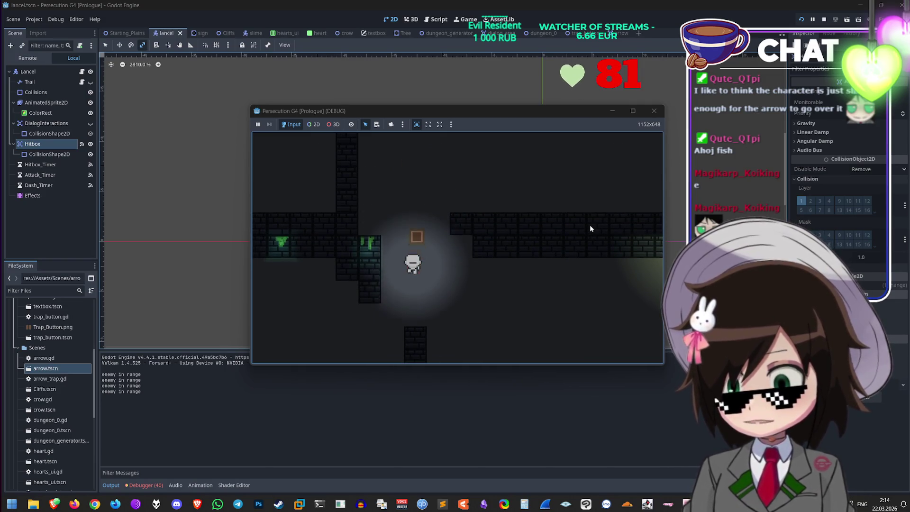
pyautogui.press('Down')
pyautogui.press('Down')
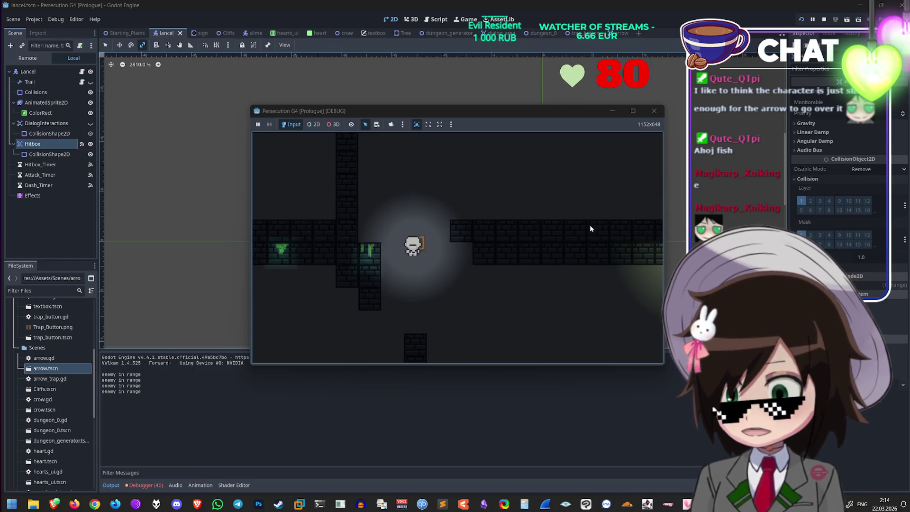
pyautogui.press('Up')
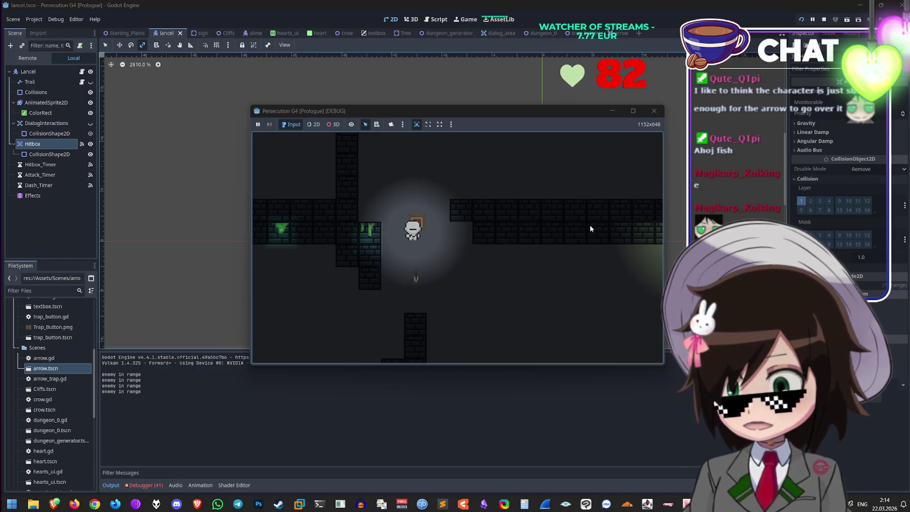
pyautogui.press('Down')
pyautogui.press('Right')
pyautogui.press('Down')
pyautogui.press('Right')
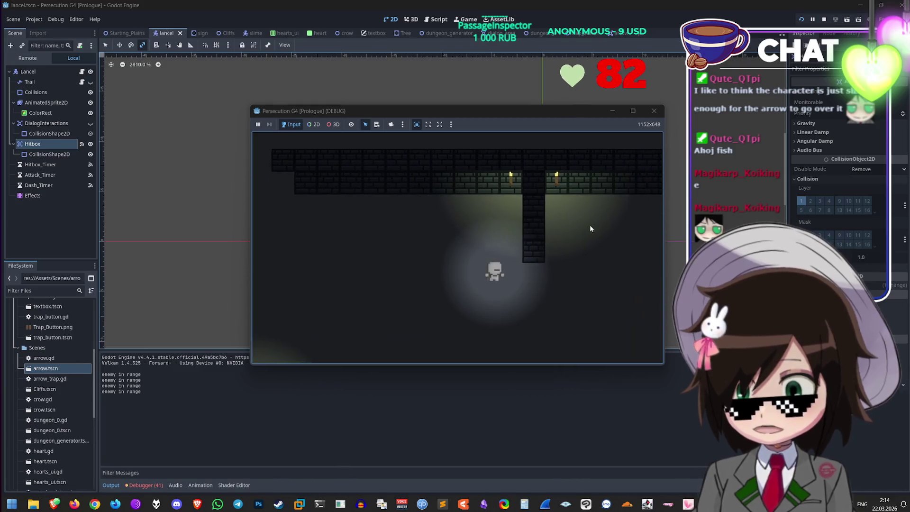
pyautogui.press('Right')
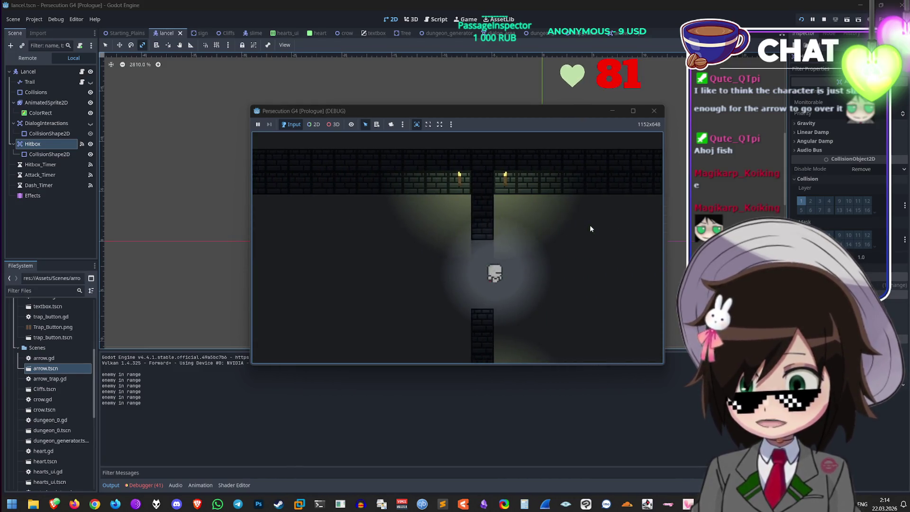
# Step: Walk back left and down past the arrow trap, then close the game with Alt+F4
pyautogui.press('Left')
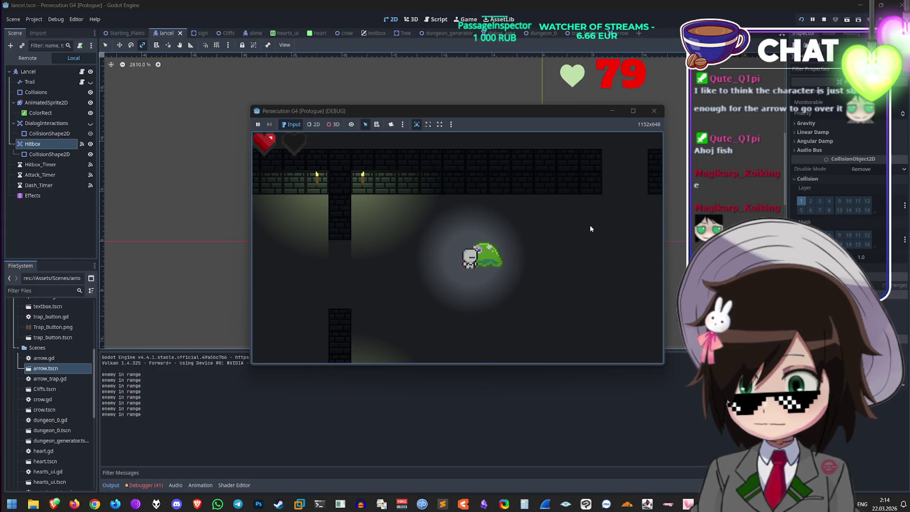
pyautogui.press('Left')
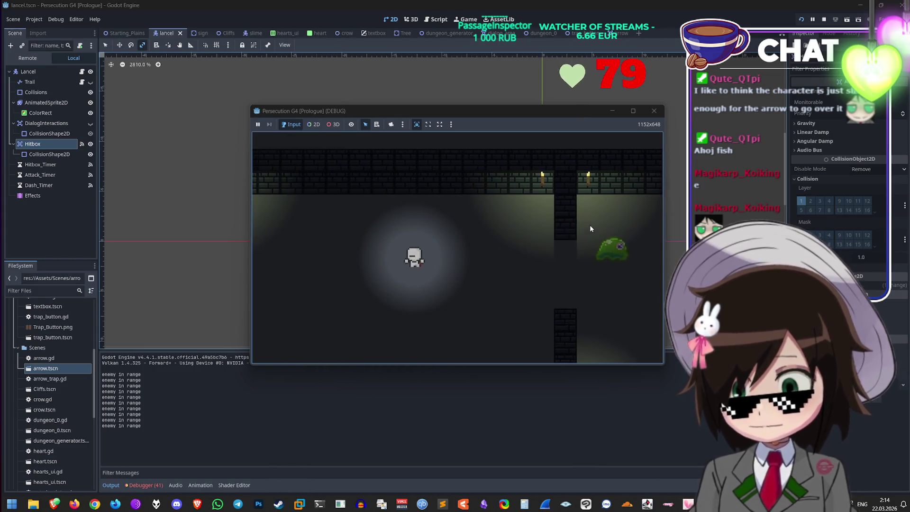
pyautogui.press('Down')
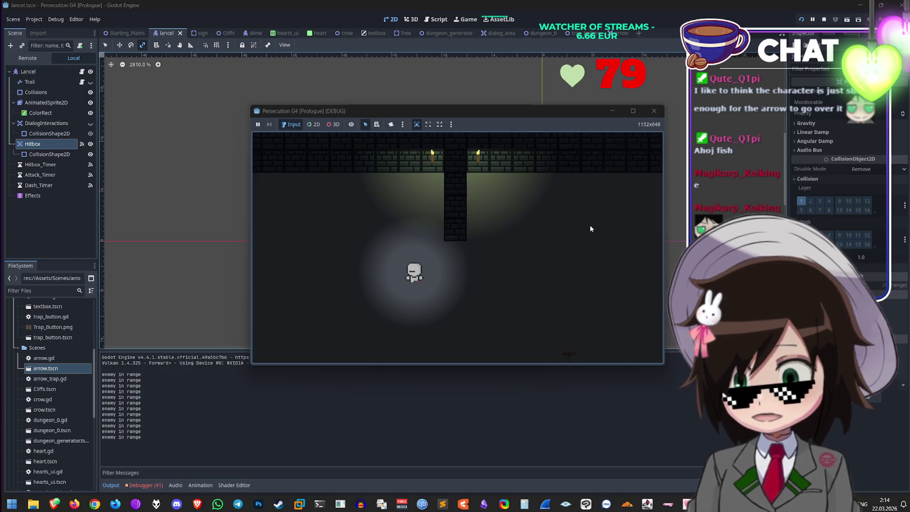
pyautogui.press('Left')
pyautogui.press('Up')
pyautogui.press('Up')
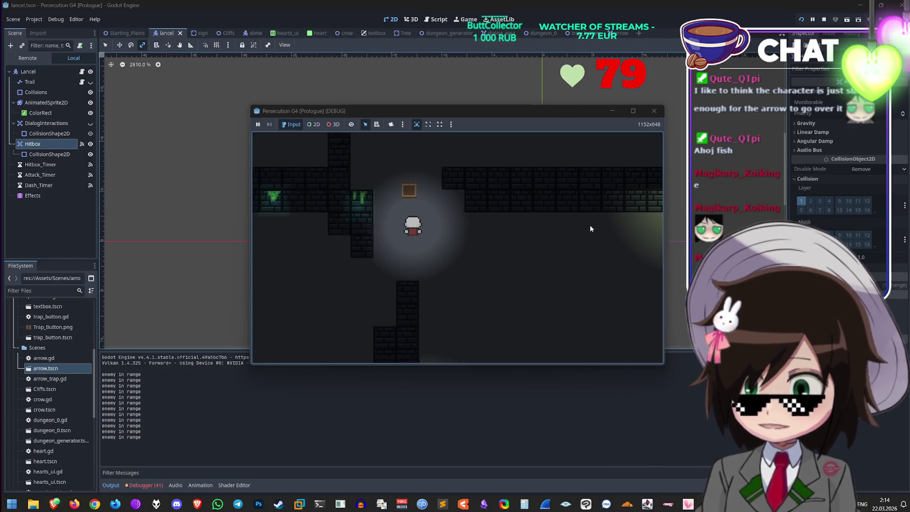
pyautogui.press('Left')
pyautogui.press('Down')
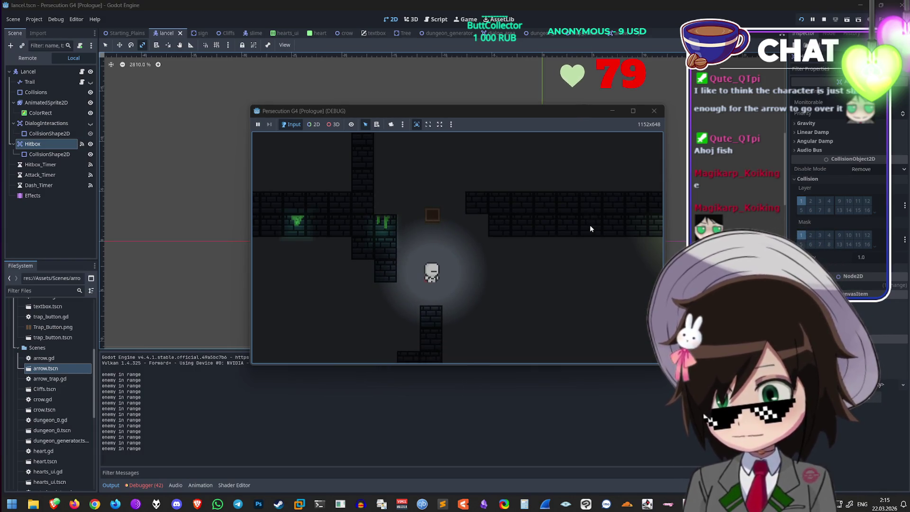
pyautogui.press('Up')
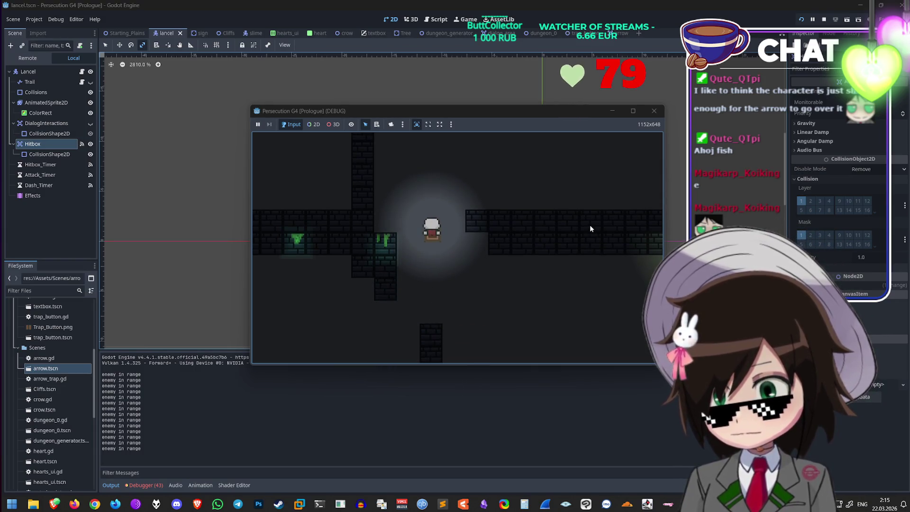
pyautogui.press('Up')
pyautogui.press('Up')
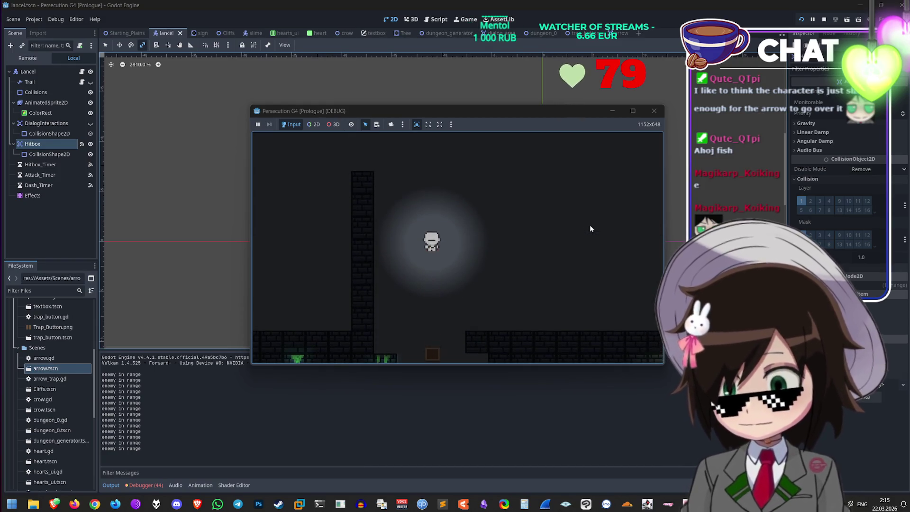
pyautogui.press('Down')
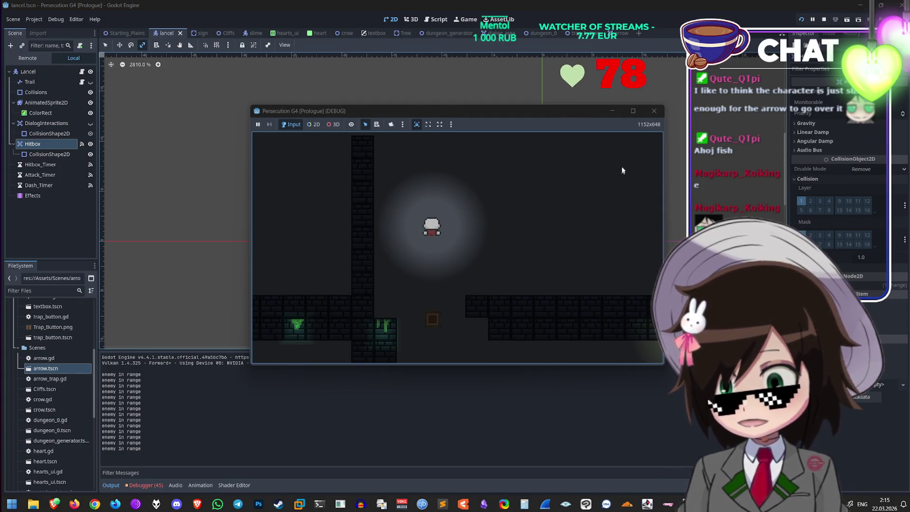
pyautogui.hotkey('alt', 'F4')
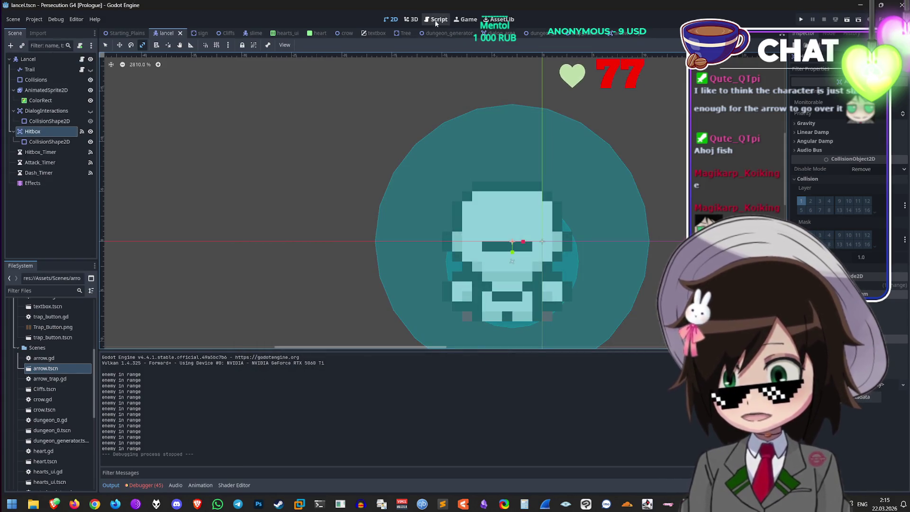
# Step: Move print("enemy in range") under the knockback line in lancel.gd with correct indentation
pyautogui.click(436, 22)
pyautogui.hotkey('shift', 'Home')
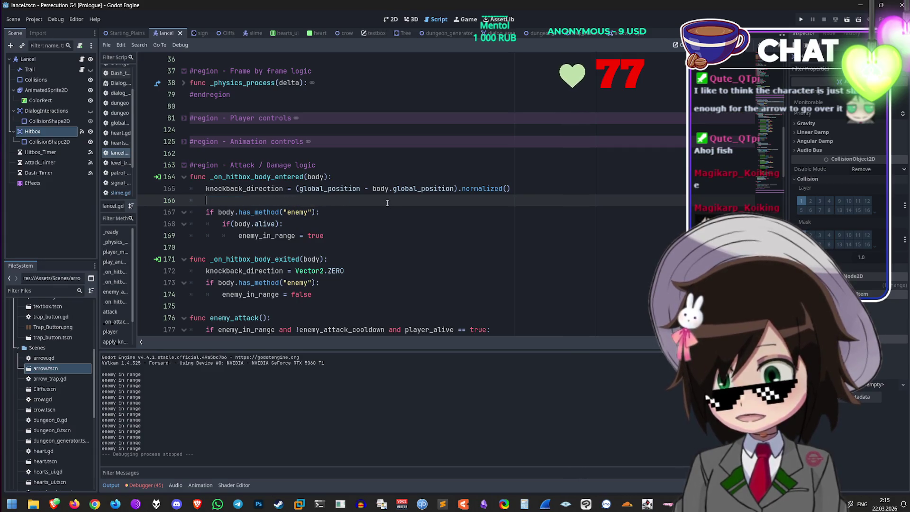
pyautogui.press('BackSpace')
pyautogui.press('BackSpace')
pyautogui.press('BackSpace')
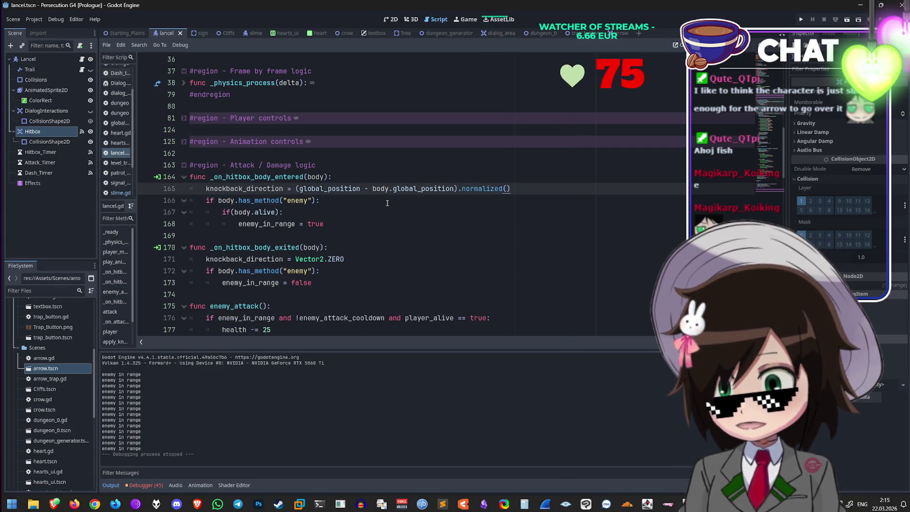
pyautogui.press('Return')
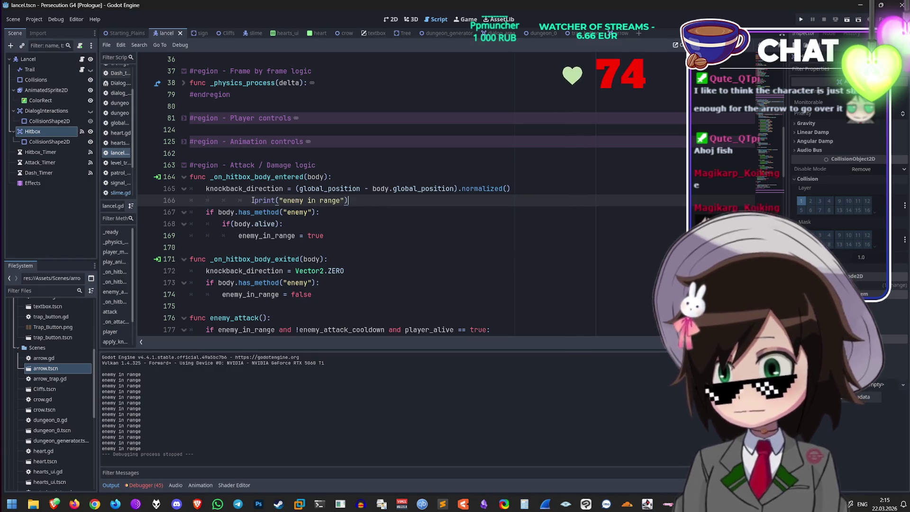
pyautogui.press('BackSpace')
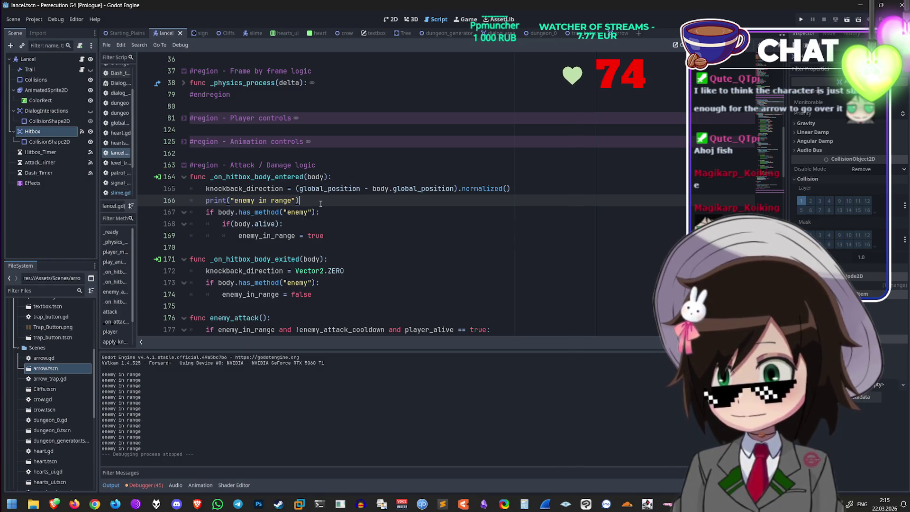
pyautogui.scroll(1, 320, 204)
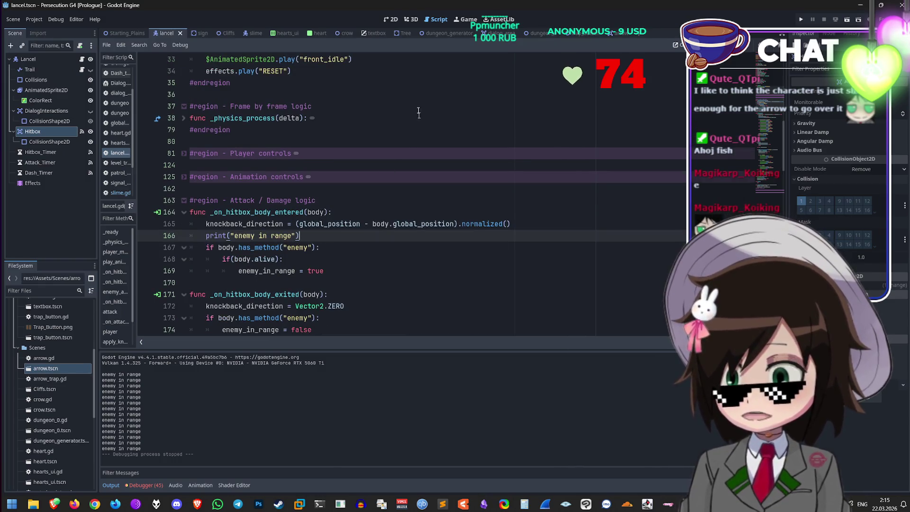
# Step: Undo the Hitbox scale change in the lancel scene and switch to the arrow scene
pyautogui.click(392, 19)
pyautogui.hotkey('ctrl', 'z')
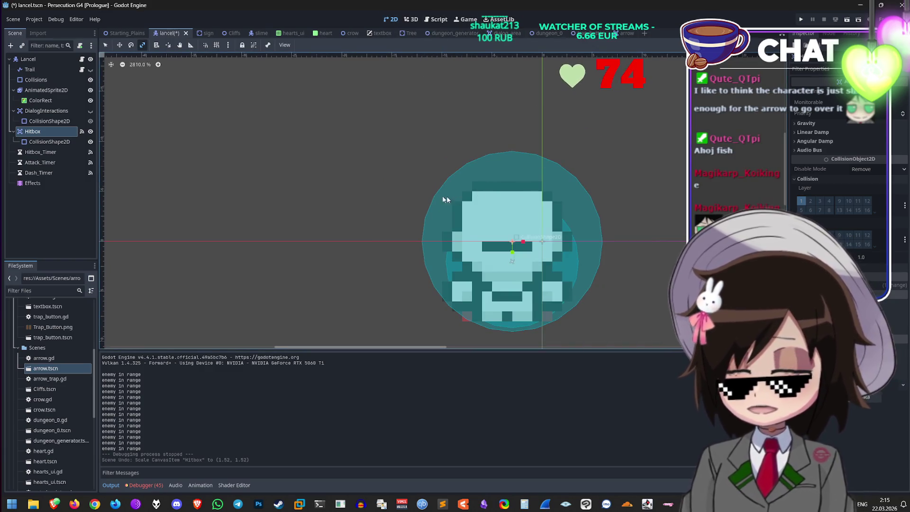
pyautogui.scroll(-1, 445, 199)
pyautogui.click(616, 33)
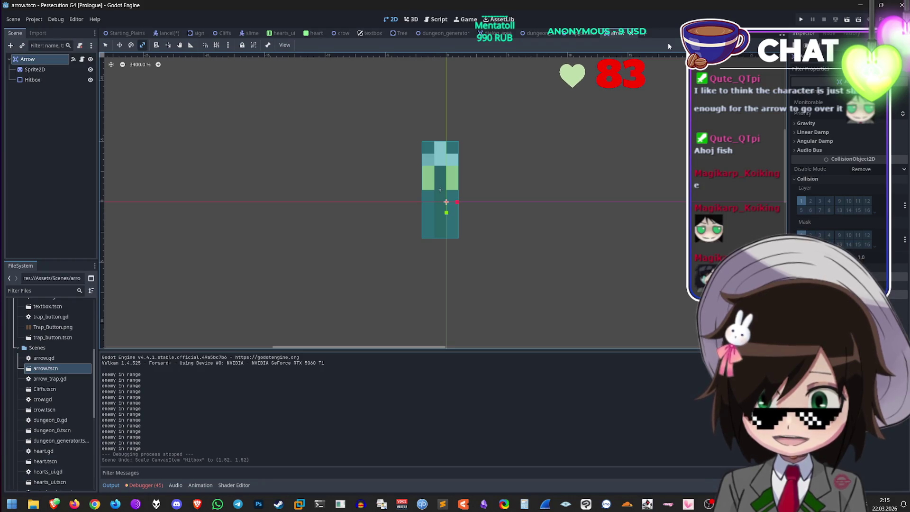
# Step: Browse the trap_button, lancel, dungeon_0 and arrow scenes, end on trap_button, and open the Debug menu
pyautogui.click(571, 34)
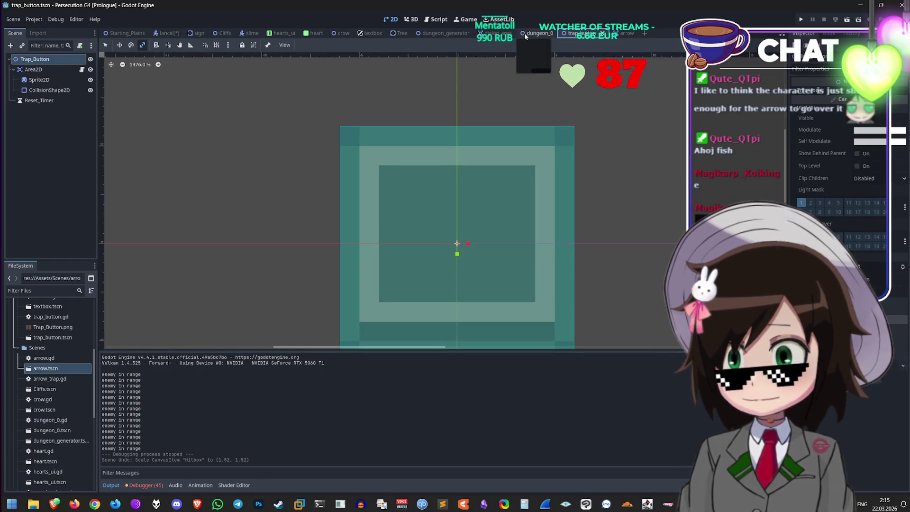
pyautogui.click(163, 33)
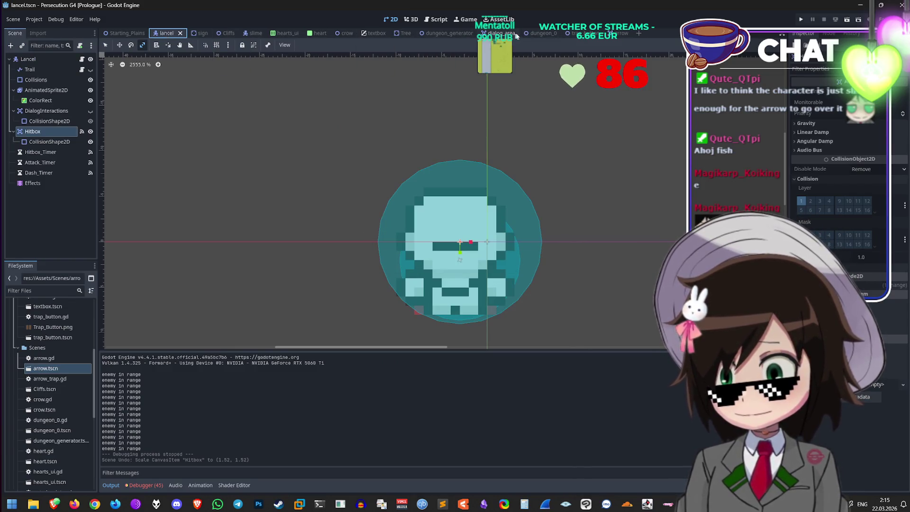
pyautogui.click(529, 34)
pyautogui.scroll(3, 42, 113)
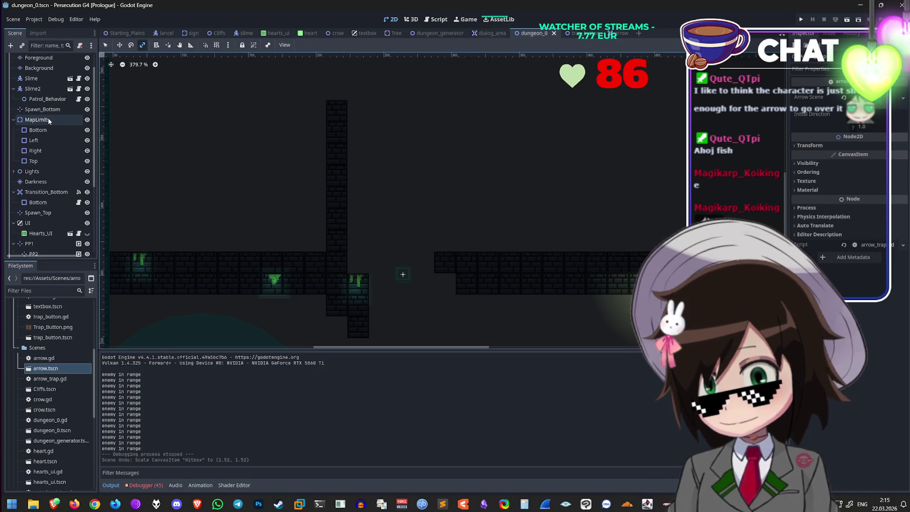
pyautogui.scroll(-3, 55, 121)
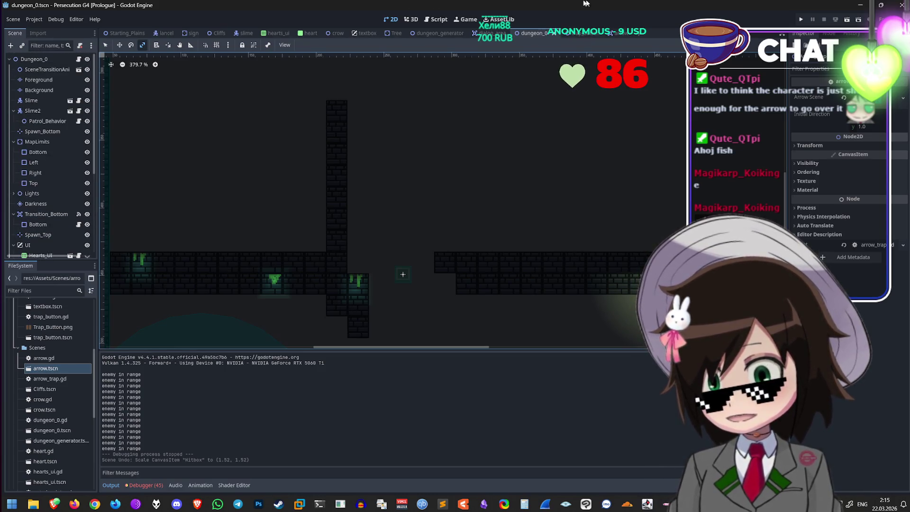
pyautogui.click(616, 35)
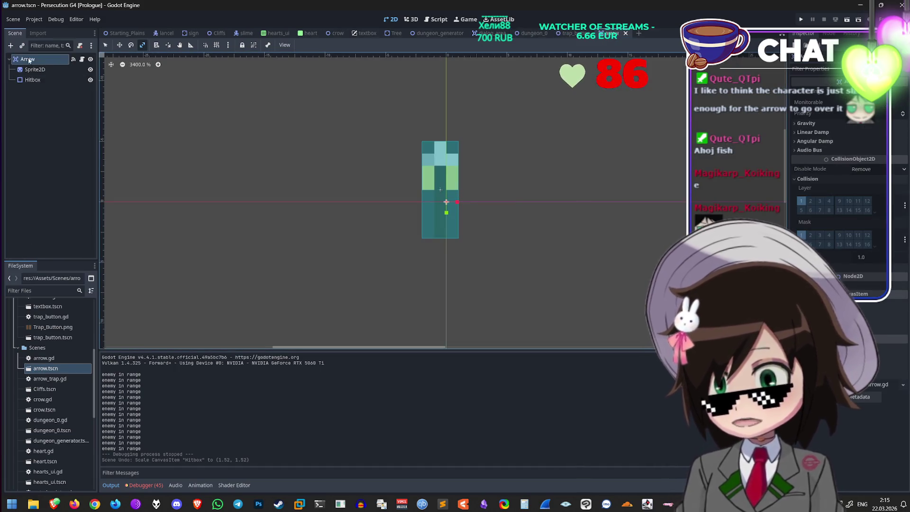
pyautogui.click(565, 33)
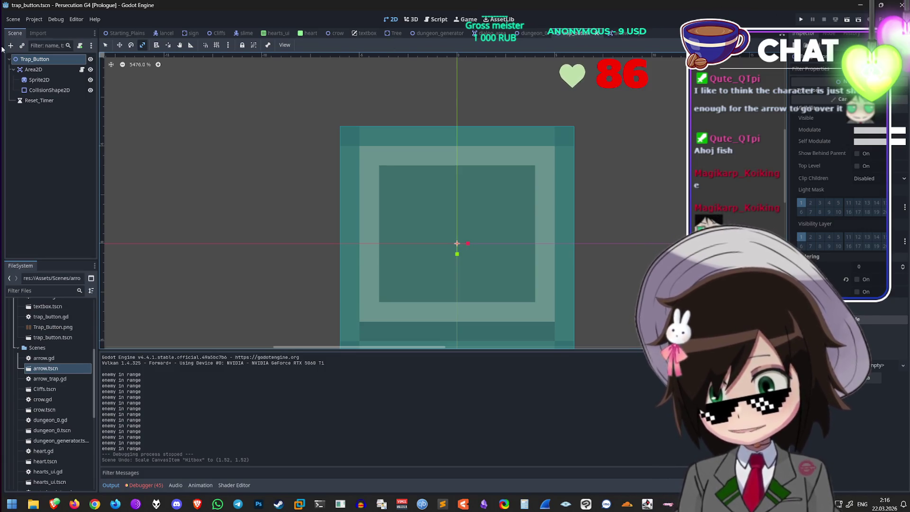
pyautogui.click(57, 20)
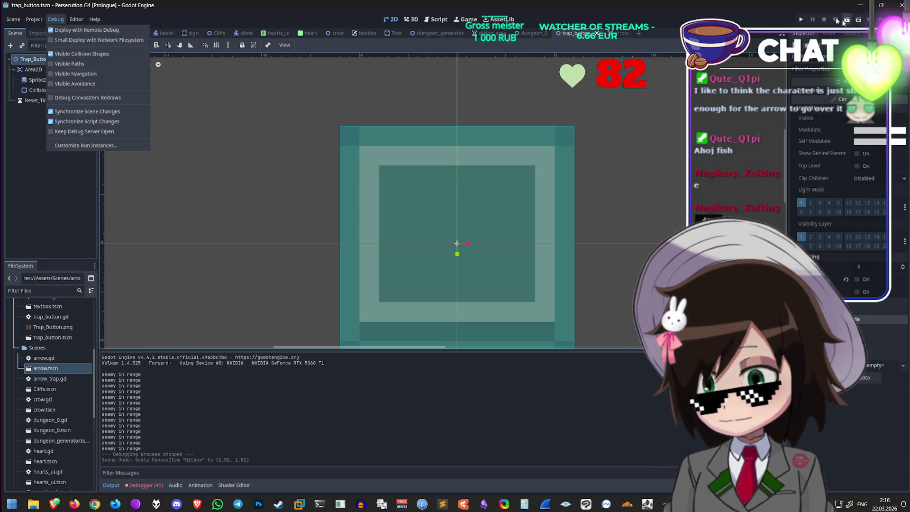
# Step: Launch the game and walk the character up the road into the dungeon
pyautogui.click(802, 22)
pyautogui.click(802, 22)
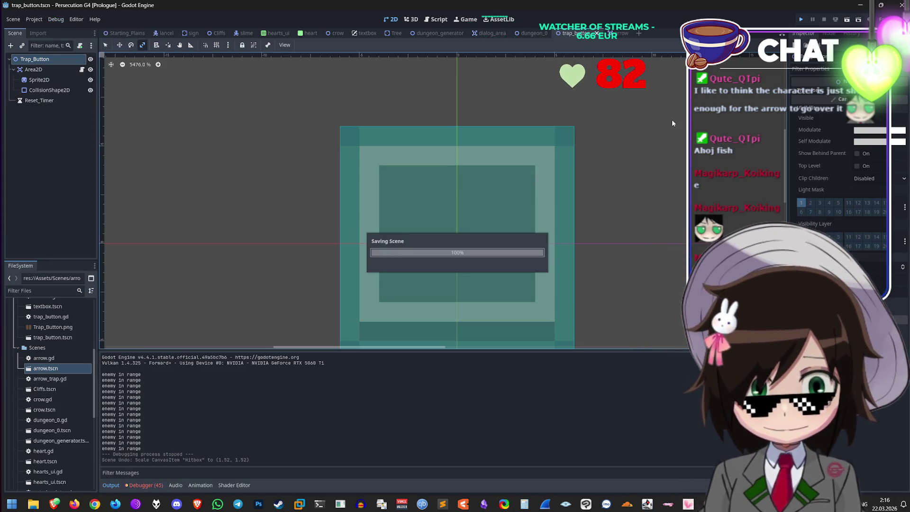
pyautogui.press('Up')
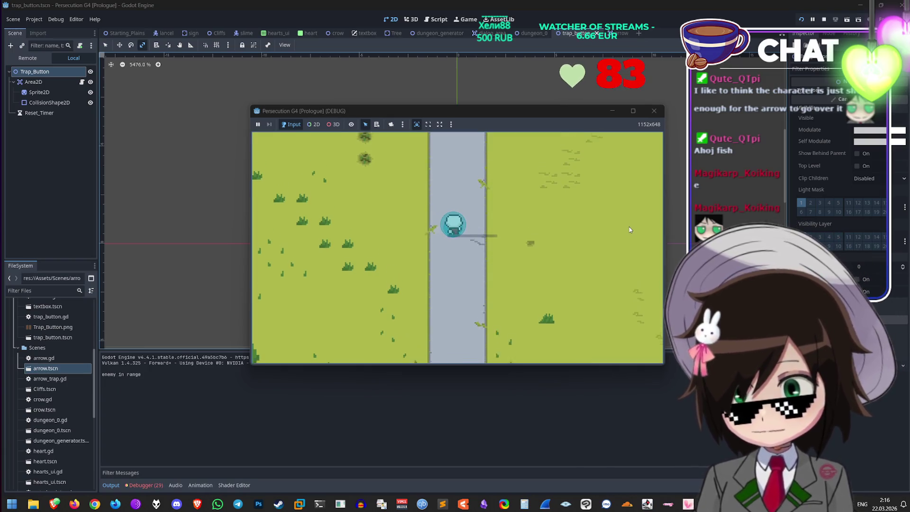
pyautogui.press('Up')
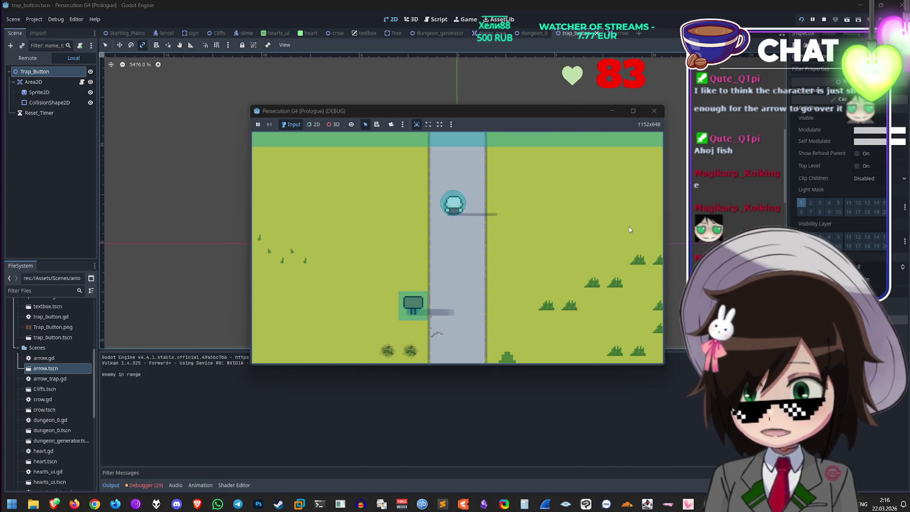
pyautogui.press('Up')
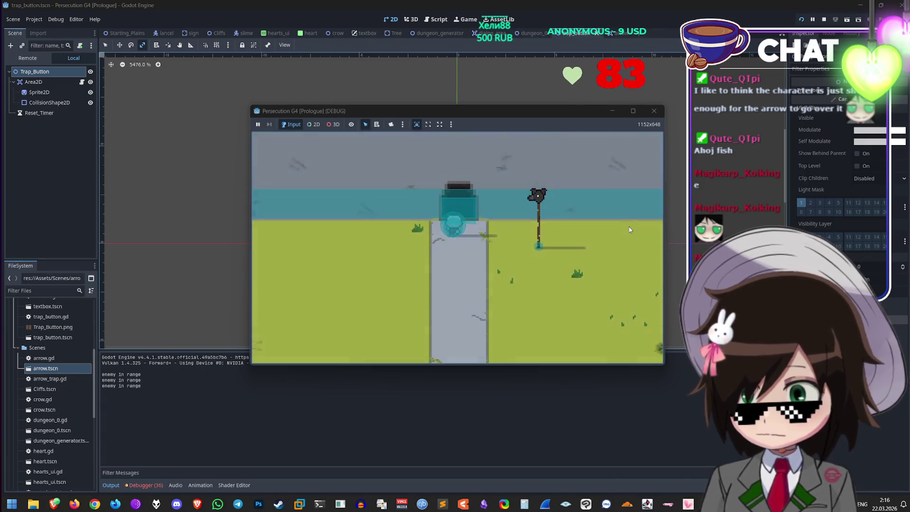
pyautogui.press('Left')
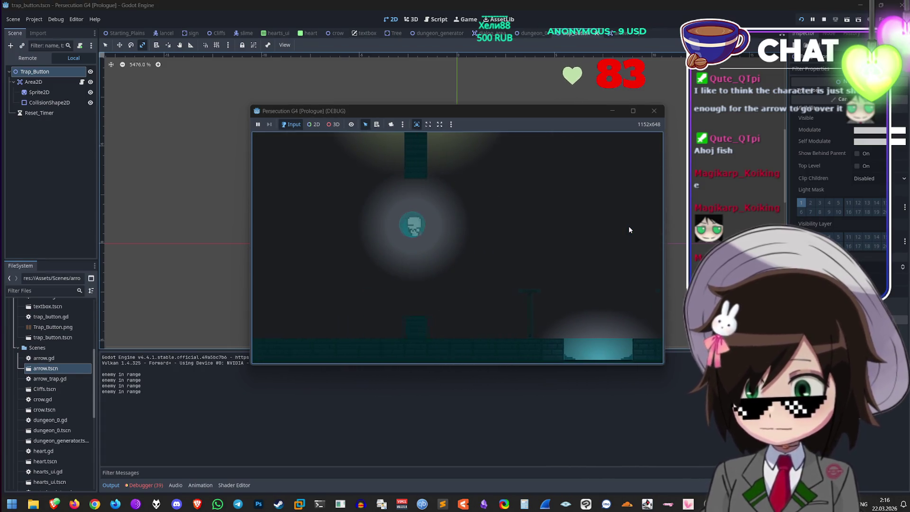
pyautogui.press('Up')
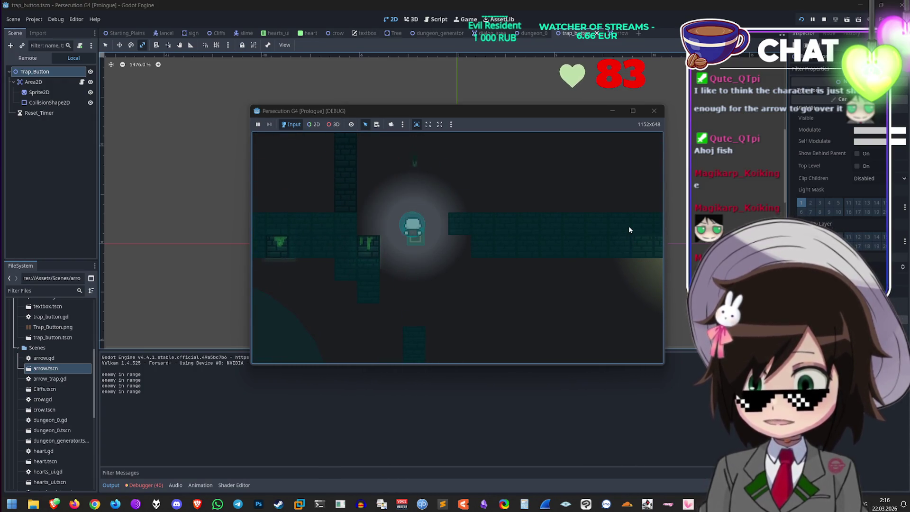
# Step: Walk past the button tile, close the game, then relaunch with F5 and stop it again
pyautogui.press('Right')
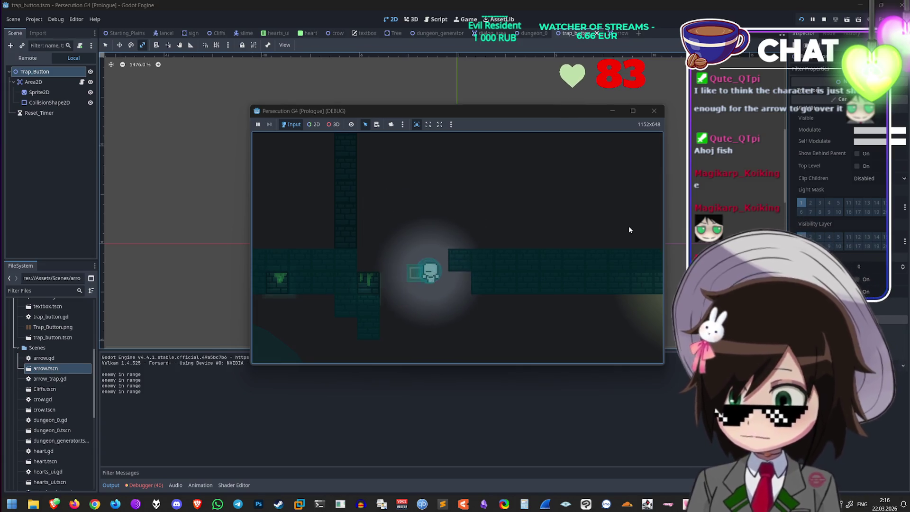
pyautogui.press('Up')
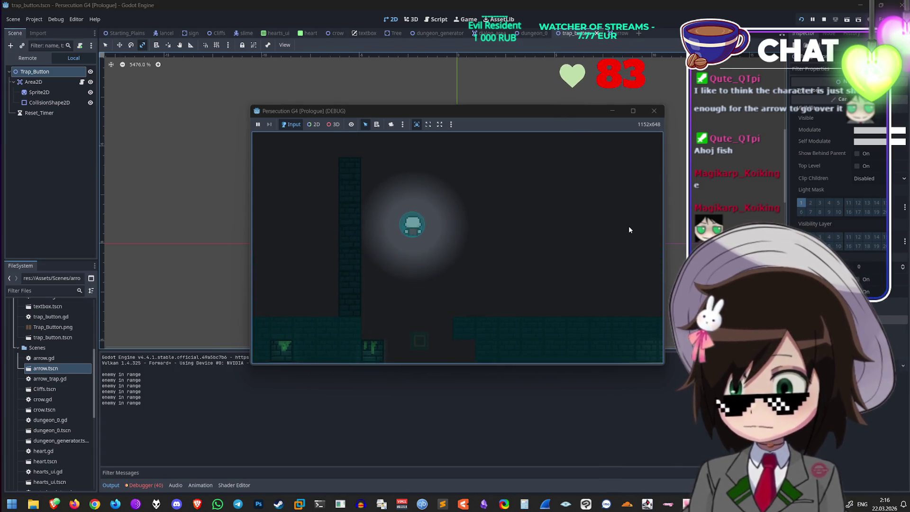
pyautogui.press('Left')
pyautogui.press('Right')
pyautogui.press('Down')
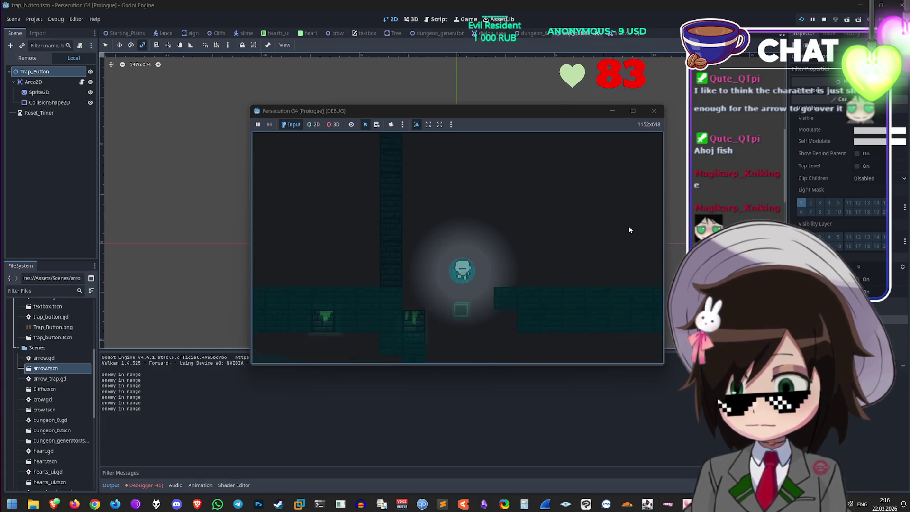
pyautogui.press('Up')
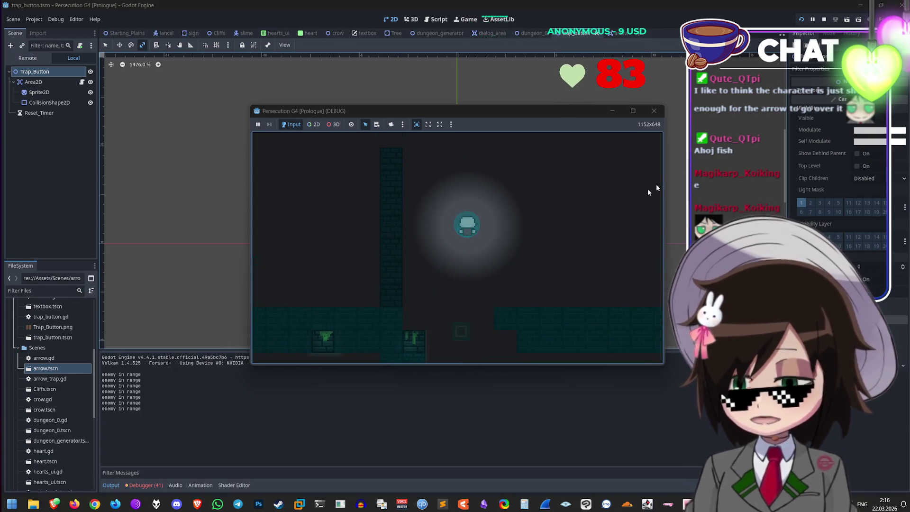
pyautogui.click(653, 110)
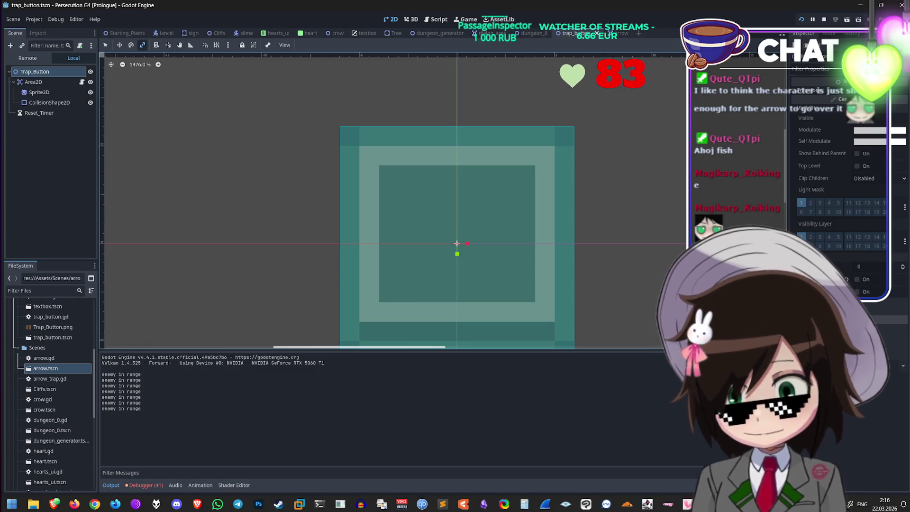
pyautogui.press('F5')
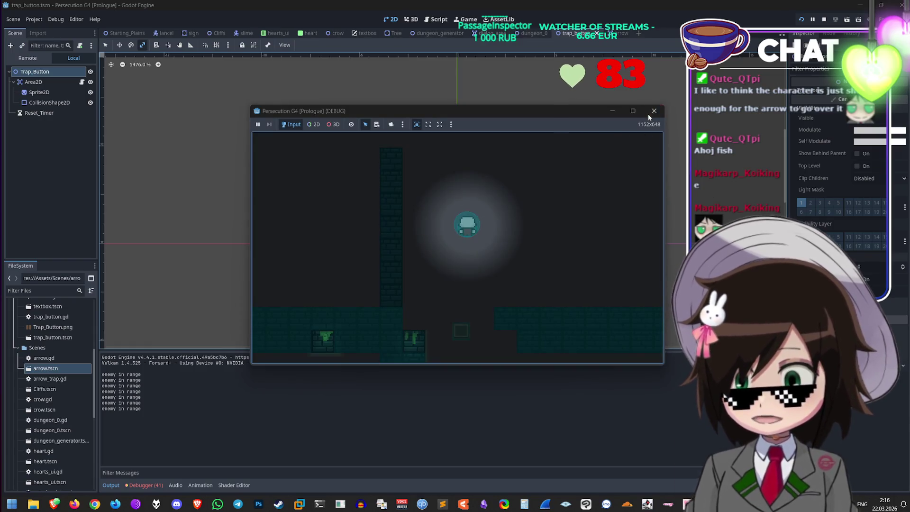
pyautogui.click(648, 115)
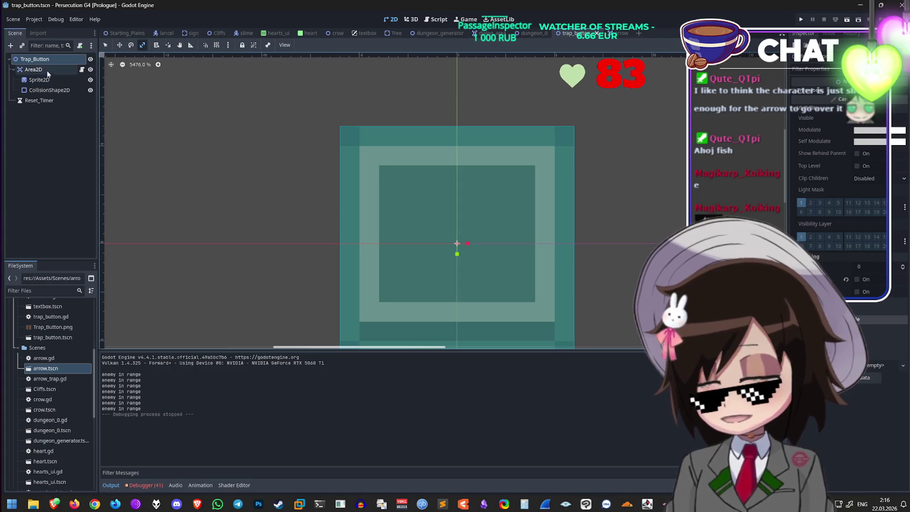
# Step: Drag the arrow's Hitbox out into a large square around the sprite, then save and run the game
pyautogui.click(615, 33)
pyautogui.scroll(-1, 397, 190)
pyautogui.click(32, 80)
pyautogui.scroll(-3, 454, 242)
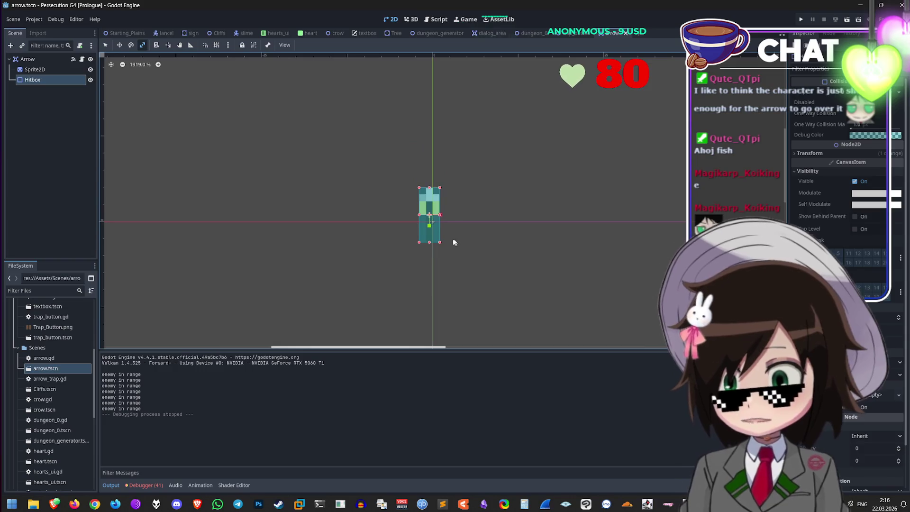
pyautogui.moveTo(420, 243)
pyautogui.mouseDown()
pyautogui.moveTo(345, 300)
pyautogui.moveTo(357, 282)
pyautogui.mouseUp()
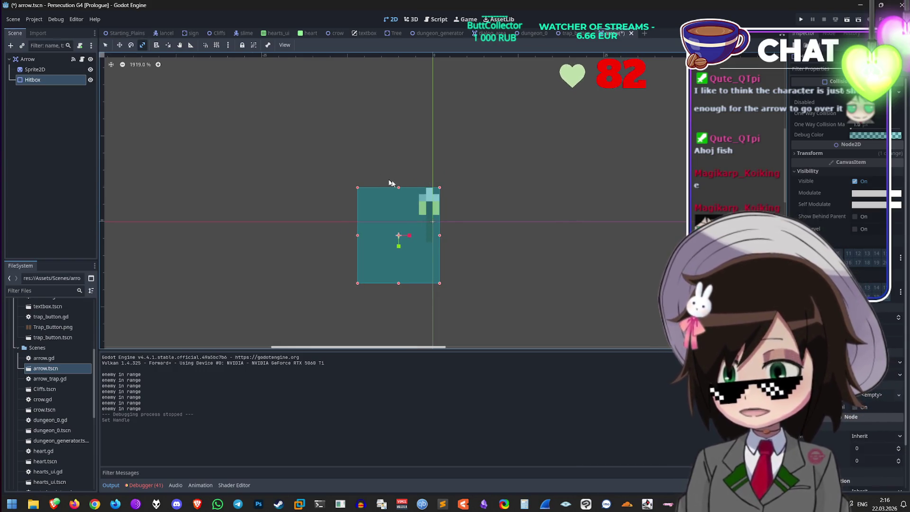
pyautogui.moveTo(439, 189)
pyautogui.mouseDown()
pyautogui.moveTo(514, 128)
pyautogui.moveTo(507, 133)
pyautogui.mouseUp()
pyautogui.hotkey('ctrl', 's')
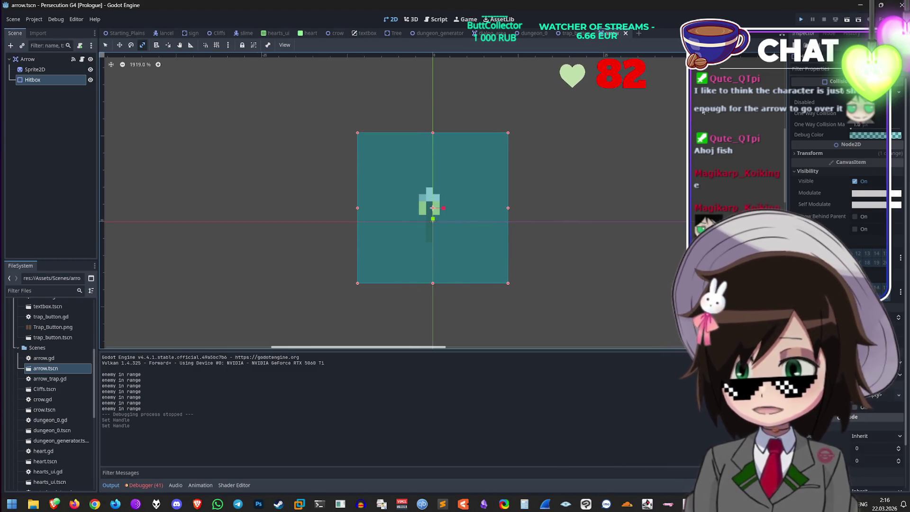
pyautogui.press('F5')
# Step: Walk the player up and left through several dungeon rooms, then stop the test run and return to the lancel scene
pyautogui.press('w')
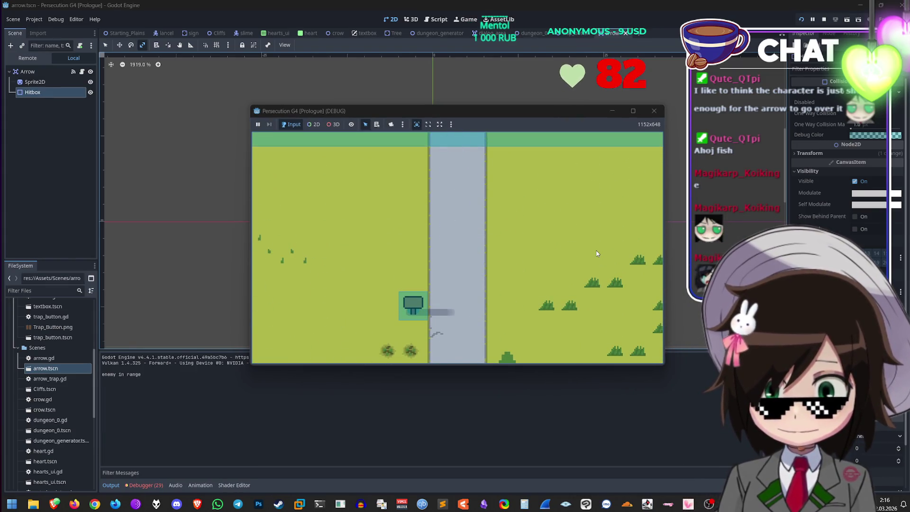
pyautogui.press('w')
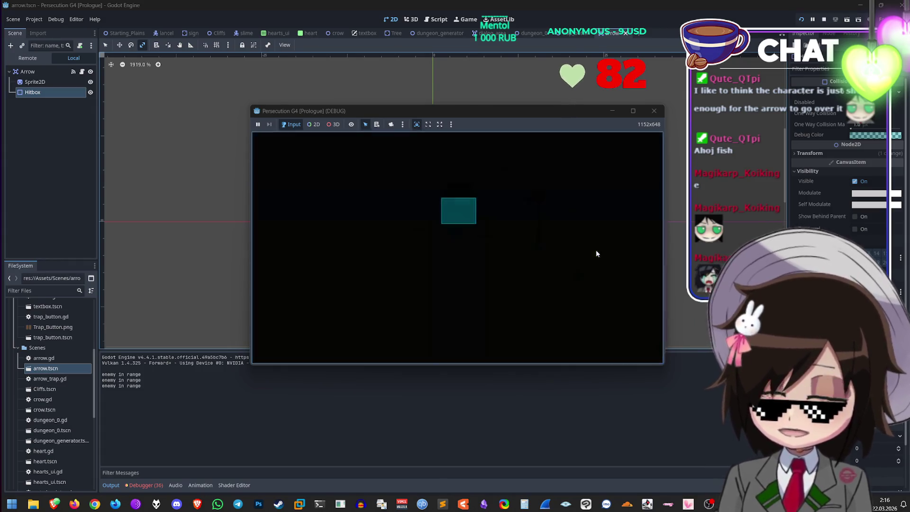
pyautogui.press('a')
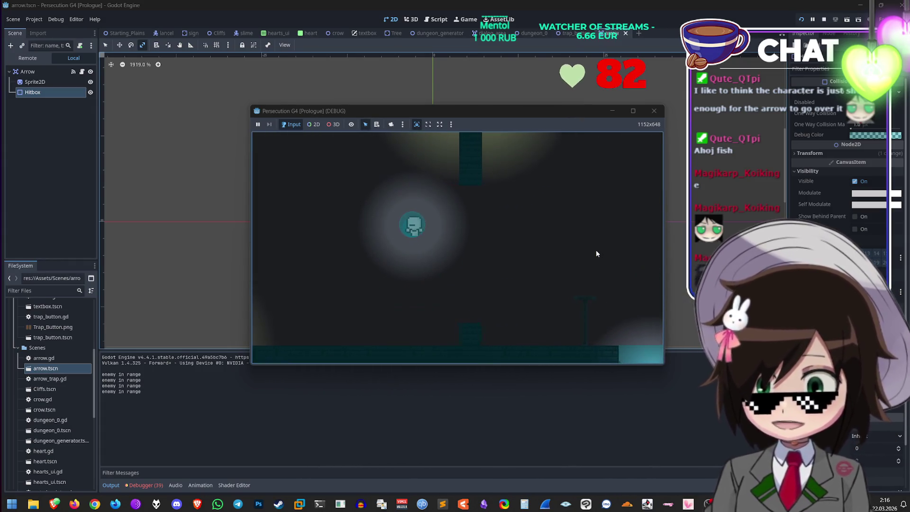
pyautogui.press('w')
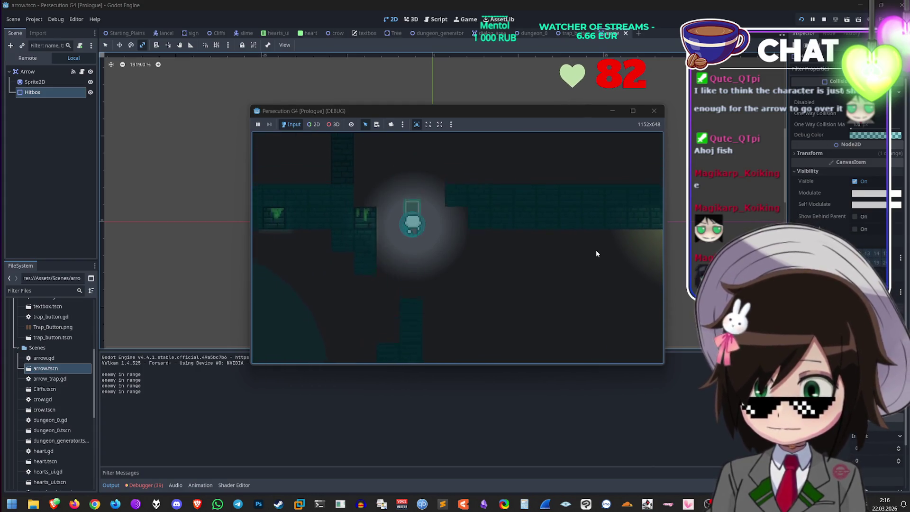
pyautogui.press('w')
pyautogui.press('s')
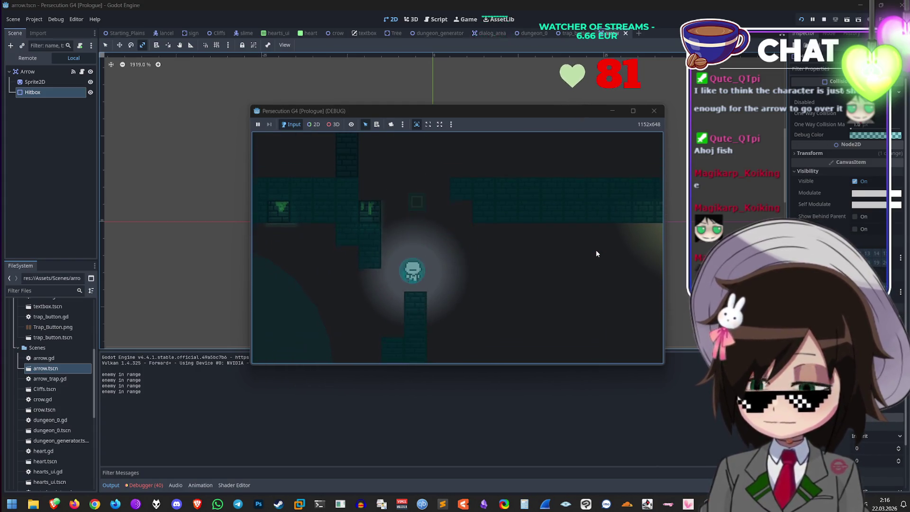
pyautogui.press('w')
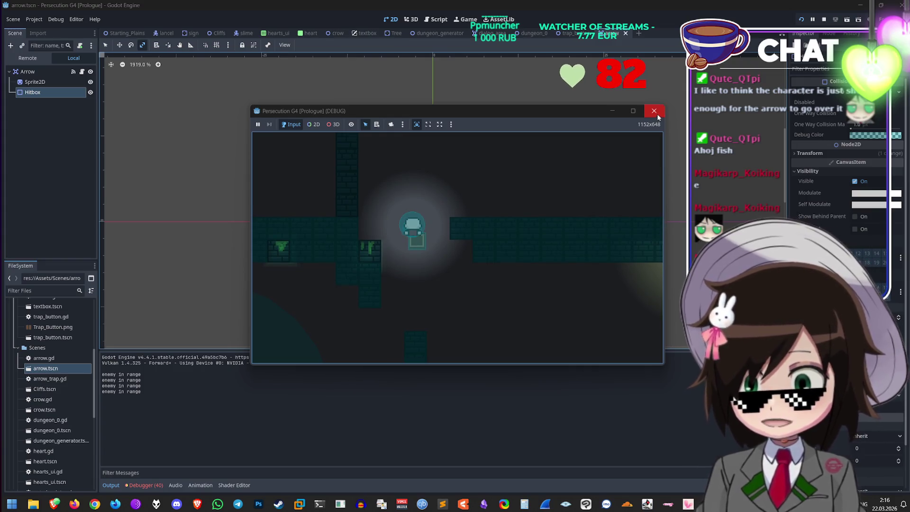
pyautogui.click(654, 112)
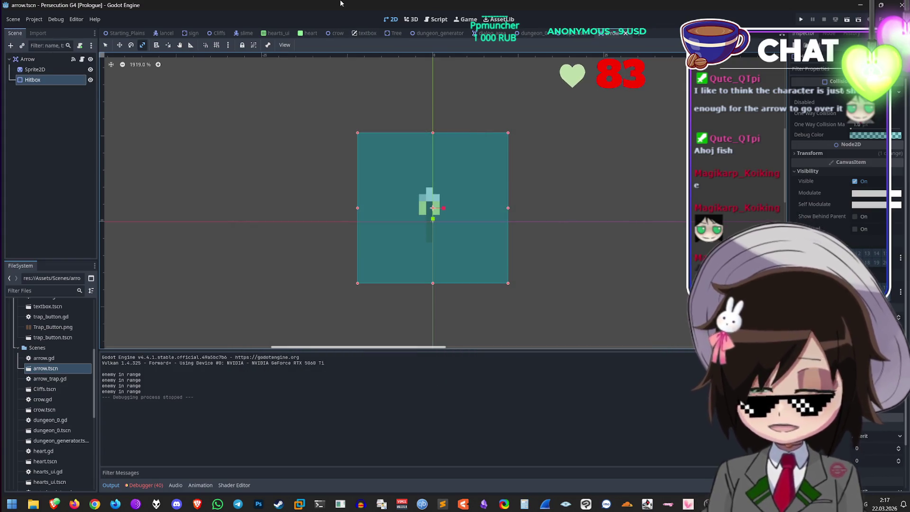
pyautogui.click(165, 32)
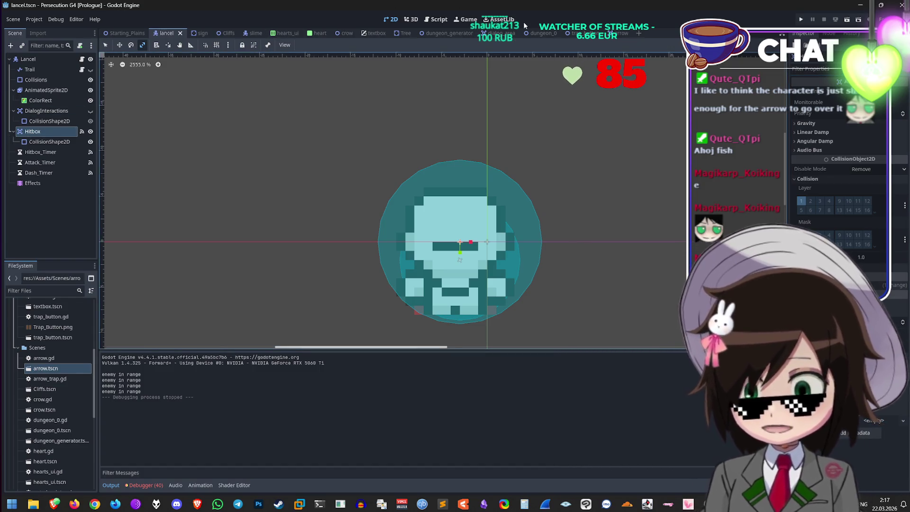
# Step: Inspect the Lancel node in the dungeon_0 scene, then check the arrow and lancel scenes
pyautogui.moveTo(491, 33)
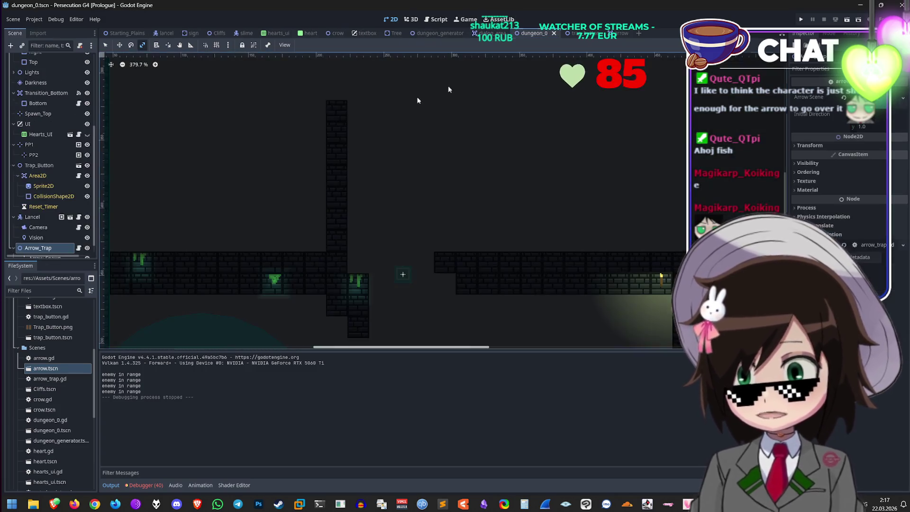
pyautogui.click(540, 33)
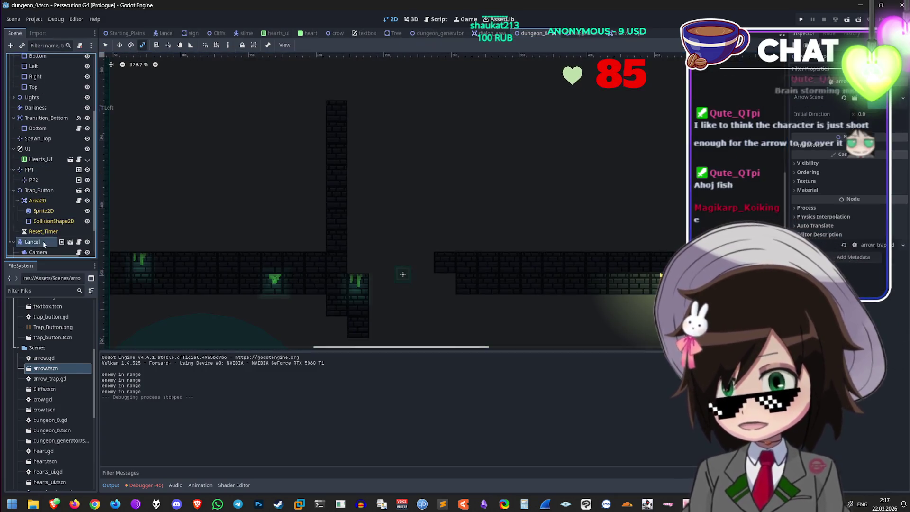
pyautogui.click(43, 242)
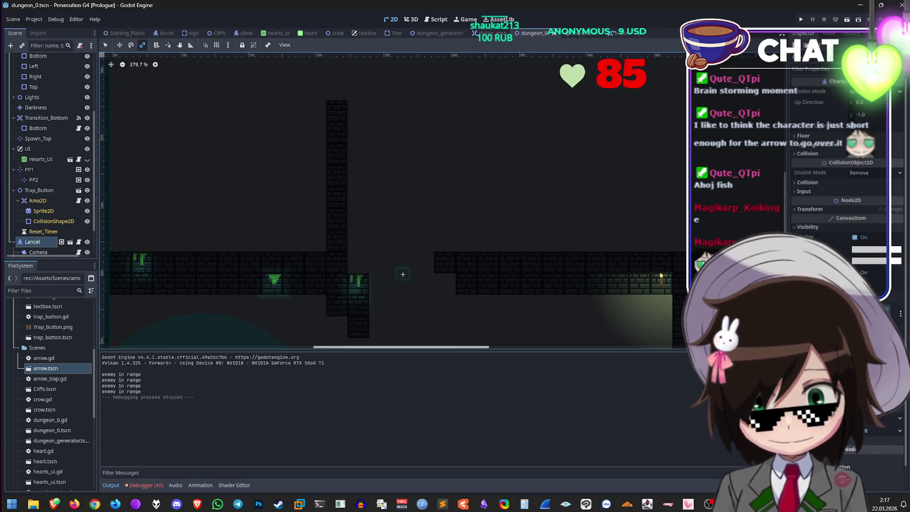
pyautogui.scroll(-1, 844, 189)
pyautogui.scroll(1, 834, 401)
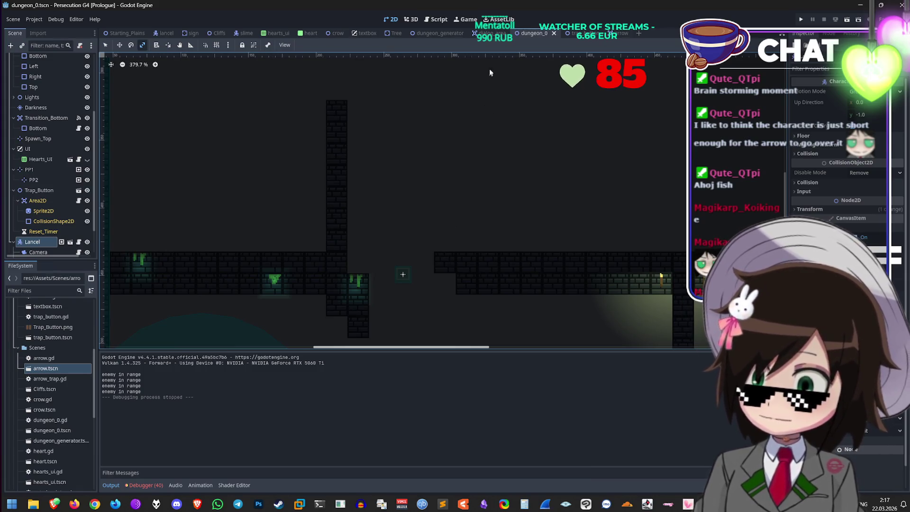
pyautogui.click(619, 34)
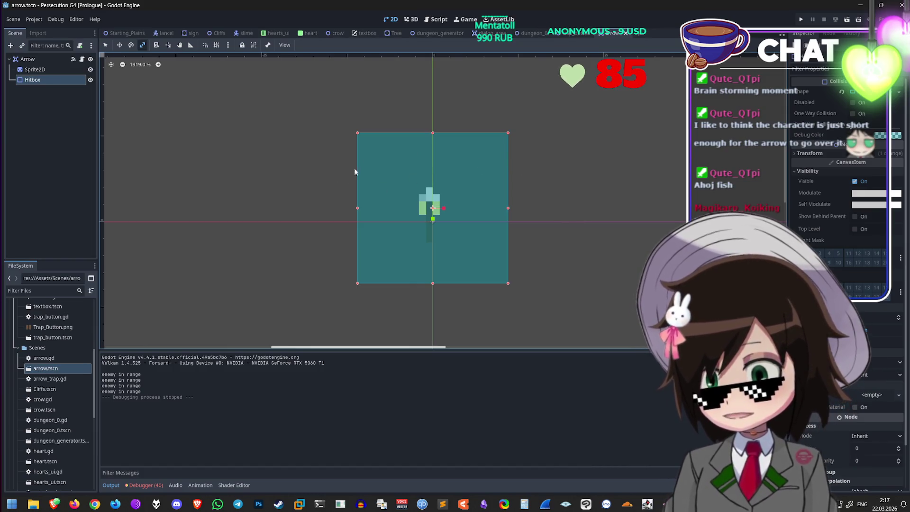
pyautogui.click(165, 33)
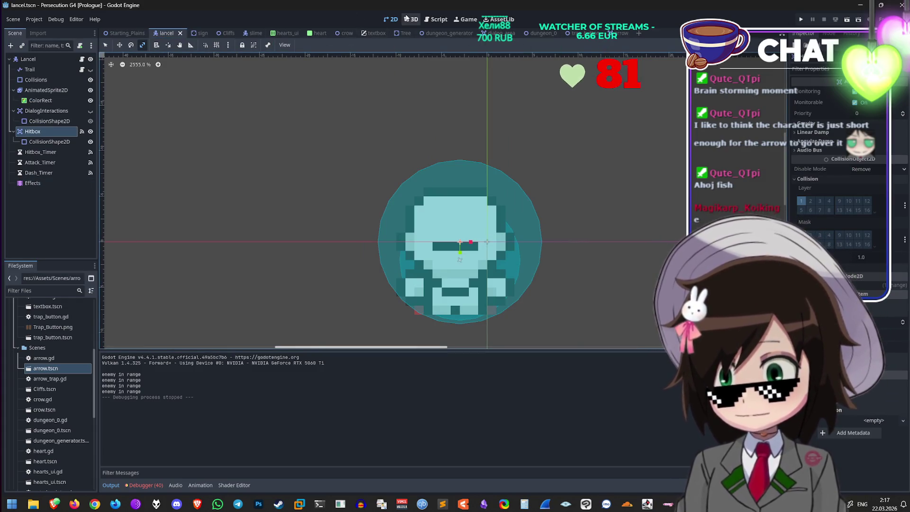
# Step: In lancel.gd, remove the extra indentation so line 166's print("enemy in range") aligns with line 165
pyautogui.click(438, 20)
pyautogui.press('BackSpace')
pyautogui.hotkey('ctrl', 'z')
pyautogui.click(252, 235)
pyautogui.press('BackSpace')
pyautogui.press('BackSpace')
pyautogui.press('BackSpace')
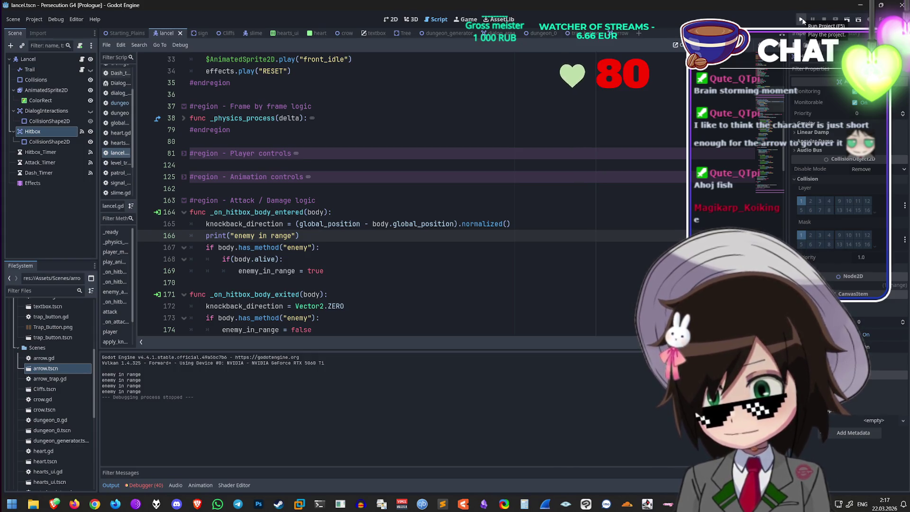
# Step: In arrow.gd, change line 7's speed from 200 to 0, then save and run the game
pyautogui.click(616, 33)
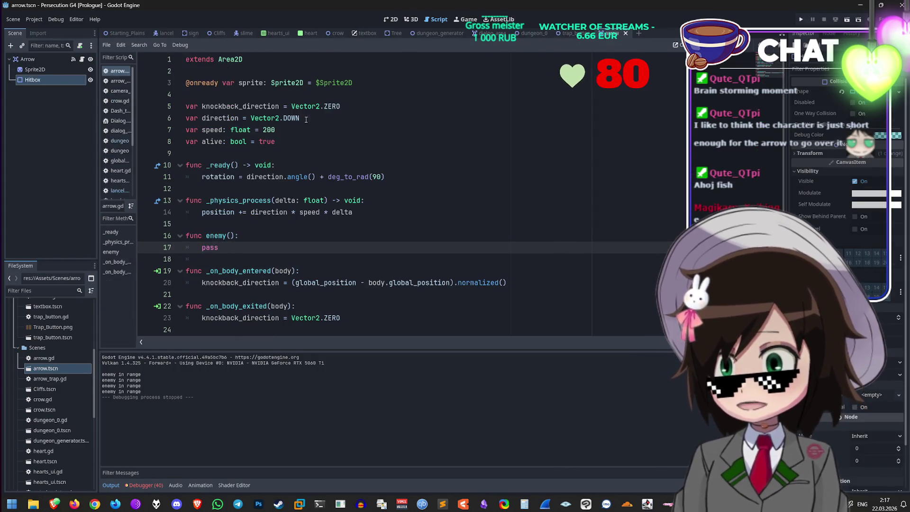
pyautogui.click(264, 129)
pyautogui.write('9')
pyautogui.press('BackSpace')
pyautogui.write('0')
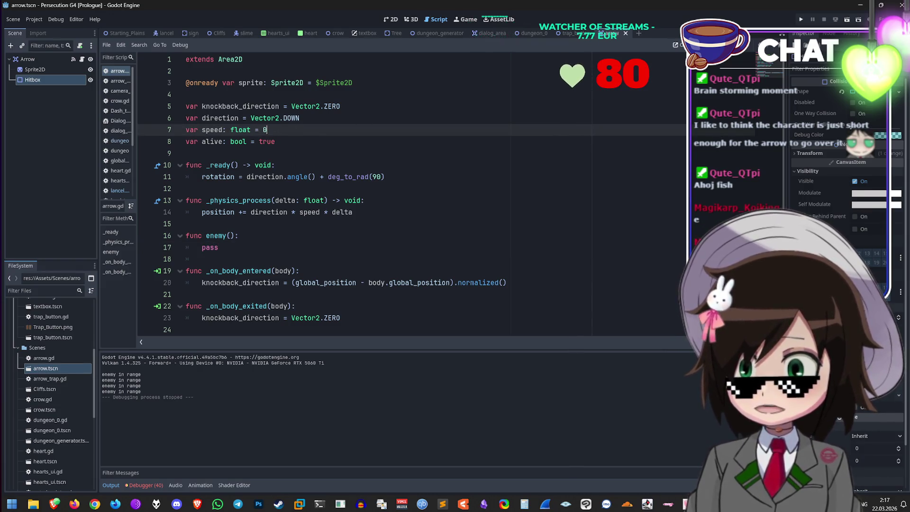
pyautogui.press('F5')
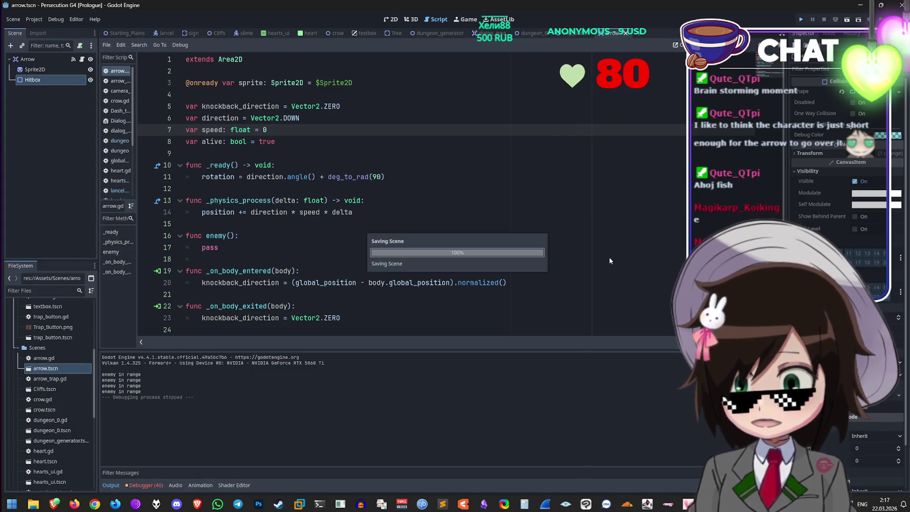
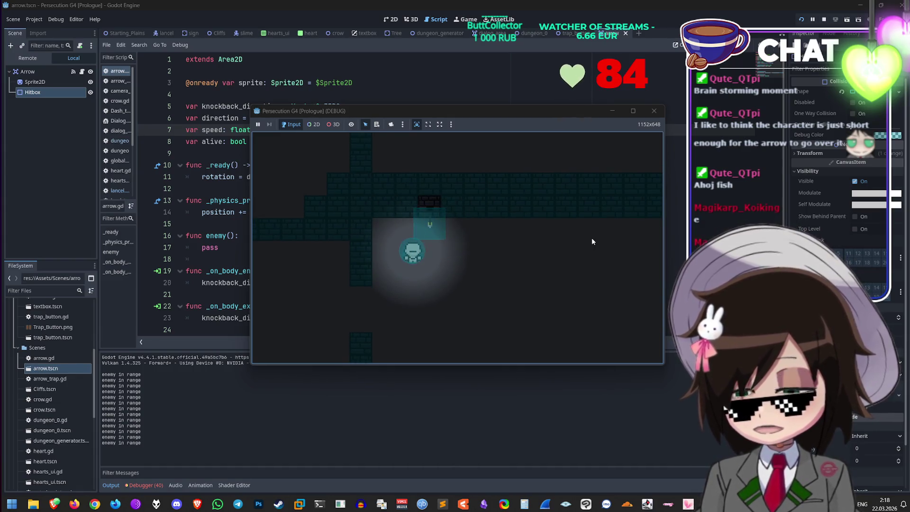
# Step: Stop the running game and bring up the lancel scene in the 2D view
pyautogui.click(653, 111)
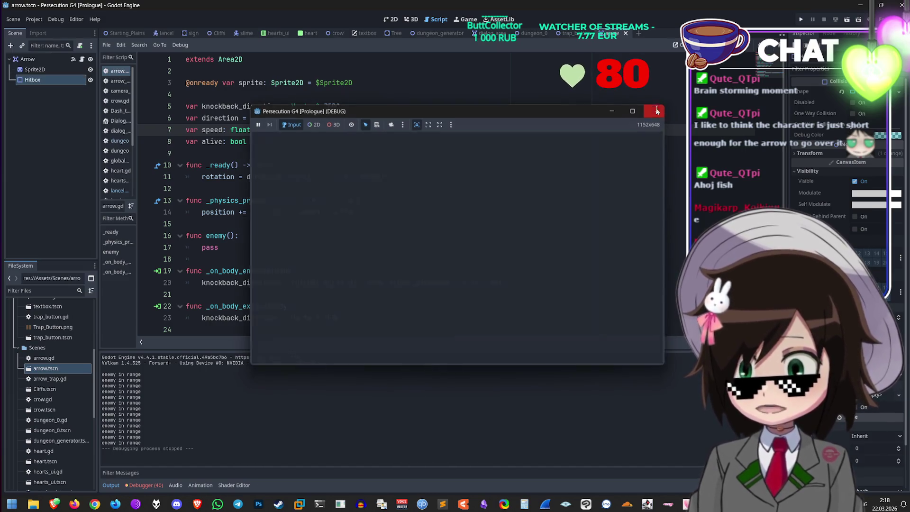
pyautogui.click(156, 33)
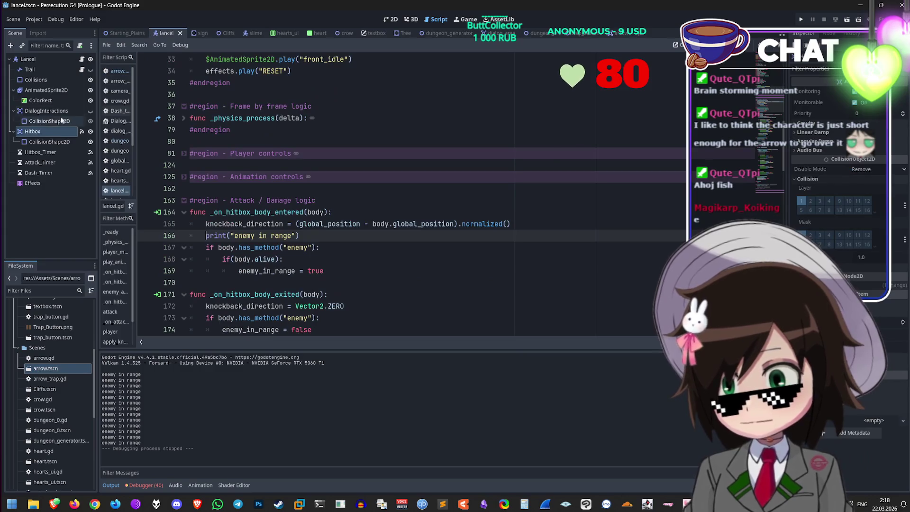
pyautogui.click(389, 19)
pyautogui.click(53, 79)
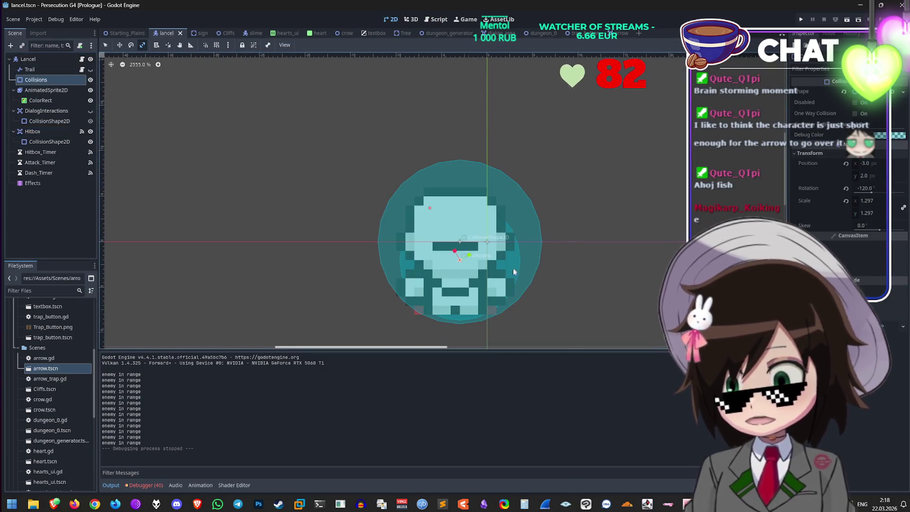
pyautogui.scroll(-2, 513, 268)
pyautogui.moveTo(477, 272)
pyautogui.mouseDown()
pyautogui.moveTo(491, 276)
pyautogui.moveTo(482, 265)
pyautogui.moveTo(475, 273)
pyautogui.moveTo(488, 299)
pyautogui.mouseUp()
pyautogui.hotkey('ctrl', 'z')
pyautogui.hotkey('ctrl', 'z')
pyautogui.click(486, 276)
pyautogui.hotkey('ctrl', 'z')
pyautogui.scroll(-5, 488, 306)
pyautogui.scroll(5, 505, 276)
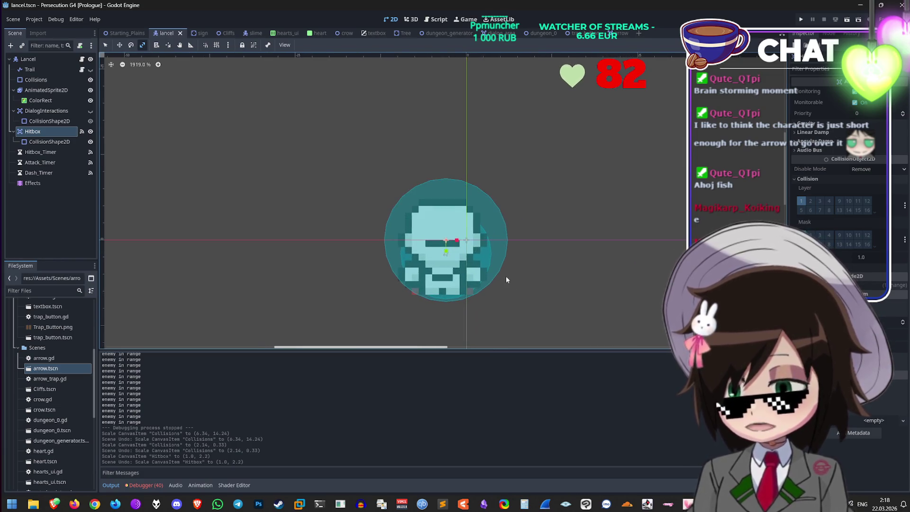
pyautogui.scroll(2, 469, 206)
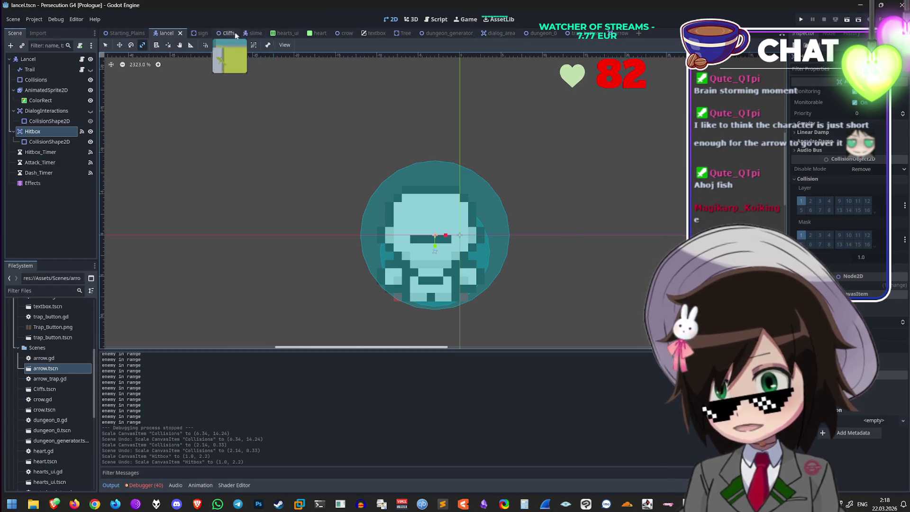
pyautogui.click(437, 20)
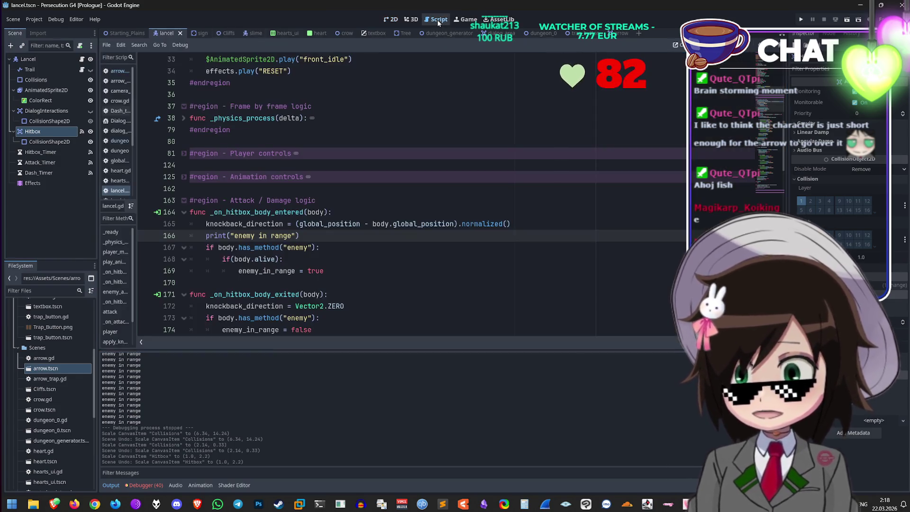
# Step: Select lines 164–169, the whole _on_hitbox_body_entered function in lancel.gd
pyautogui.click(339, 241)
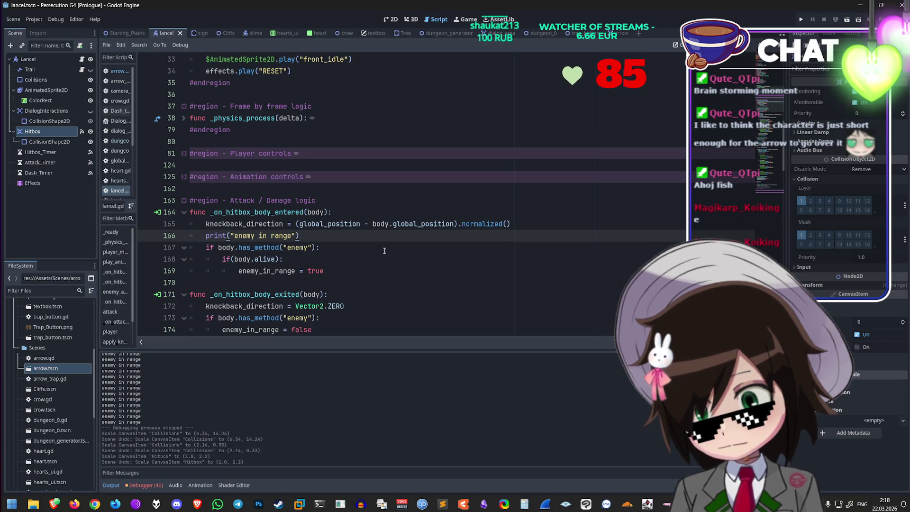
pyautogui.doubleClick(317, 211)
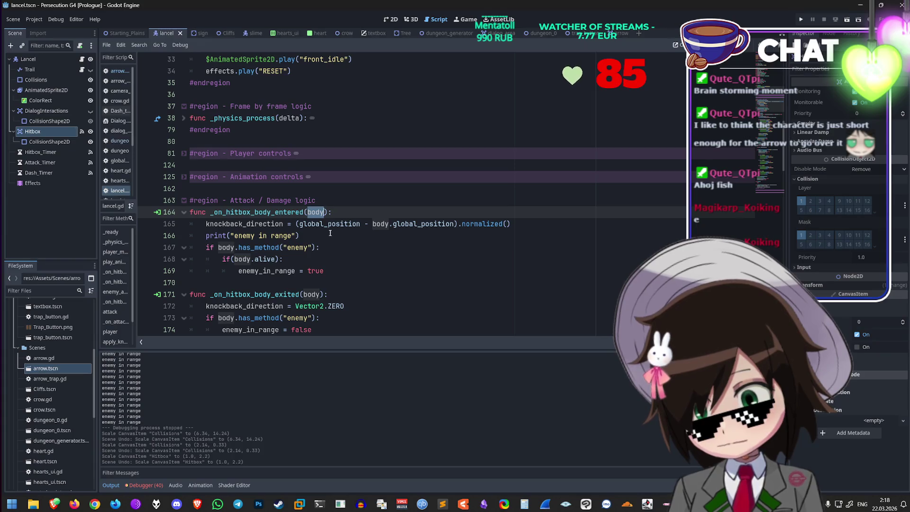
pyautogui.click(352, 235)
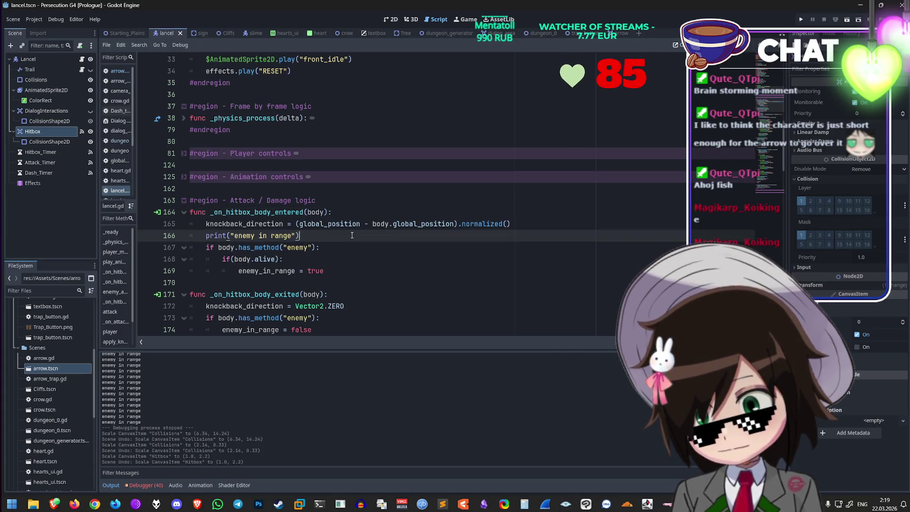
pyautogui.scroll(-3, 354, 236)
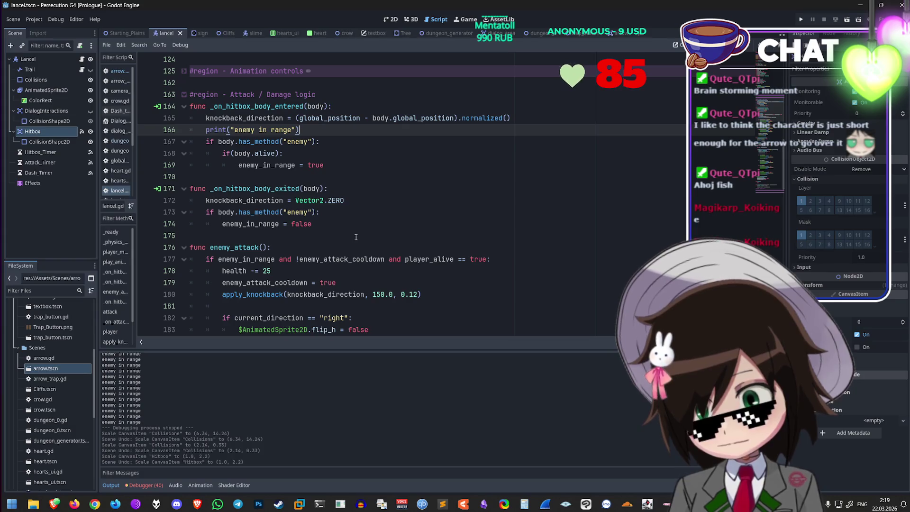
pyautogui.scroll(2, 346, 287)
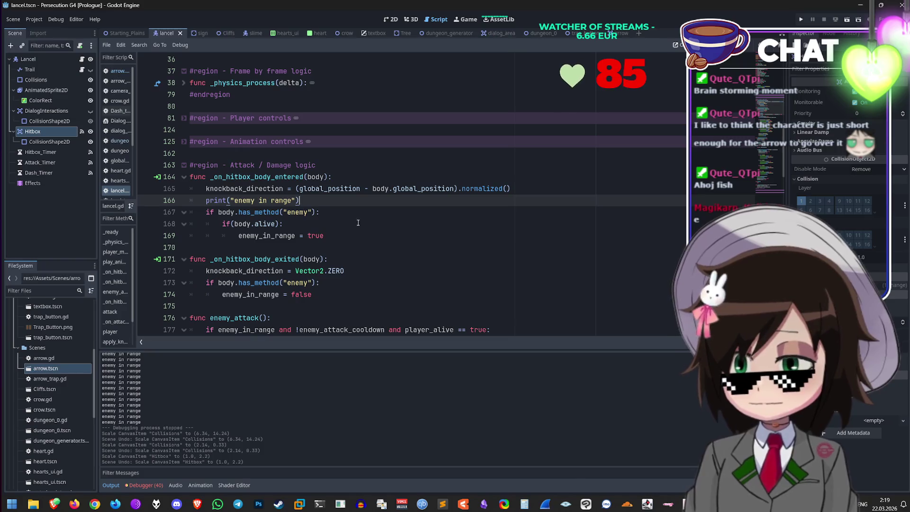
pyautogui.moveTo(324, 236); pyautogui.dragTo(189, 176)
pyautogui.hotkey('ctrl', 'c')
# Step: Send Grok the pasted hitbox function, noting the print works for everything except the arrow
pyautogui.moveTo(54, 503)
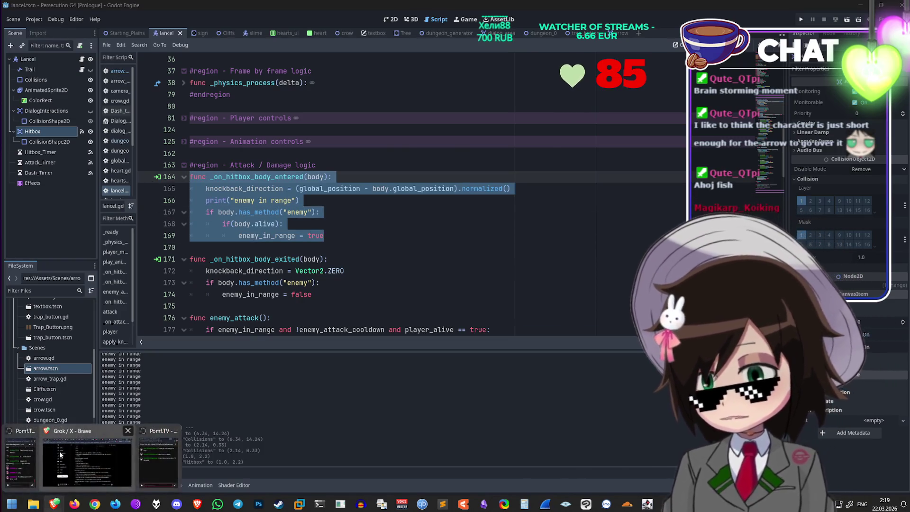
pyautogui.click(86, 455)
pyautogui.scroll(-4, 503, 397)
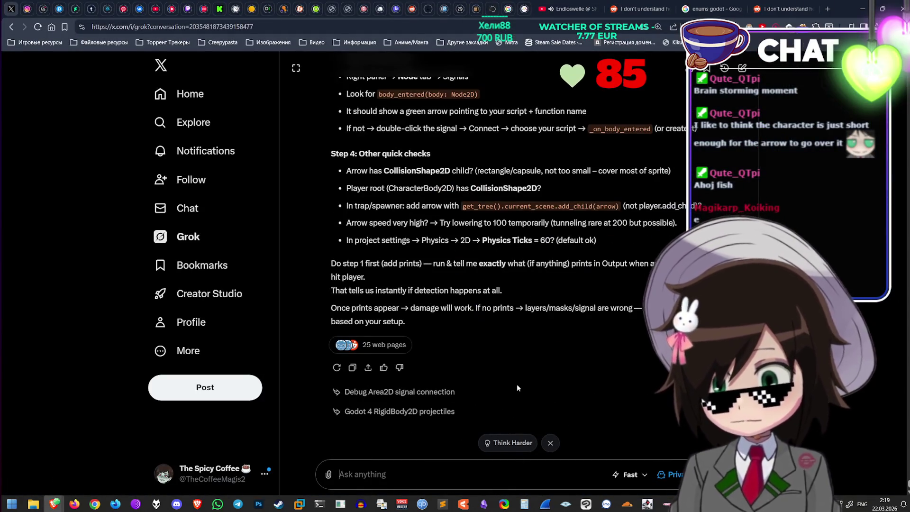
pyautogui.write('I added')
pyautogui.hotkey('shift', 'Return')
pyautogui.hotkey('shift', 'Return')
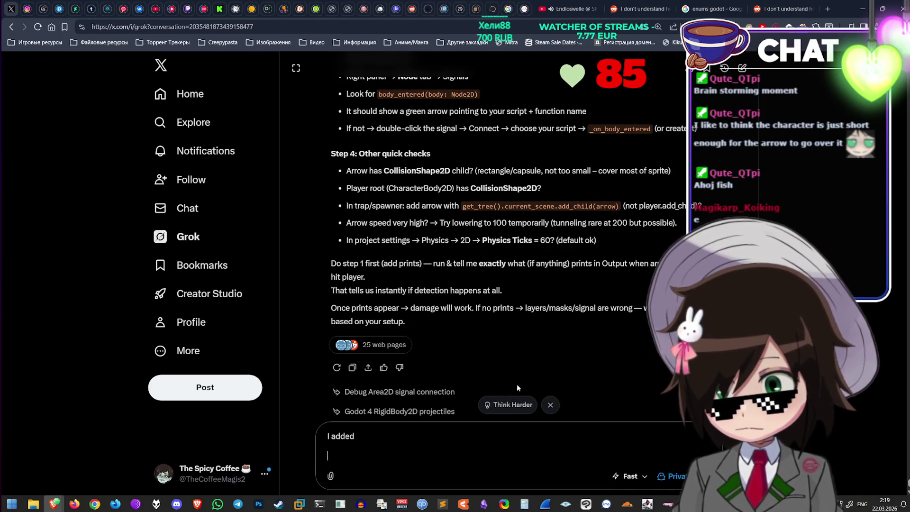
pyautogui.hotkey('ctrl', 'v')
pyautogui.hotkey('shift', 'Return')
pyautogui.hotkey('shift', 'Return')
pyautogui.write('T')
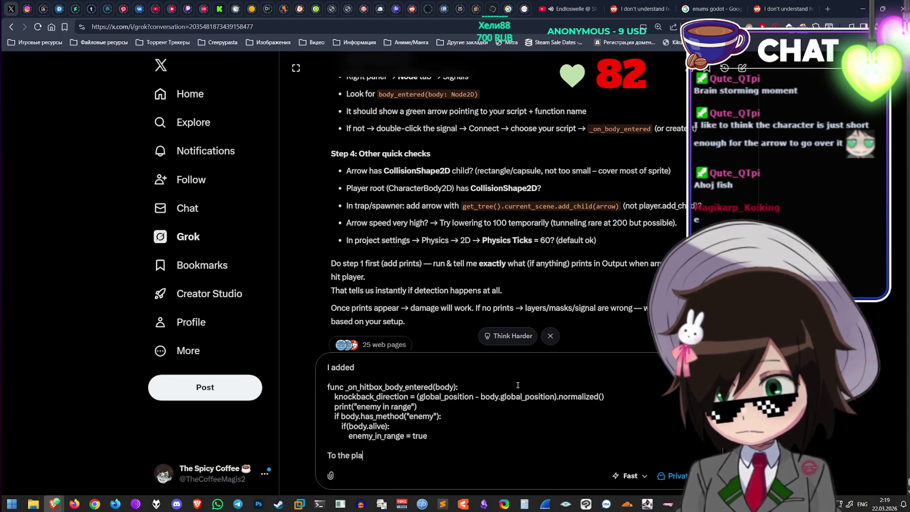
pyautogui.write('ript and the print works on every object in the game, besides')
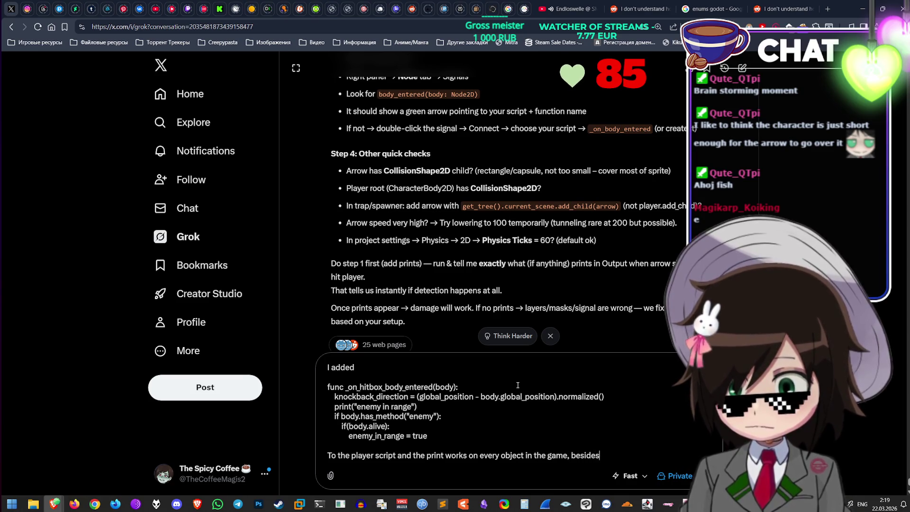
pyautogui.write('the arro')
pyautogui.write('w')
pyautogui.press('Return')
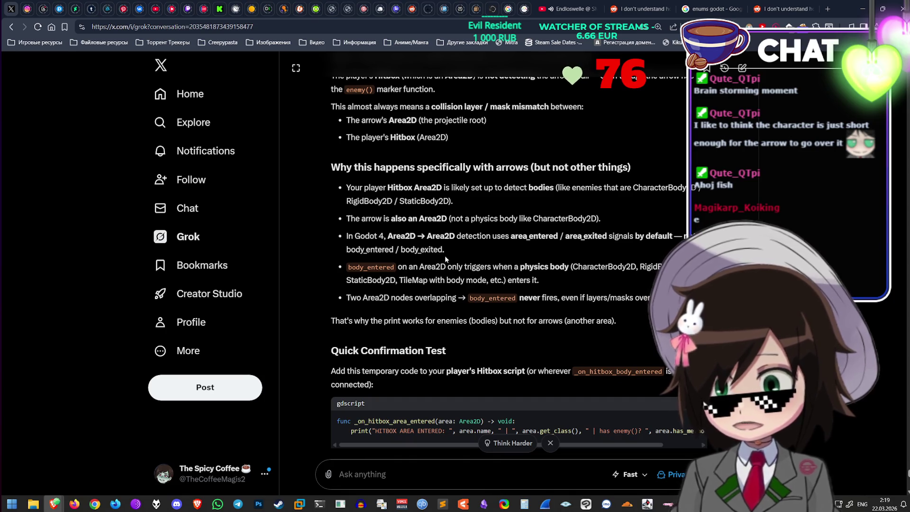
# Step: Read Grok's answer explaining Area2D contact needs area_entered instead of body_entered
pyautogui.scroll(-1, 450, 246)
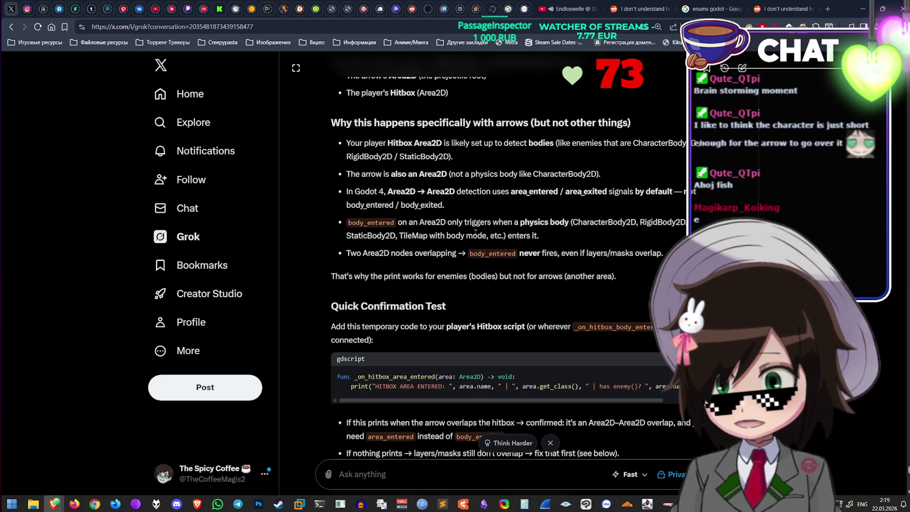
pyautogui.scroll(-1, 474, 227)
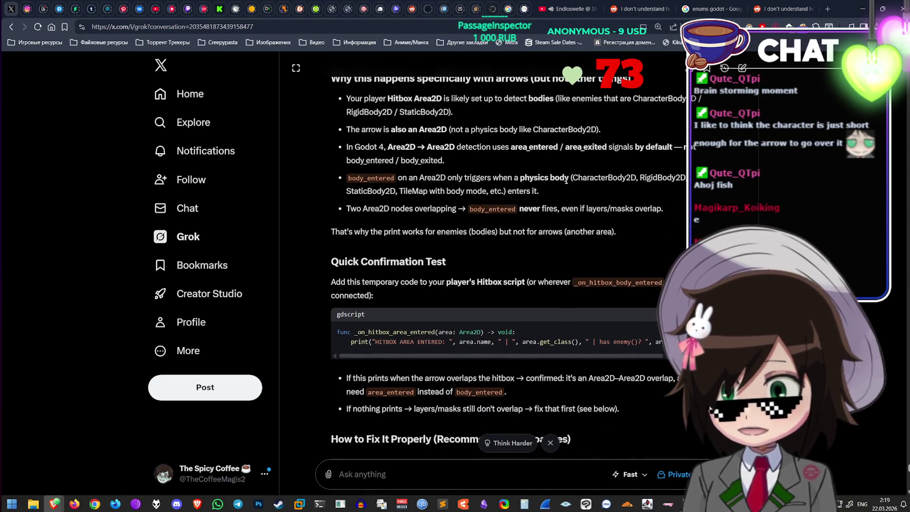
pyautogui.tripleClick(534, 151)
pyautogui.click(539, 158)
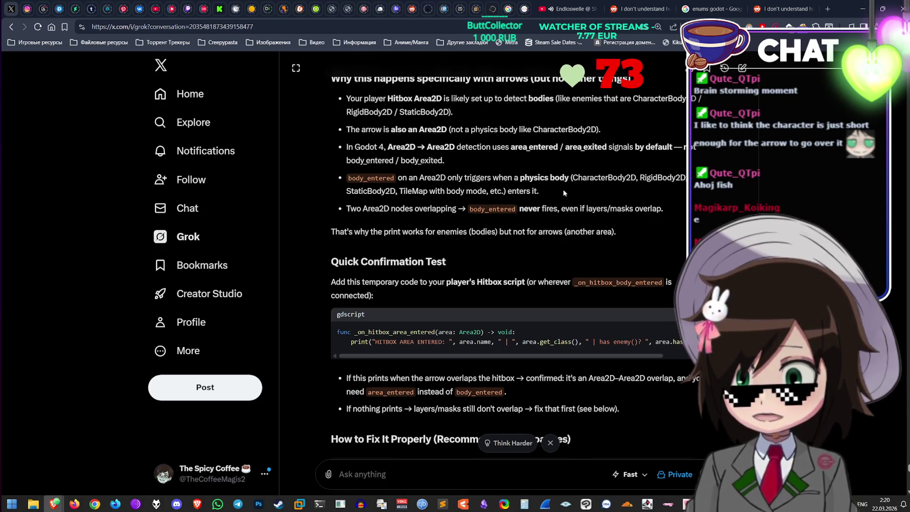
pyautogui.scroll(-1, 563, 190)
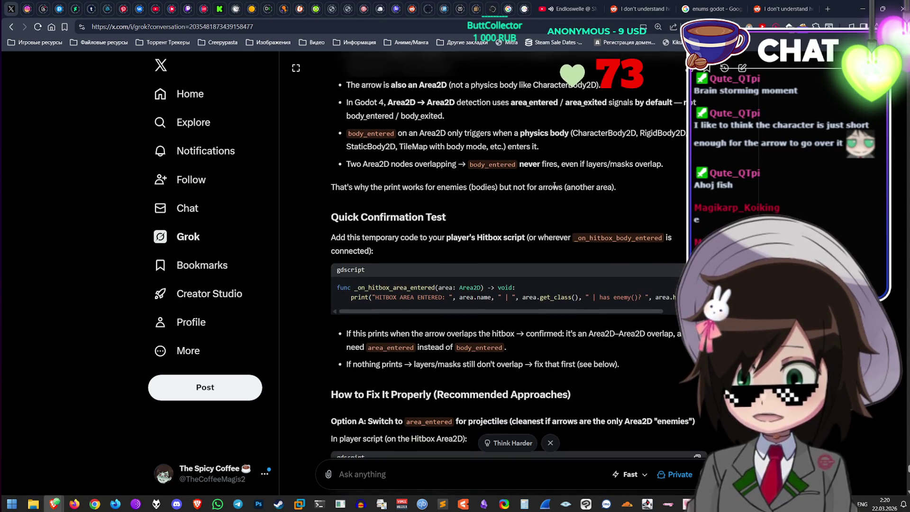
pyautogui.scroll(-2, 476, 161)
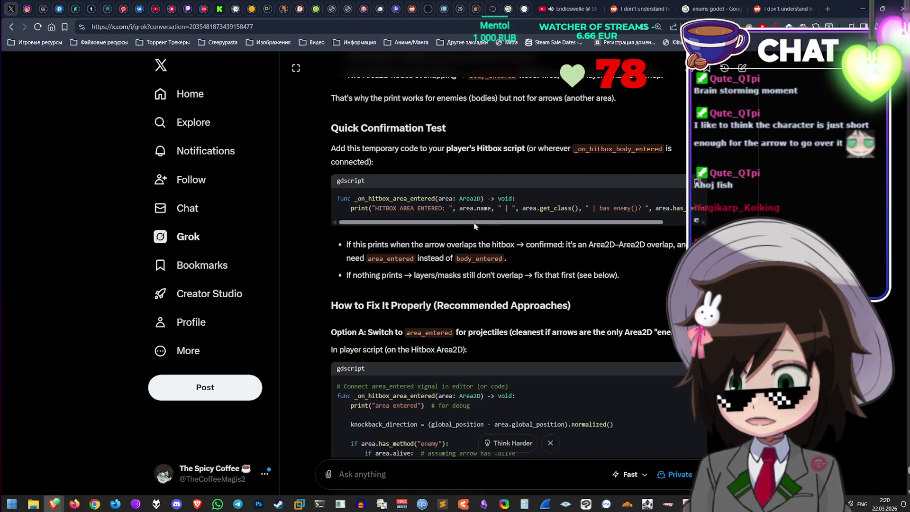
# Step: Select Grok's two lines of test code, then minimize the browser back to Godot
pyautogui.moveTo(464, 224)
pyautogui.mouseDown()
pyautogui.moveTo(479, 224)
pyautogui.moveTo(451, 227)
pyautogui.mouseUp()
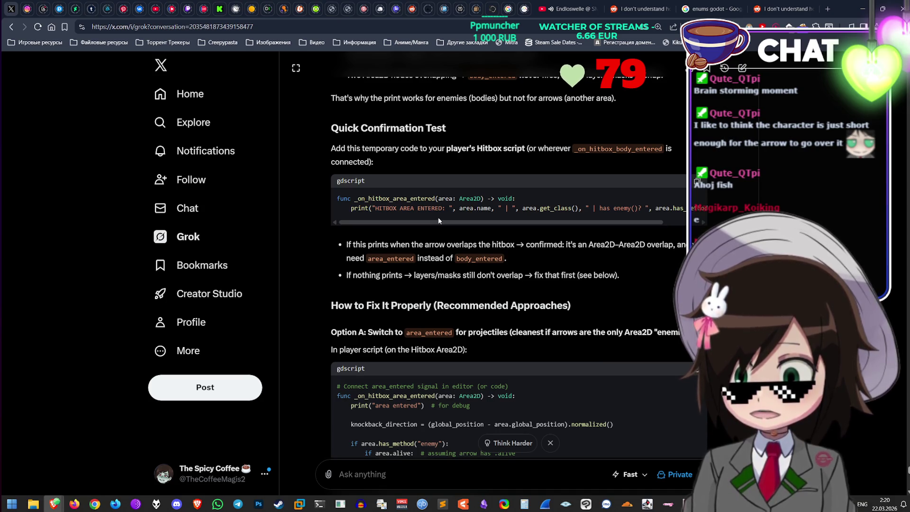
pyautogui.moveTo(435, 224); pyautogui.dragTo(709, 208)
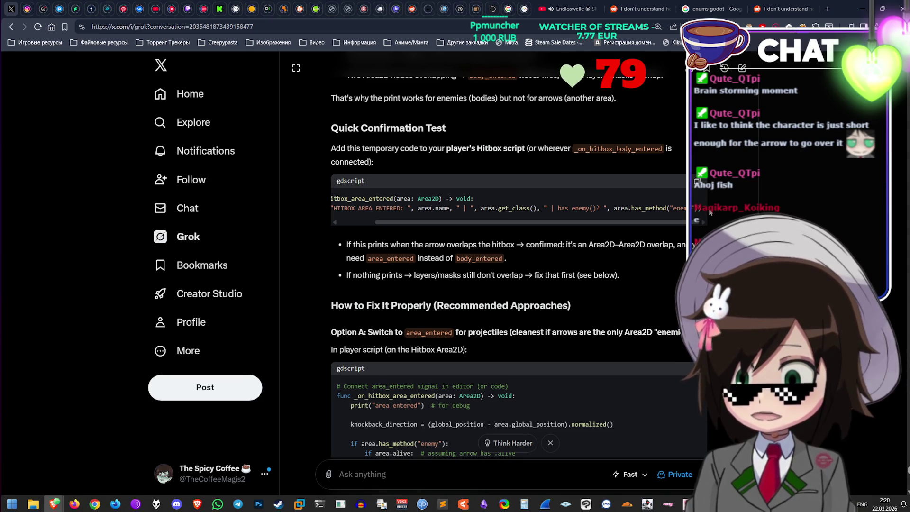
pyautogui.moveTo(709, 212)
pyautogui.mouseDown()
pyautogui.moveTo(421, 214)
pyautogui.moveTo(331, 156)
pyautogui.moveTo(328, 199)
pyautogui.mouseUp()
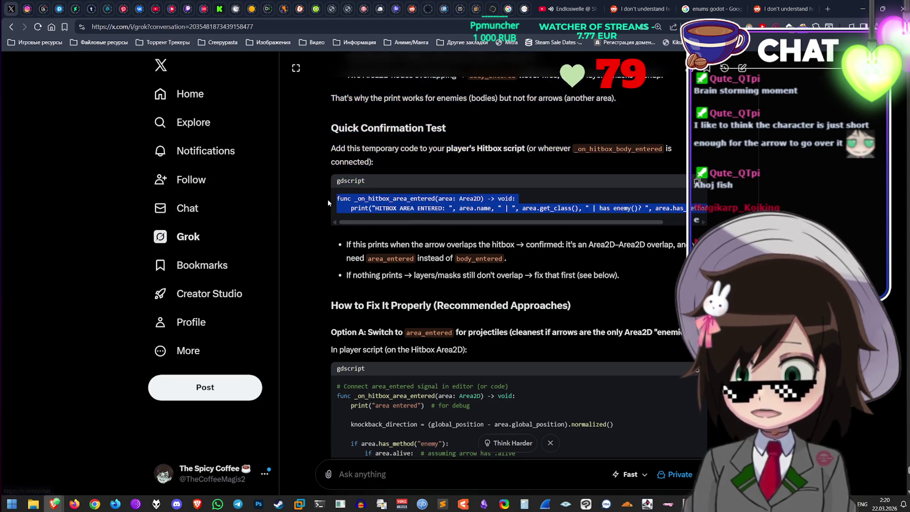
pyautogui.rightClick(400, 213)
pyautogui.click(426, 223)
pyautogui.click(426, 237)
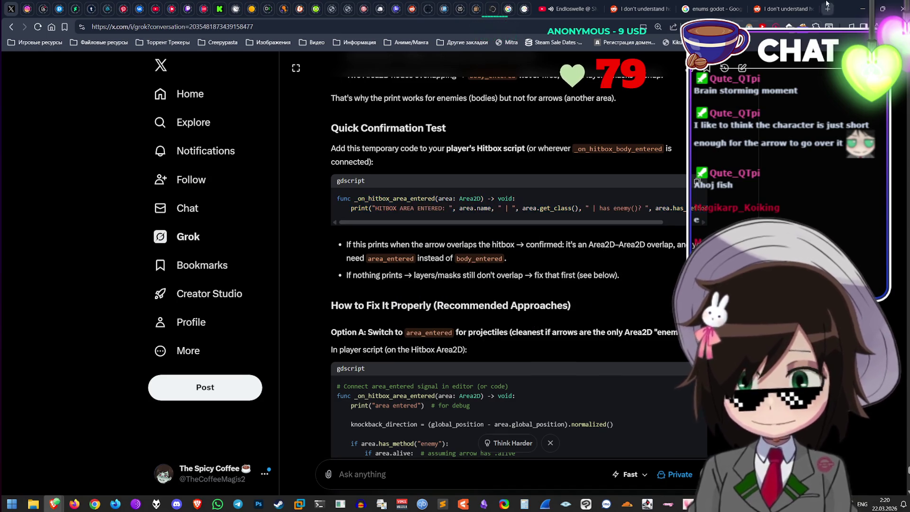
pyautogui.click(866, 3)
pyautogui.click(373, 233)
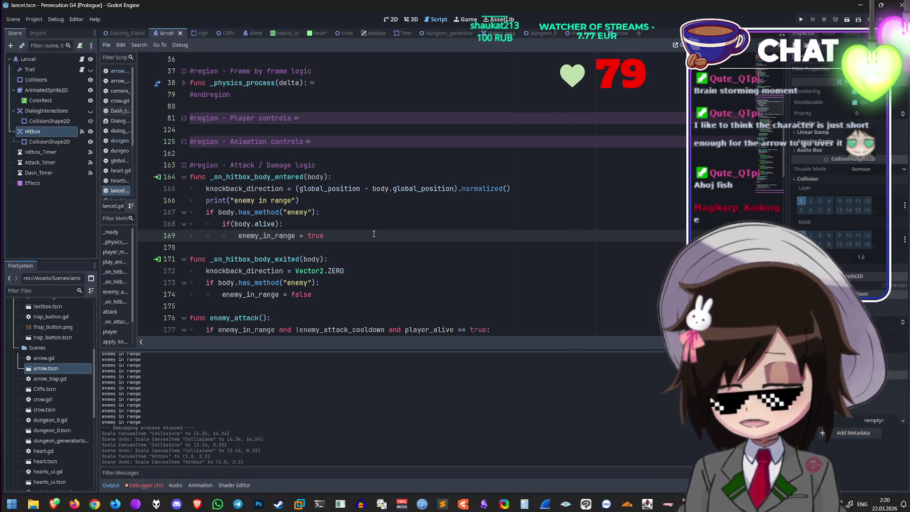
# Step: Delete the print("enemy in range") line from _on_hitbox_body_entered
pyautogui.click(401, 163)
pyautogui.press('Down')
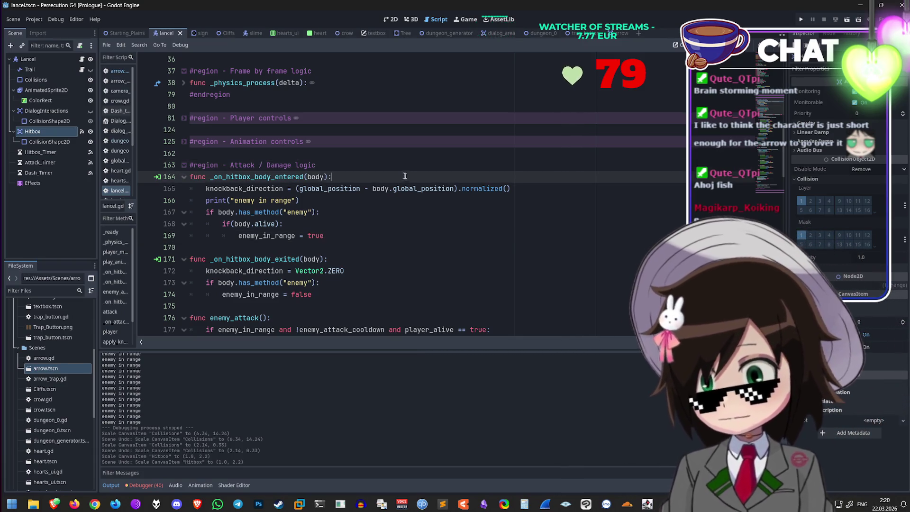
pyautogui.moveTo(306, 200); pyautogui.dragTo(174, 195)
pyautogui.press('BackSpace')
pyautogui.press('BackSpace')
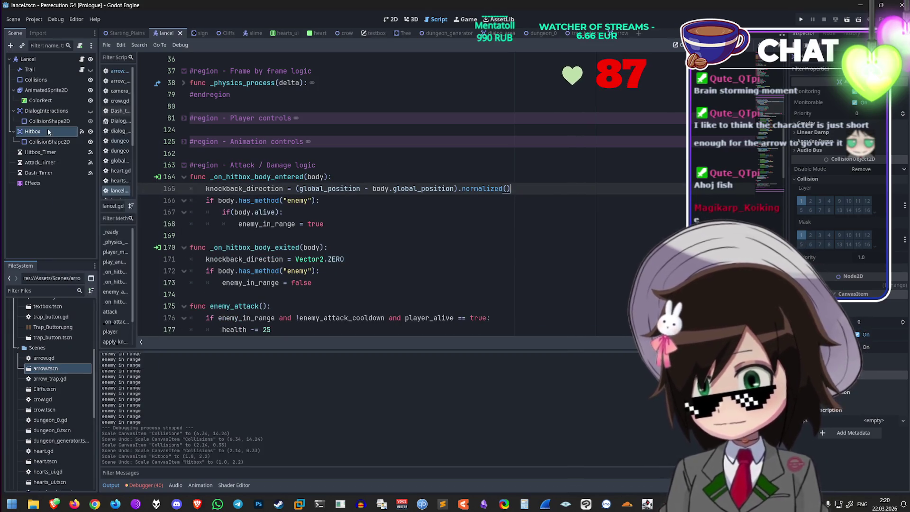
# Step: Start connecting the Hitbox's area_entered signal from the Node panel's Signals list
pyautogui.click(837, 35)
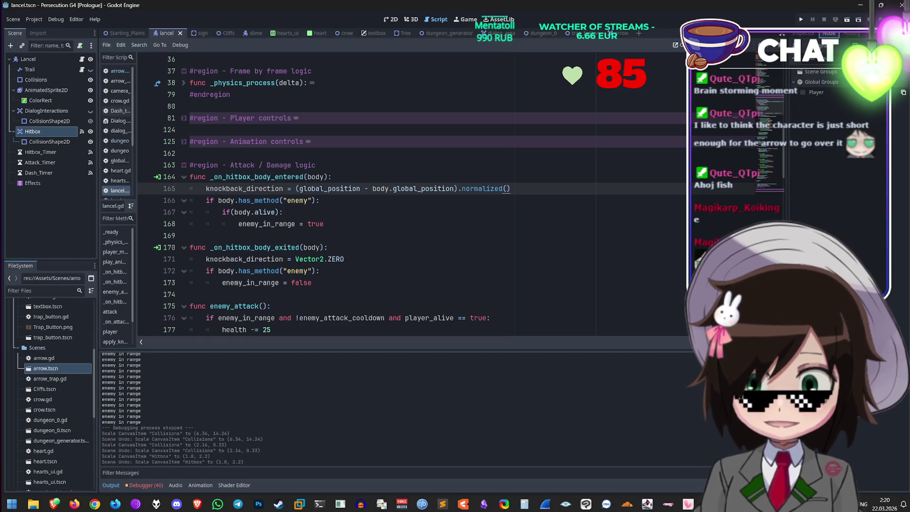
pyautogui.click(815, 46)
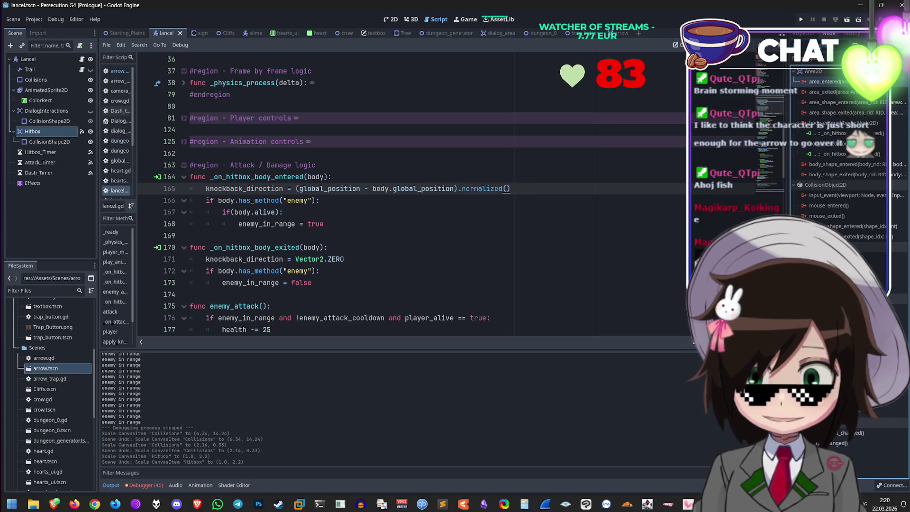
pyautogui.doubleClick(827, 82)
pyautogui.scroll(-5, 461, 259)
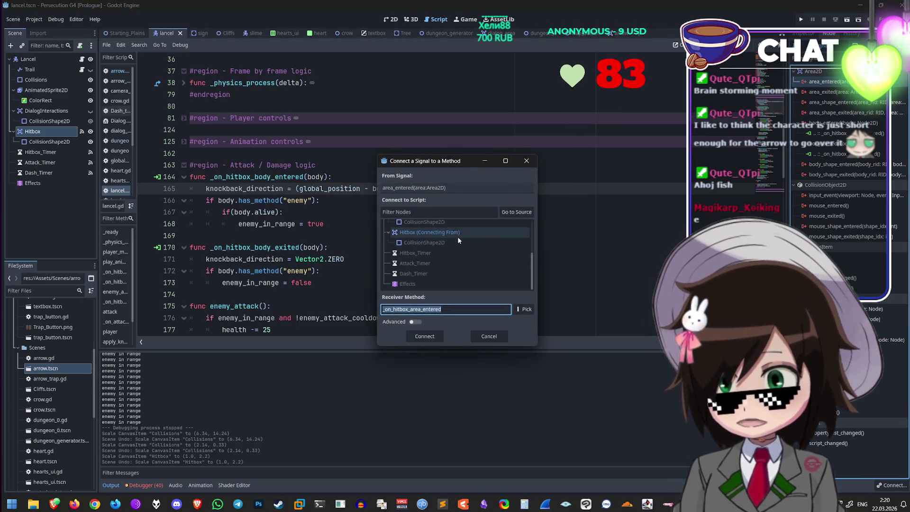
# Step: Connect area_entered to the Lancel node as the new _on_hitbox_area_entered method
pyautogui.click(457, 237)
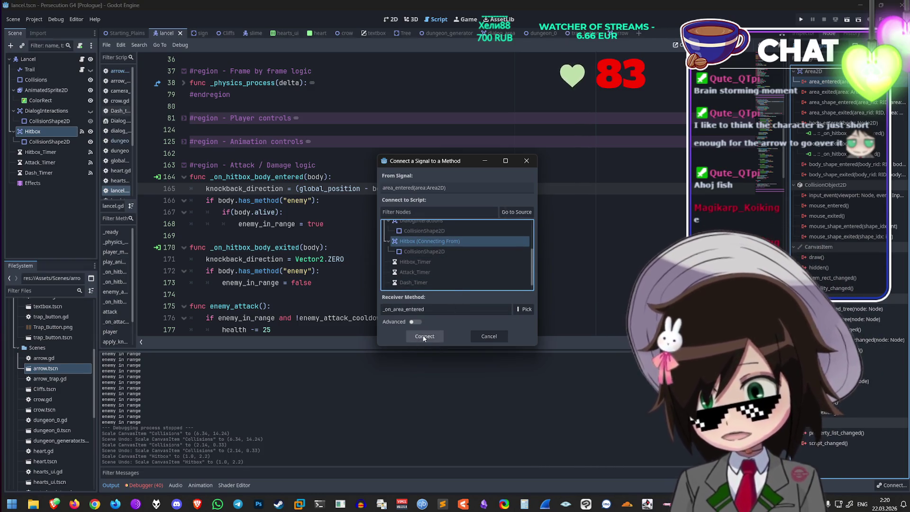
pyautogui.scroll(2, 454, 255)
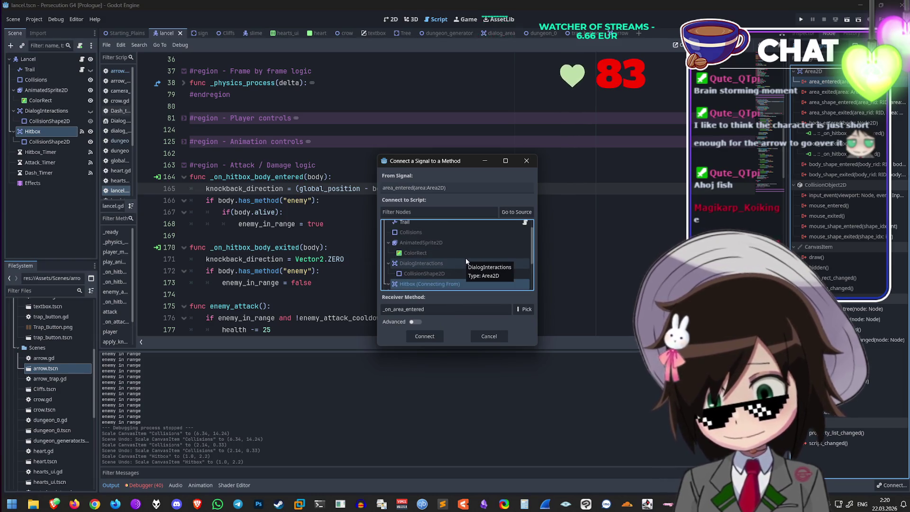
pyautogui.scroll(2, 465, 257)
pyautogui.click(471, 227)
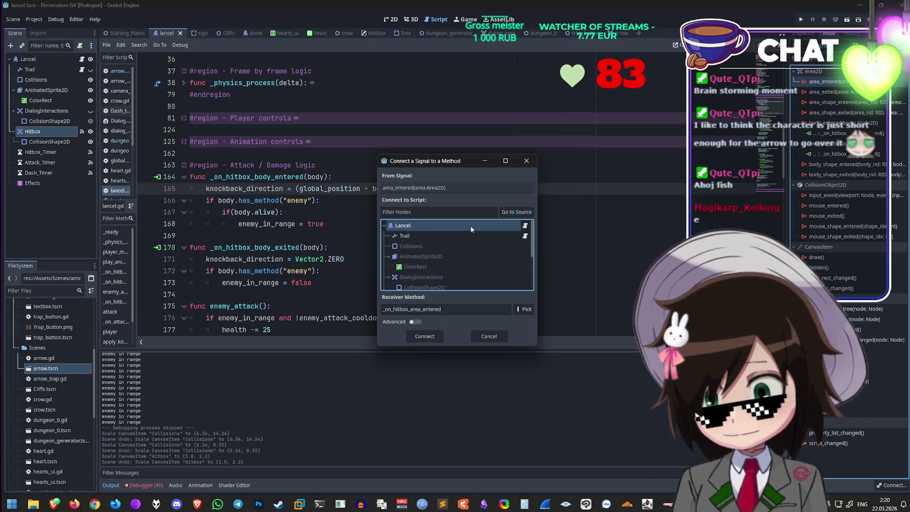
pyautogui.click(417, 335)
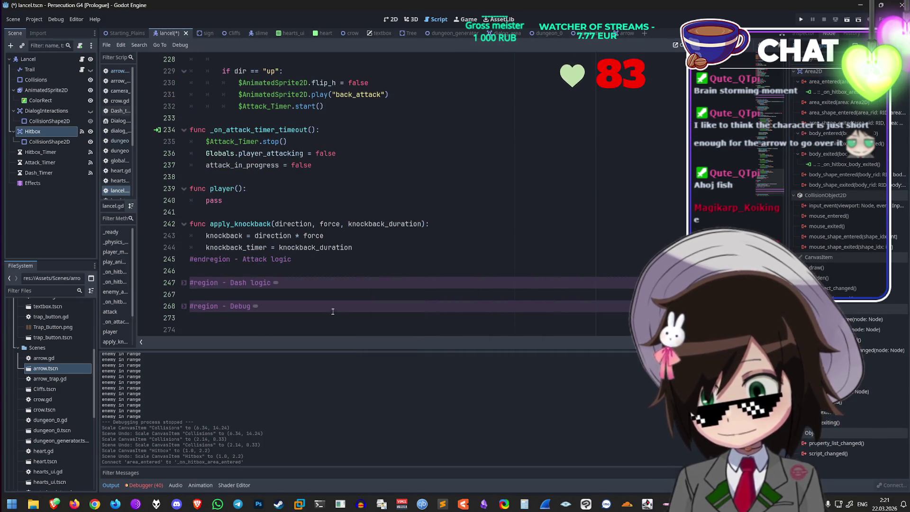
pyautogui.scroll(3, 356, 257)
pyautogui.scroll(-3, 362, 255)
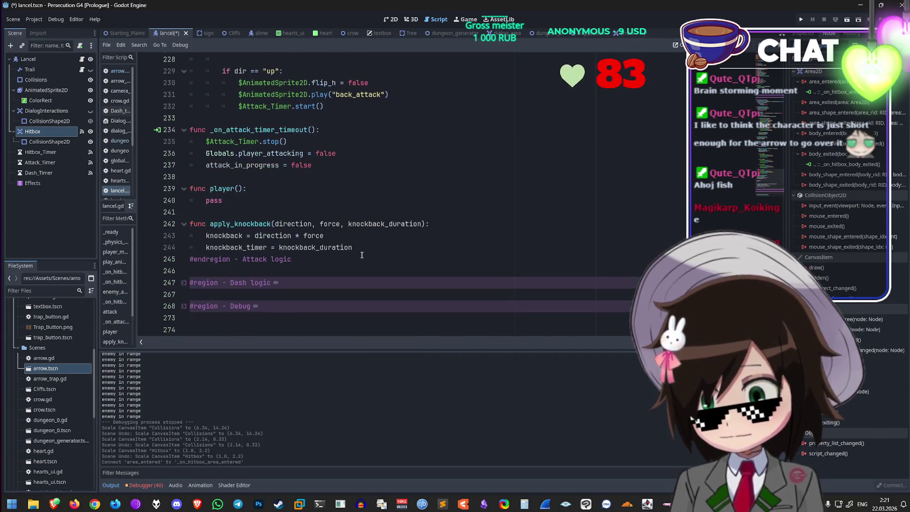
# Step: Paste the debug print code over pass in _on_hitbox_area_entered and save
pyautogui.click(184, 306)
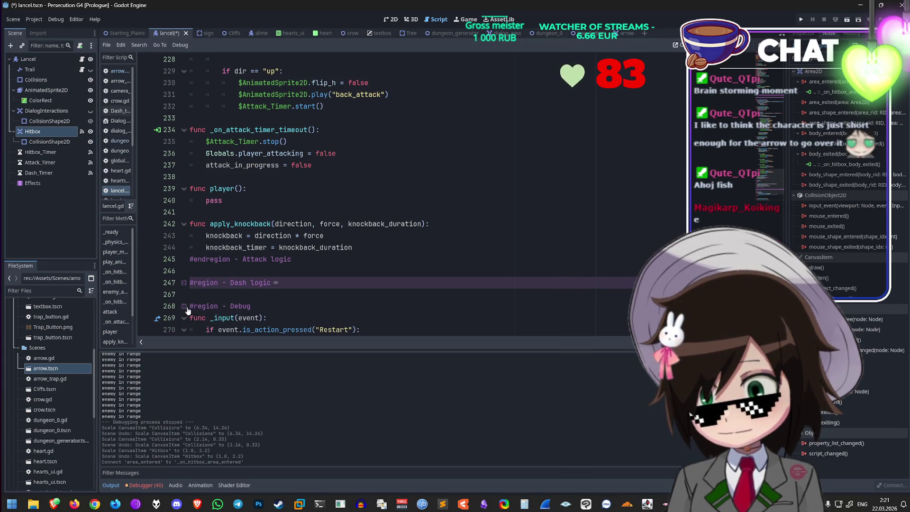
pyautogui.scroll(-3, 220, 282)
pyautogui.moveTo(366, 308); pyautogui.dragTo(203, 307)
pyautogui.hotkey('ctrl', 'v')
pyautogui.hotkey('ctrl', 's')
# Step: Remove the duplicate function header on line 276 and save the script
pyautogui.scroll(-1, 426, 327)
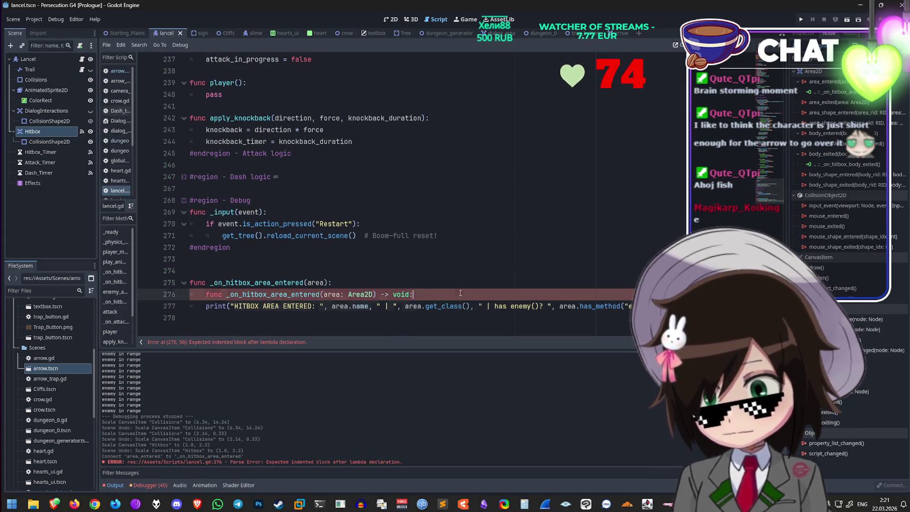
pyautogui.moveTo(414, 294); pyautogui.dragTo(158, 295)
pyautogui.press('Delete')
pyautogui.press('Delete')
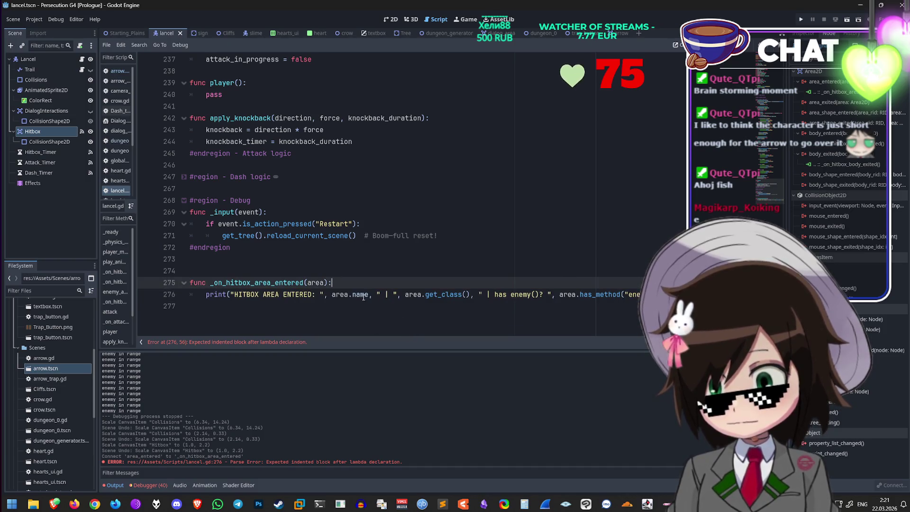
pyautogui.hotkey('ctrl', 's')
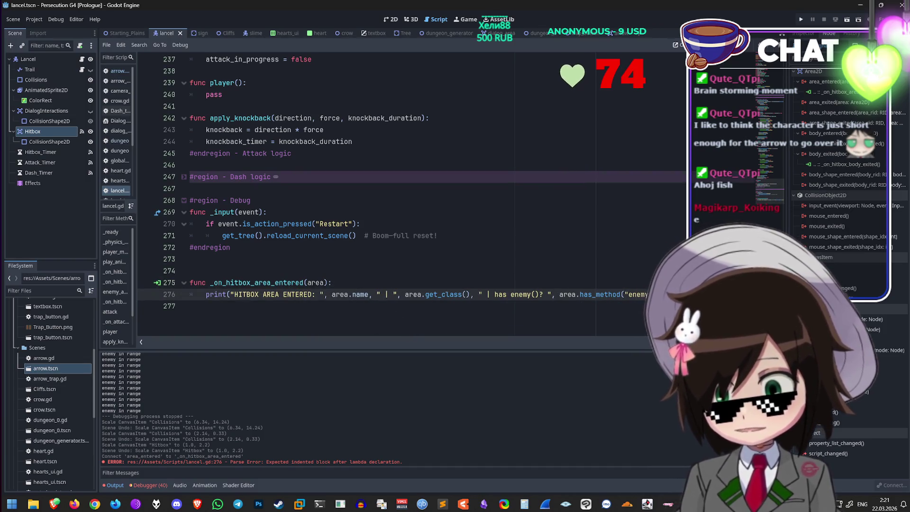
pyautogui.click(801, 21)
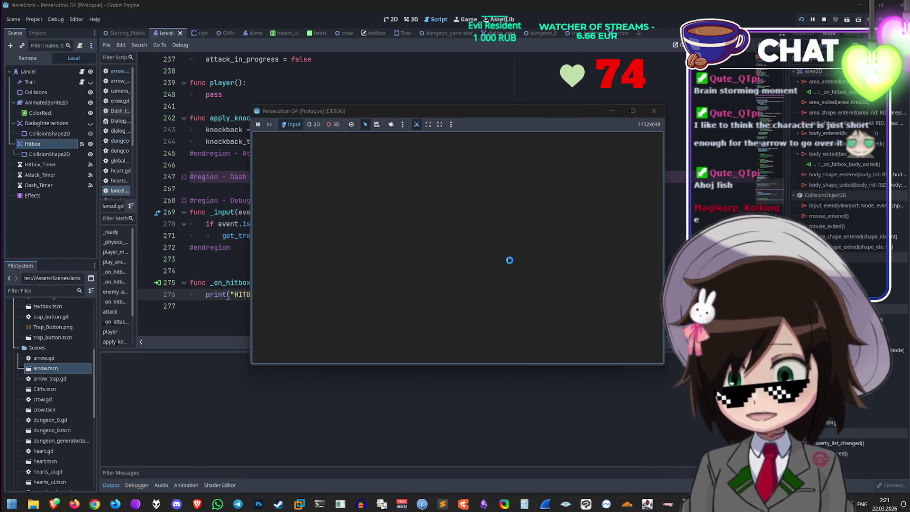
# Step: Walk the player into the arrow trap, stop the game, and select the print on line 276
pyautogui.press('w')
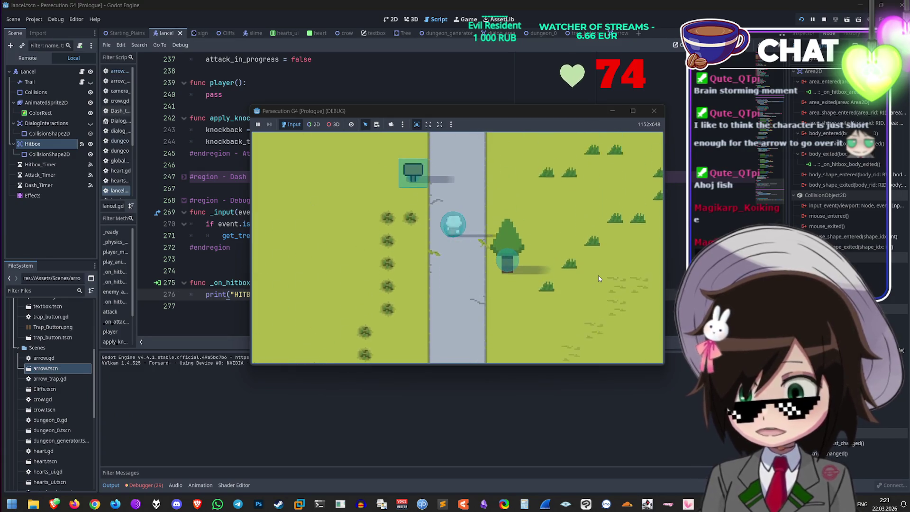
pyautogui.press('w')
pyautogui.press('w')
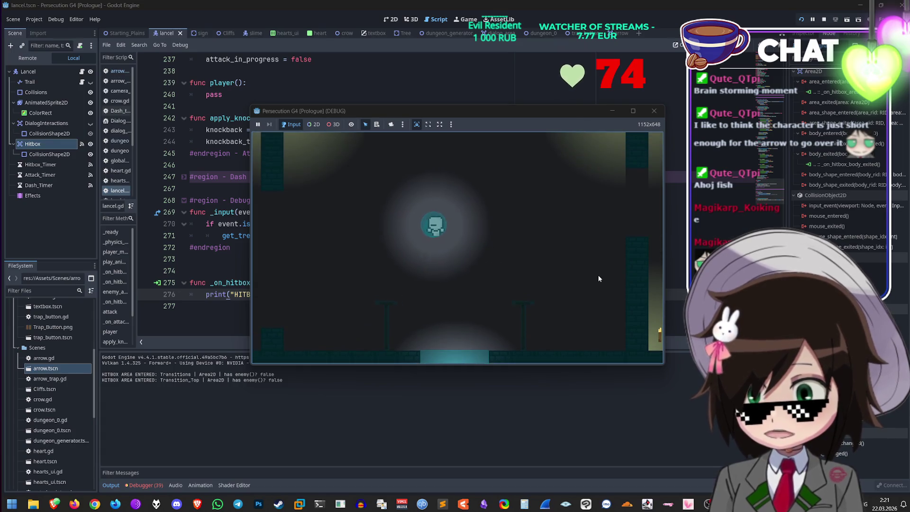
pyautogui.press('w')
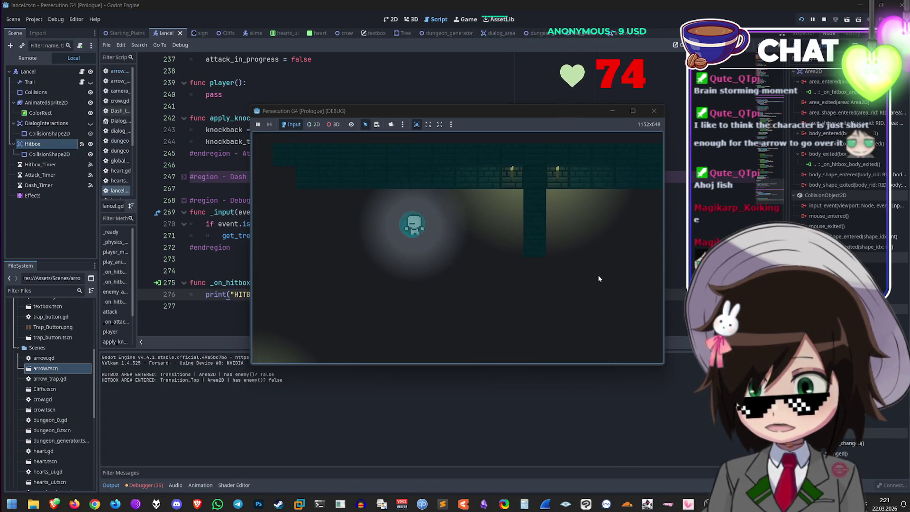
pyautogui.press('w')
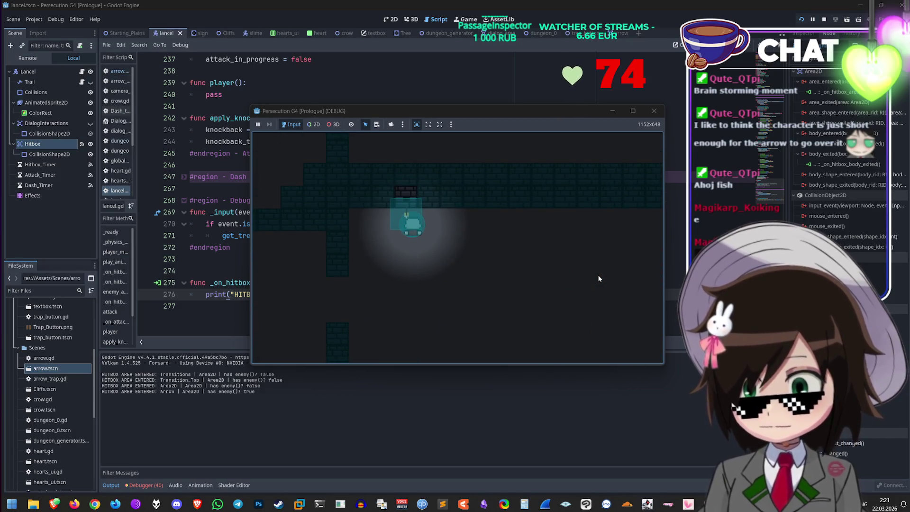
pyautogui.click(654, 110)
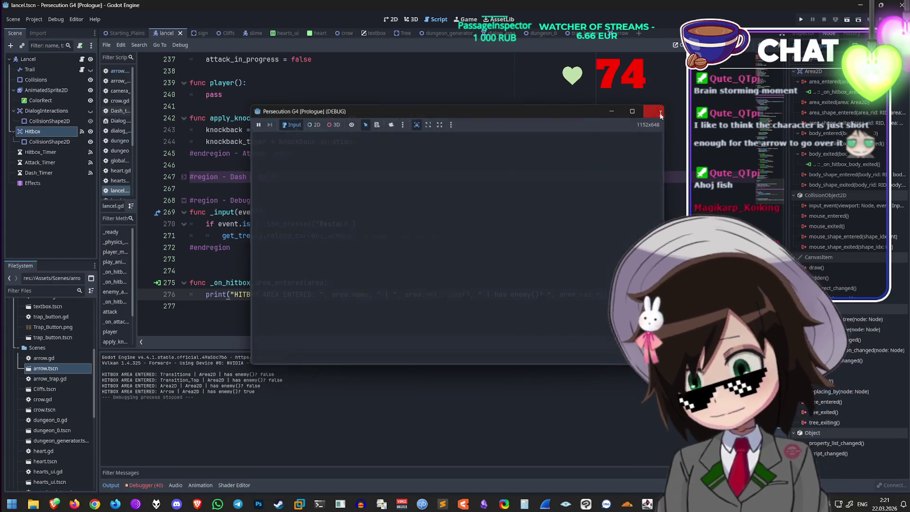
pyautogui.moveTo(656, 294); pyautogui.dragTo(207, 296)
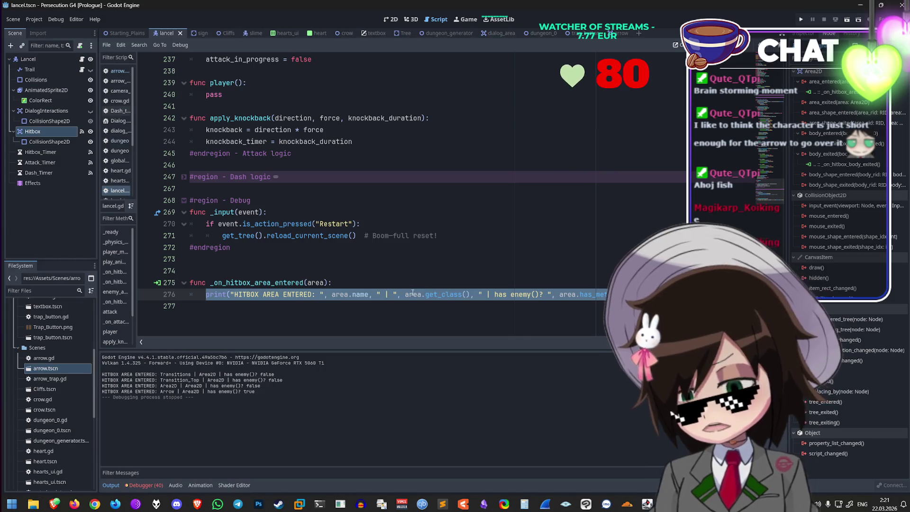
# Step: Replace the debug print with the knockback_direction line from Grok's suggested code
pyautogui.moveTo(54, 503)
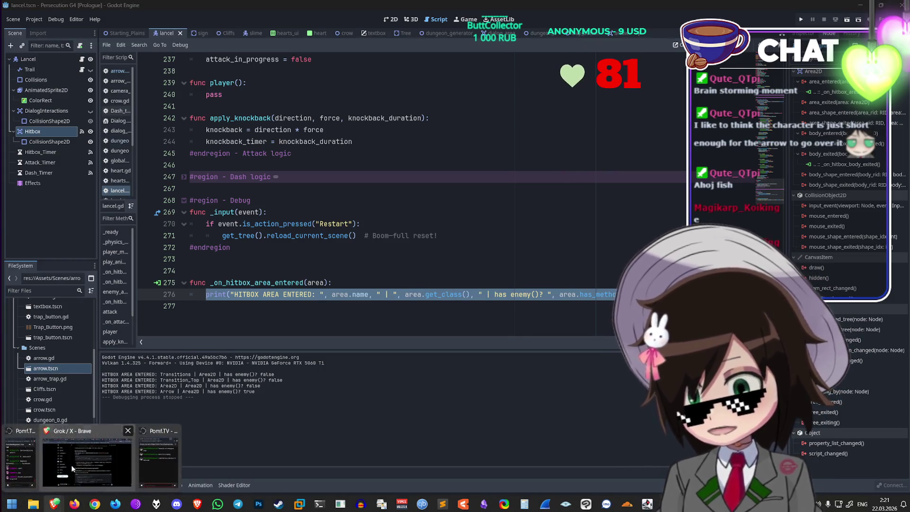
pyautogui.click(45, 457)
pyautogui.scroll(-2, 459, 342)
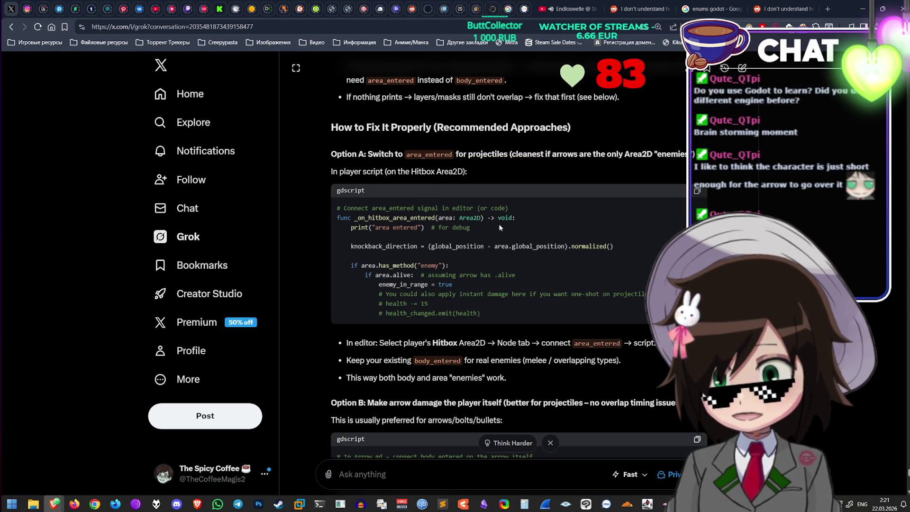
pyautogui.scroll(-1, 499, 227)
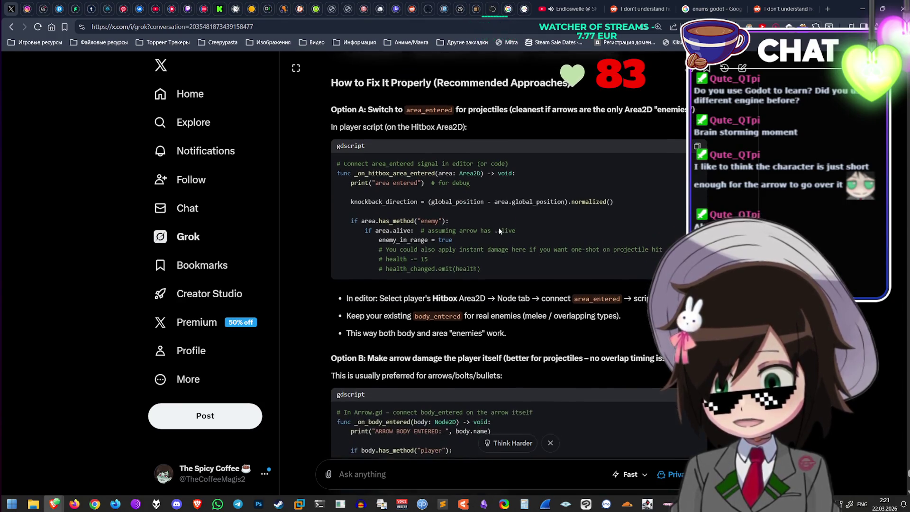
pyautogui.scroll(-1, 421, 181)
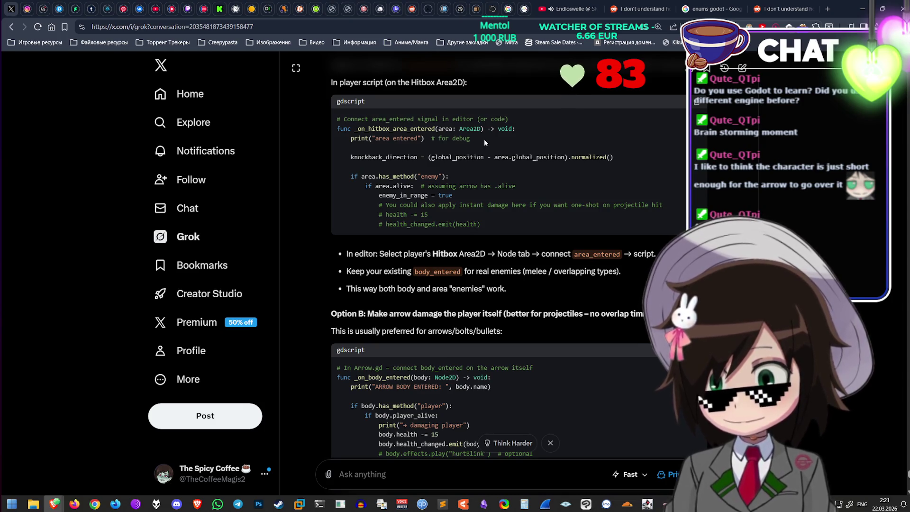
pyautogui.moveTo(615, 157); pyautogui.dragTo(350, 161)
pyautogui.hotkey('ctrl', 'c')
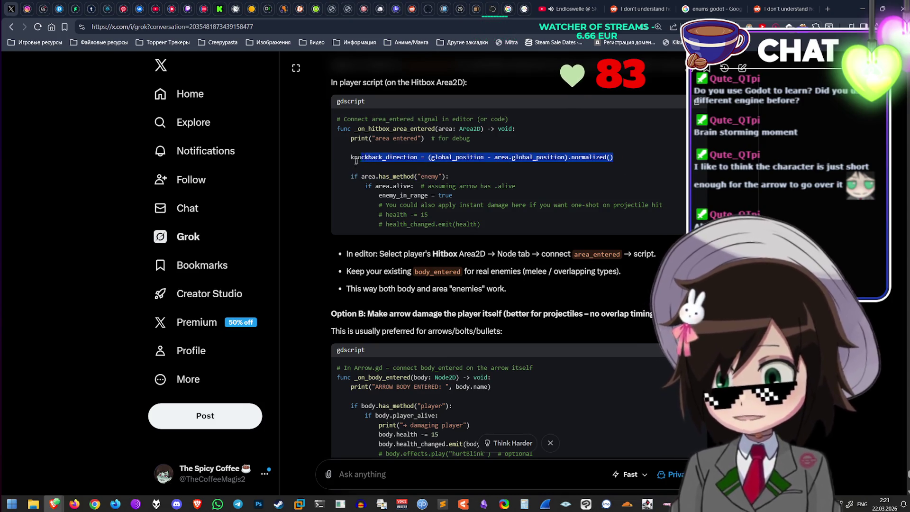
pyautogui.click(863, 5)
pyautogui.hotkey('ctrl', 'v')
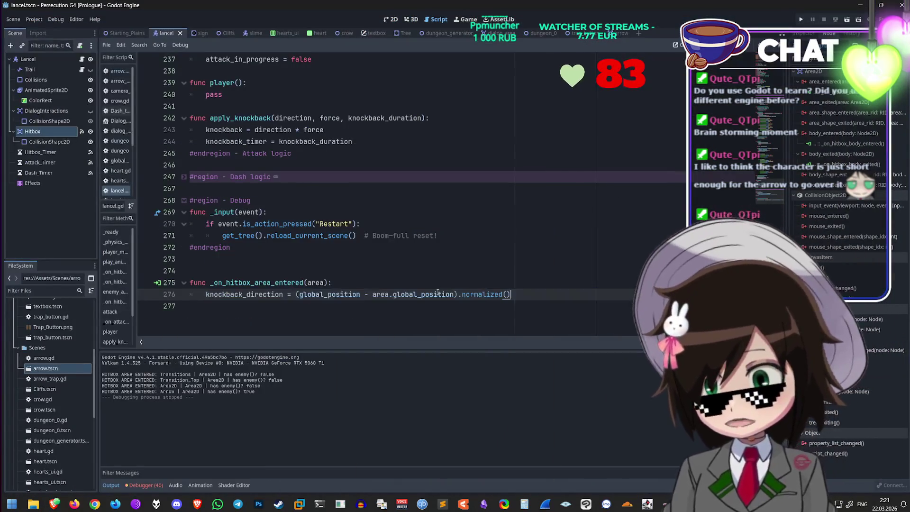
# Step: Copy the if area.has_method("enemy") block from Grok's answer
pyautogui.click(54, 503)
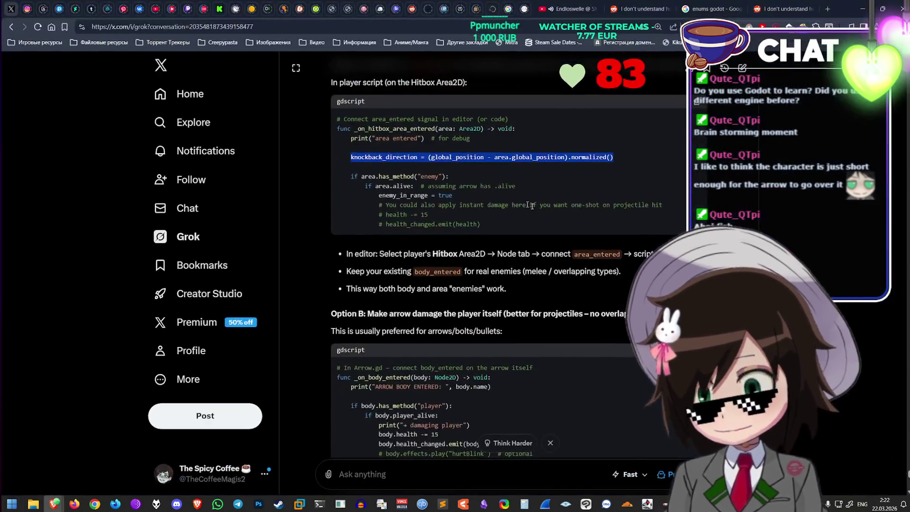
pyautogui.moveTo(504, 226); pyautogui.dragTo(330, 183)
pyautogui.hotkey('ctrl', 'c')
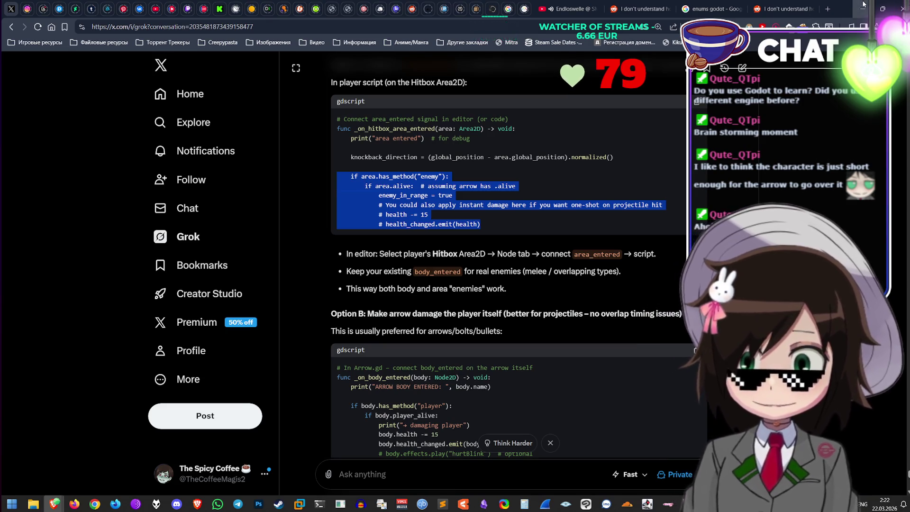
pyautogui.hotkey('alt', 'Tab')
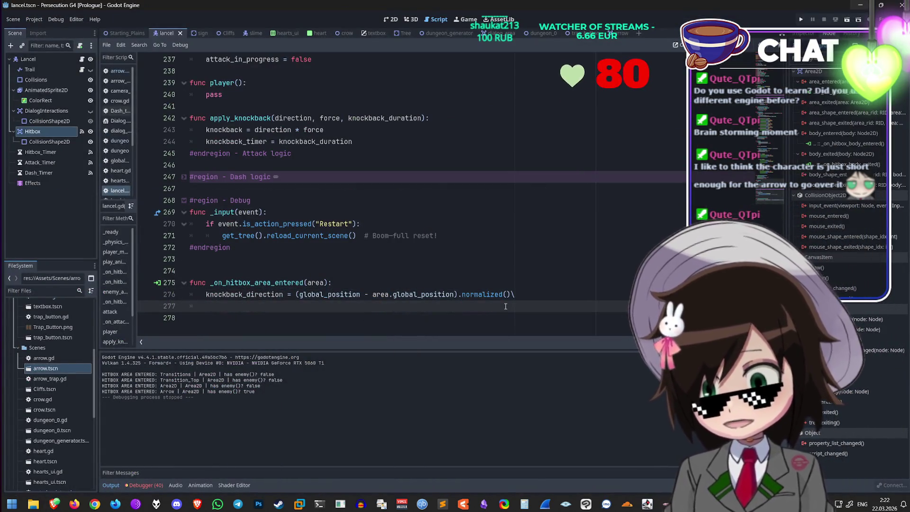
# Step: Paste the arrow-handling block, strip its comments and convert the indentation to tabs
pyautogui.hotkey('ctrl', 'v')
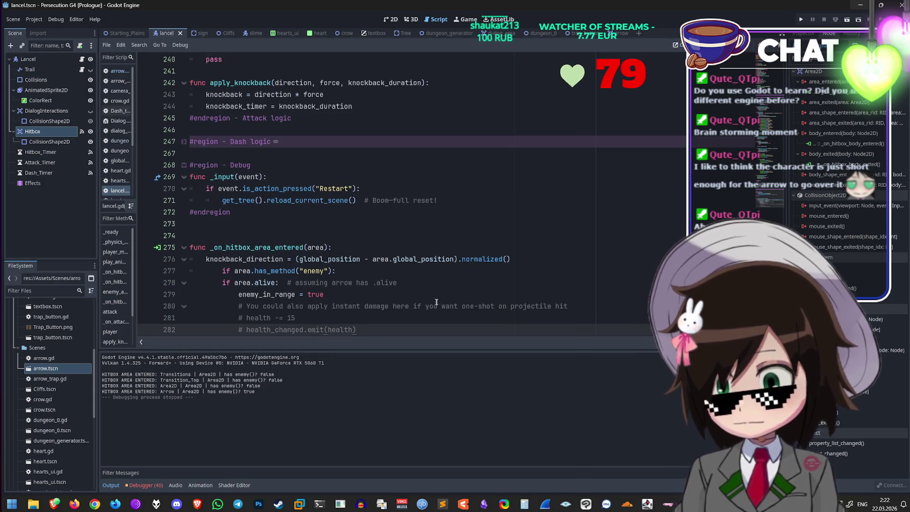
pyautogui.moveTo(396, 330); pyautogui.dragTo(190, 307)
pyautogui.press('BackSpace')
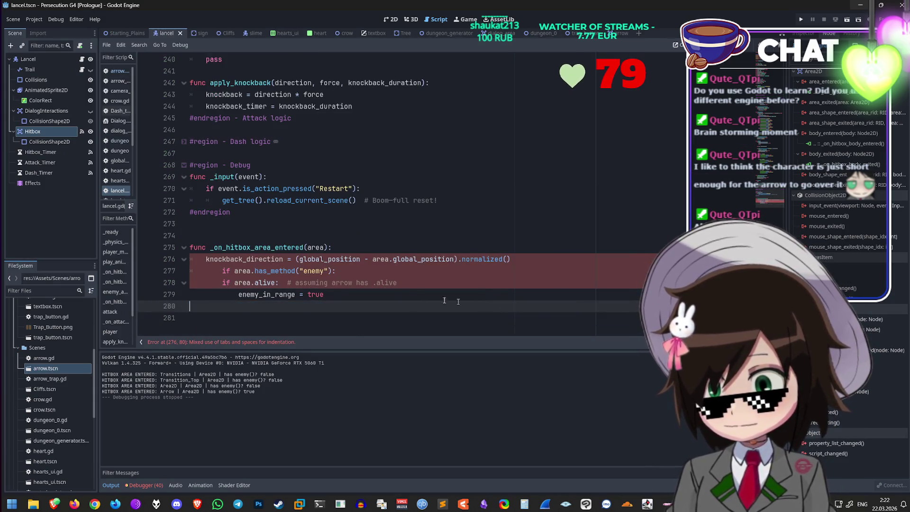
pyautogui.click(223, 271)
pyautogui.press('BackSpace')
pyautogui.moveTo(441, 287); pyautogui.dragTo(282, 282)
pyautogui.press('BackSpace')
pyautogui.click(370, 293)
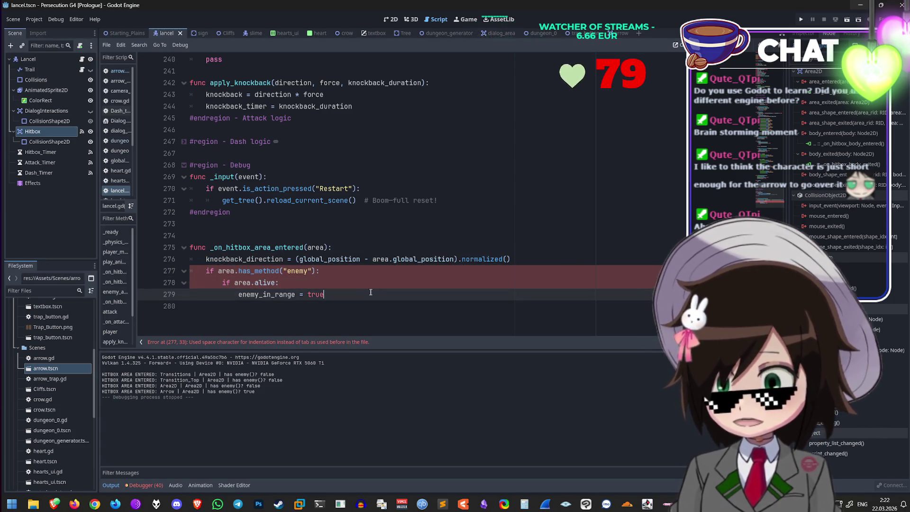
pyautogui.hotkey('ctrl', 'shift', 'i')
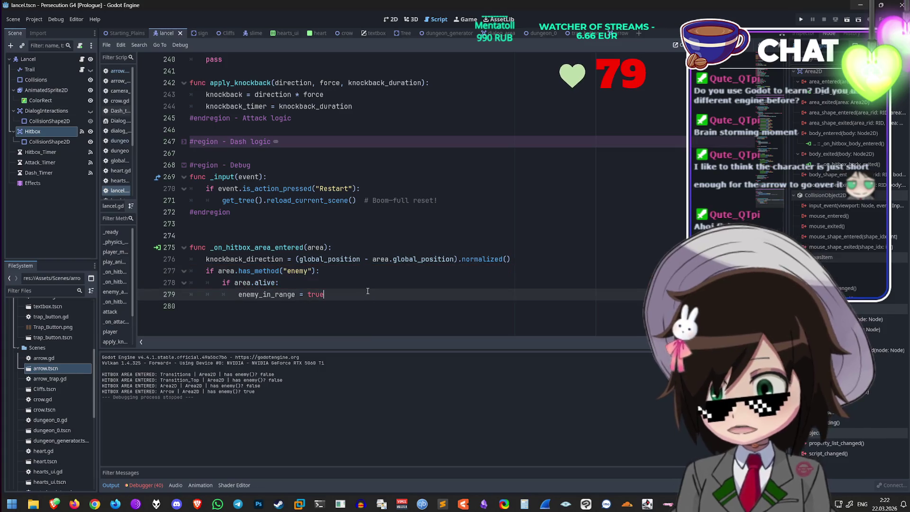
# Step: Delete the whole _on_hitbox_area_entered function and the blank lines after #endregion
pyautogui.click(370, 282)
pyautogui.click(384, 267)
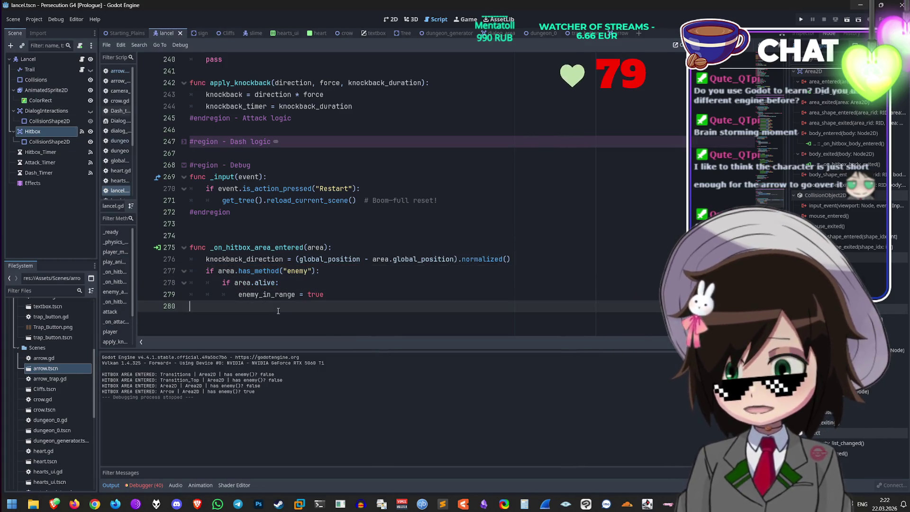
pyautogui.click(276, 307)
pyautogui.click(287, 298)
pyautogui.moveTo(367, 294); pyautogui.dragTo(169, 256)
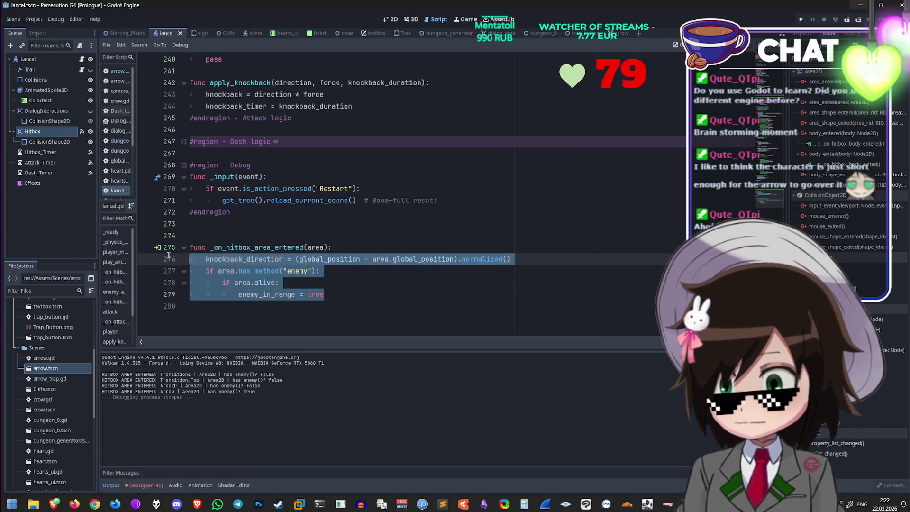
pyautogui.moveTo(323, 294); pyautogui.dragTo(169, 247)
pyautogui.press('BackSpace')
pyautogui.press('Return')
pyautogui.press('BackSpace')
pyautogui.press('BackSpace')
pyautogui.press('BackSpace')
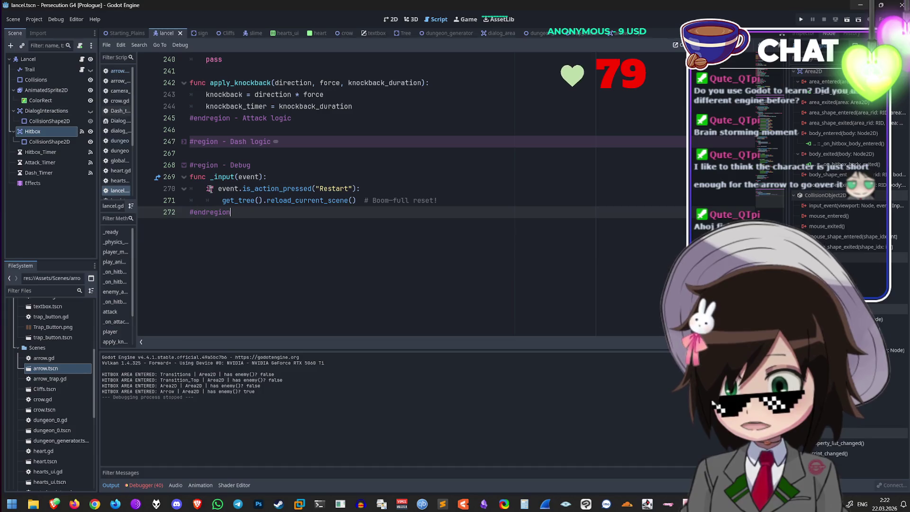
# Step: Fold the Debug region and scroll up to the #region Attack / Damage logic header
pyautogui.click(184, 165)
pyautogui.click(184, 141)
pyautogui.scroll(20, 308, 237)
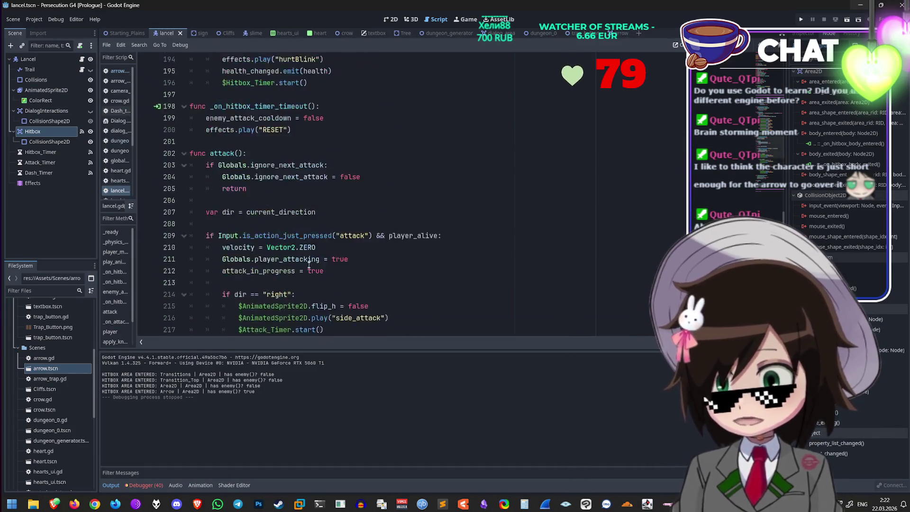
pyautogui.scroll(3, 308, 270)
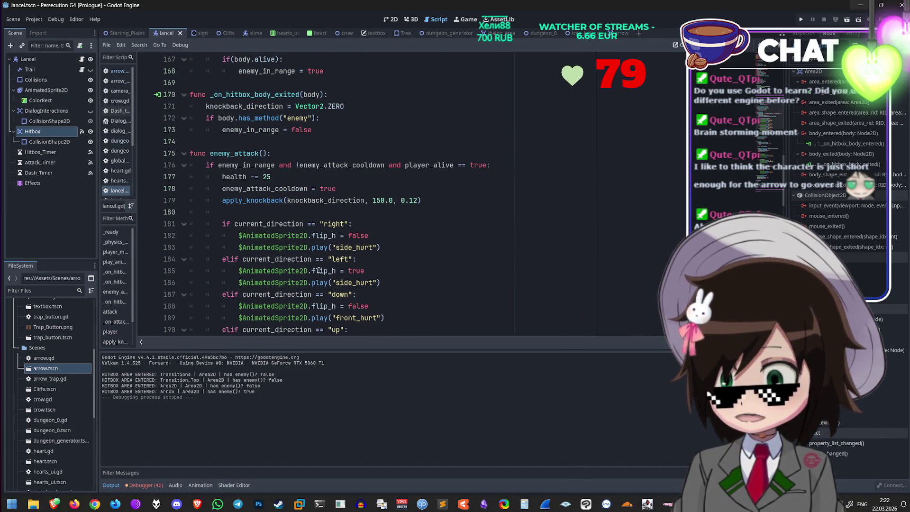
pyautogui.click(458, 199)
pyautogui.scroll(2, 430, 241)
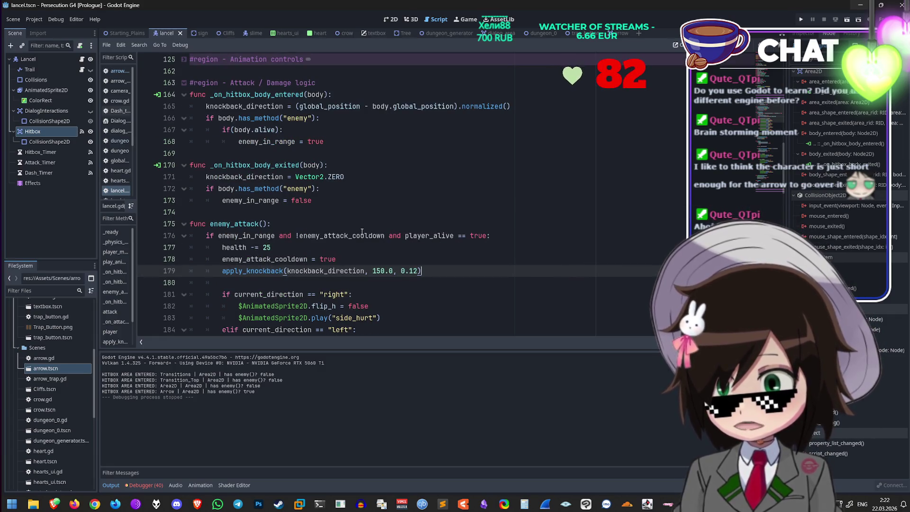
pyautogui.click(361, 231)
pyautogui.scroll(2, 365, 230)
pyautogui.click(380, 224)
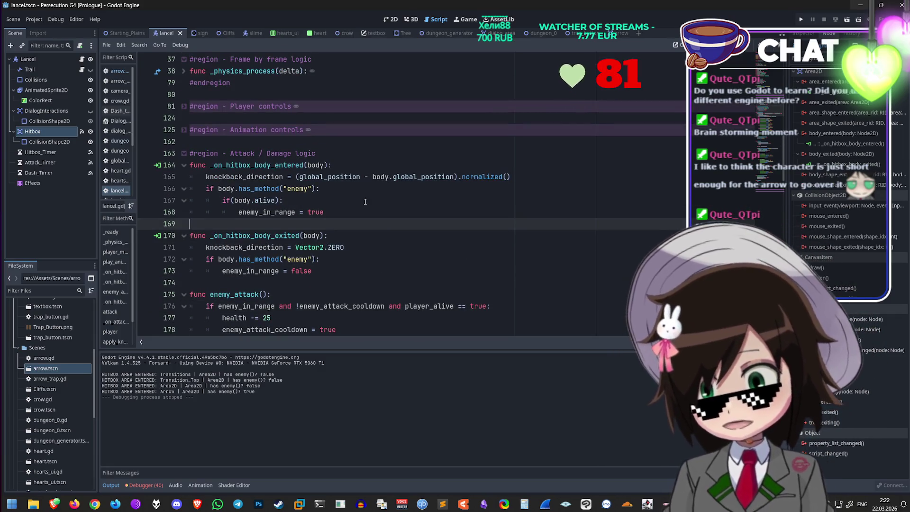
pyautogui.press('Up')
pyautogui.press('Up')
# Step: Paste the _on_hitbox_area_entered(area) function on new lines below the Attack / Damage logic header
pyautogui.click(371, 154)
pyautogui.press('Return')
pyautogui.press('Return')
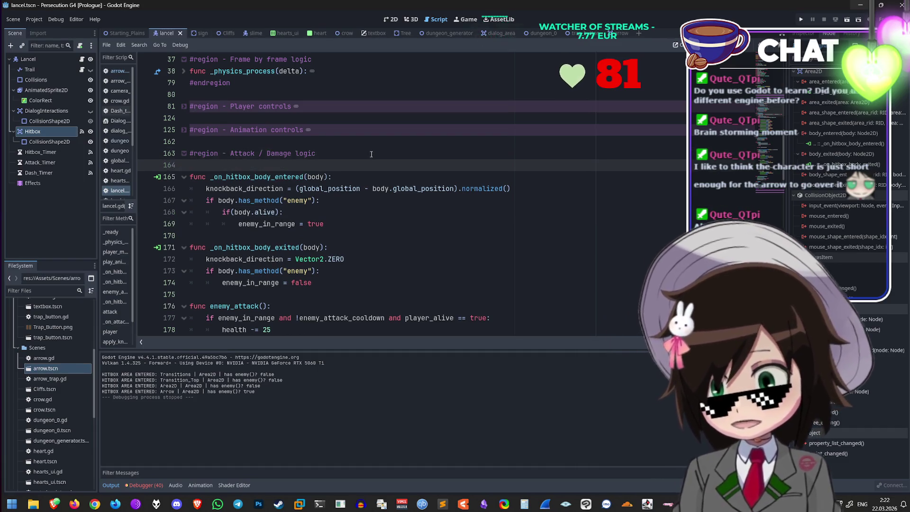
pyautogui.press('Up')
pyautogui.write('func _on_hitbox_area_entered(area): \tknockback_direction = (global_position - area.global_position).normalized() \tif area.has_method("enemy"): \t\tif area.alive: \t\t\tenemy_in_range = true')
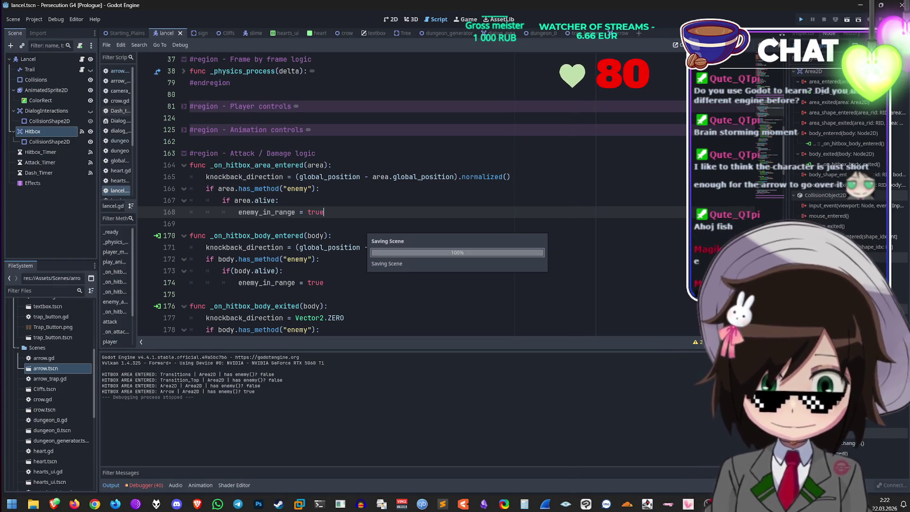
# Step: Test-run the game, then change the arrow's speed value to 200
pyautogui.press('w')
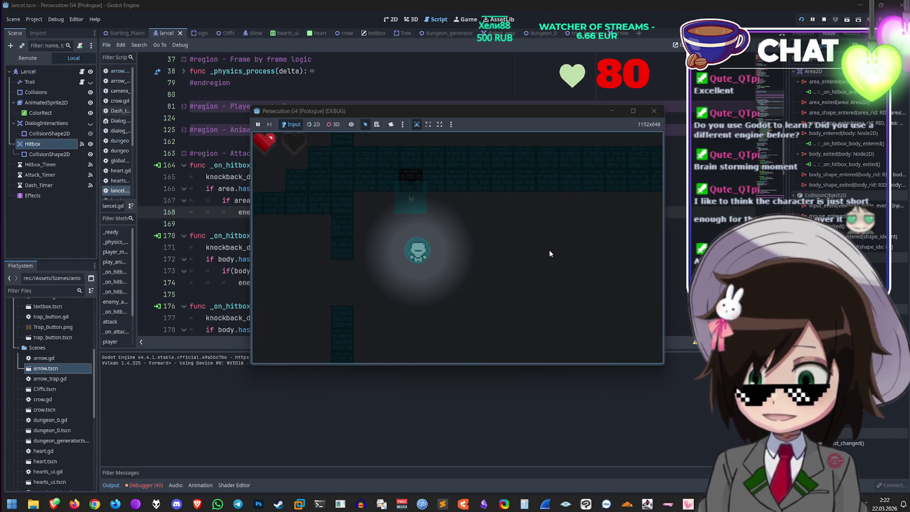
pyautogui.click(653, 111)
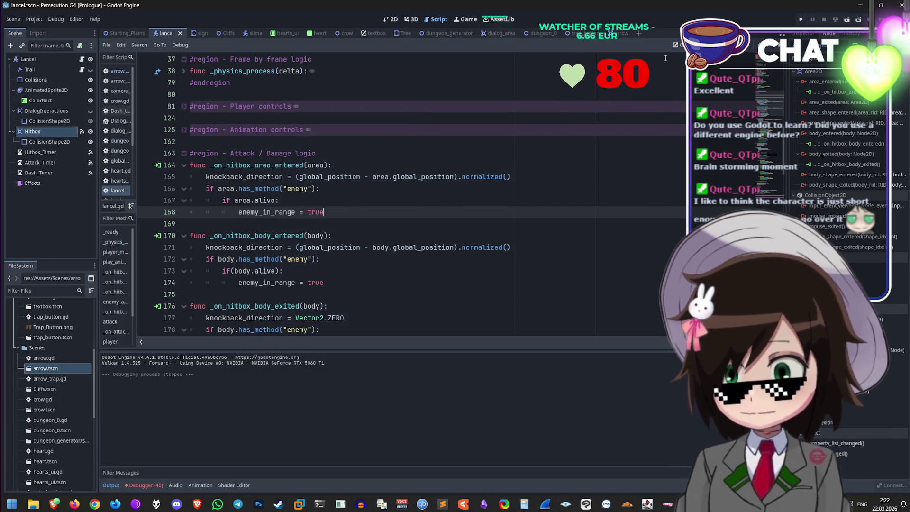
pyautogui.click(616, 34)
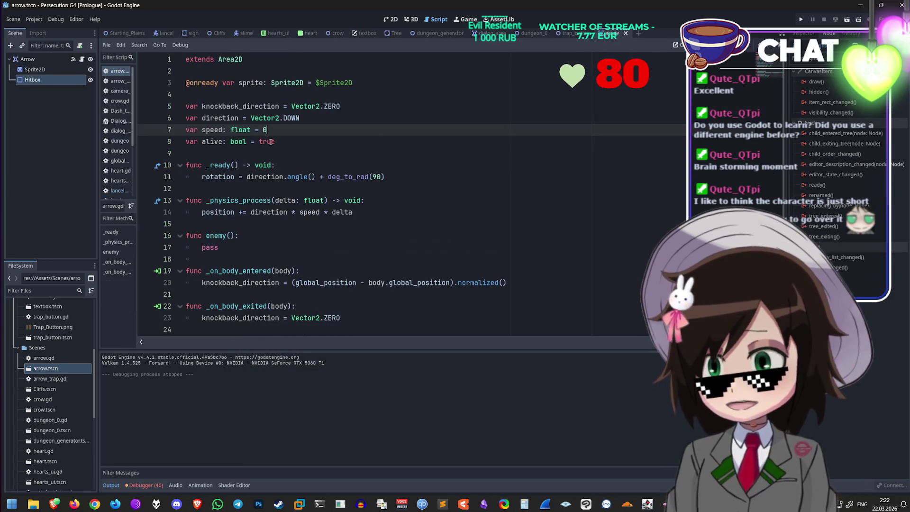
pyautogui.press('BackSpace')
pyautogui.write('200')
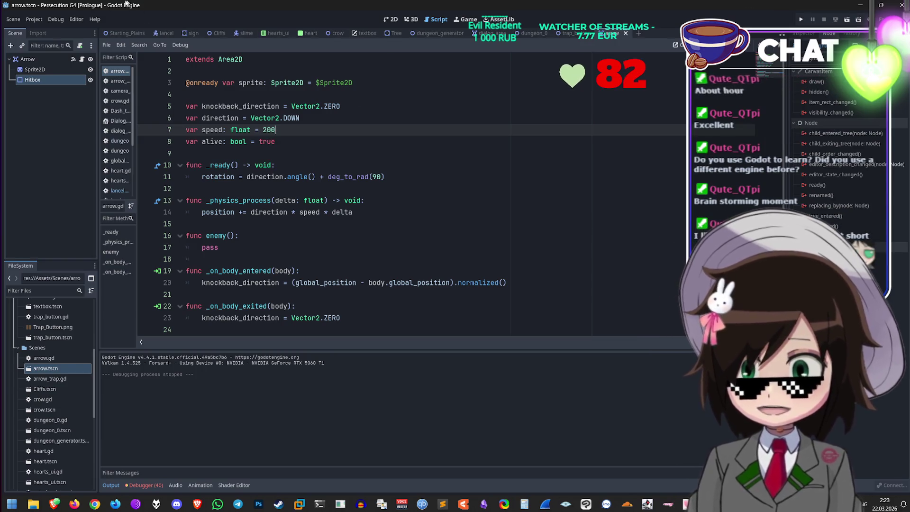
# Step: Enable visible collision shapes and play, walking the player up through the cave into the dungeon
pyautogui.click(56, 19)
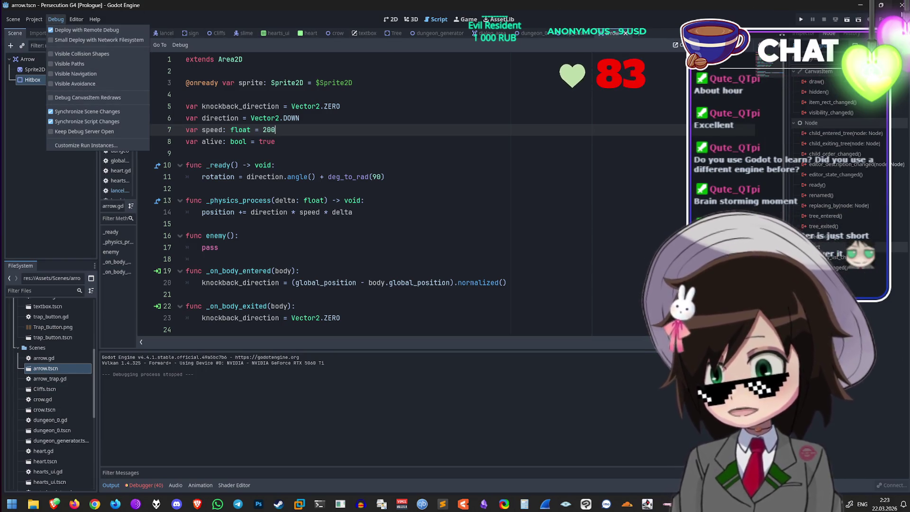
pyautogui.click(94, 54)
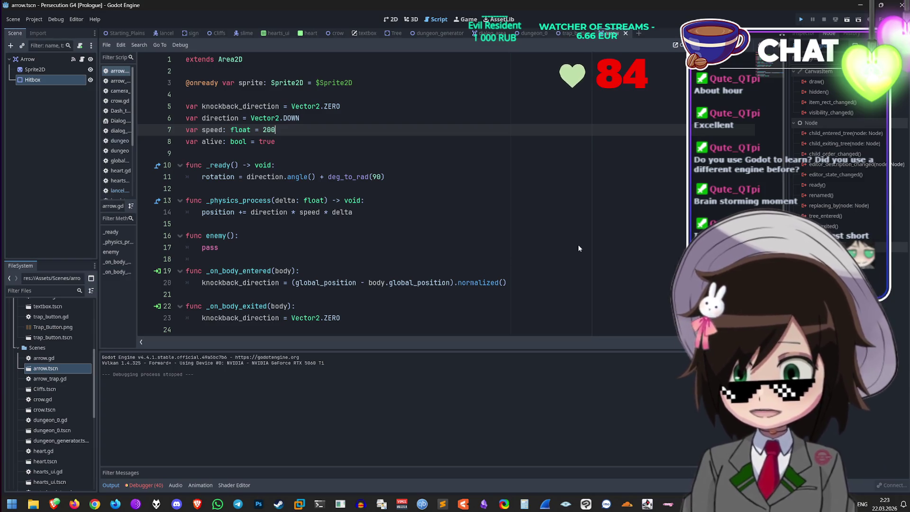
pyautogui.press('F5')
pyautogui.press('Up')
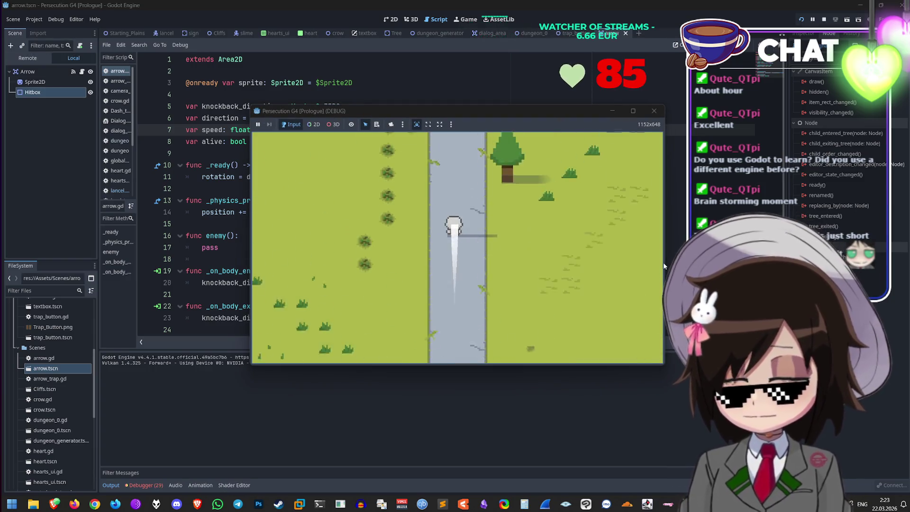
pyautogui.press('Up')
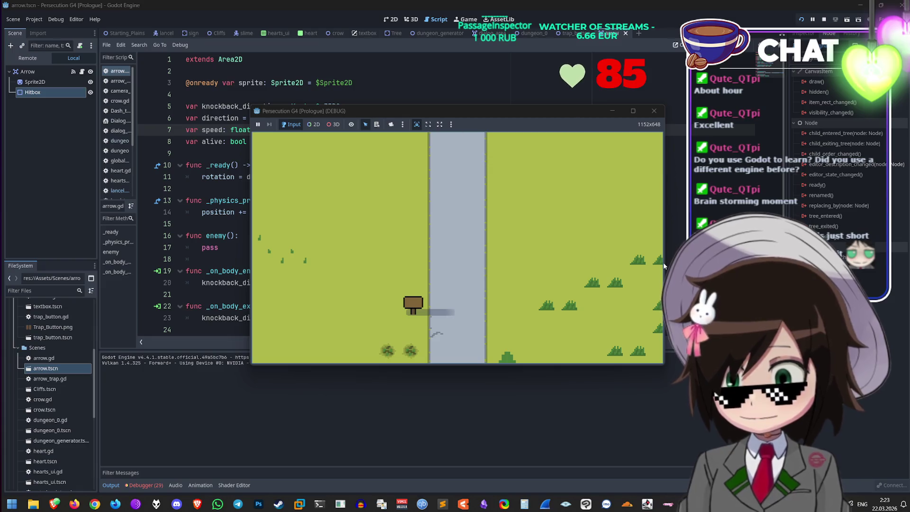
pyautogui.press('Up')
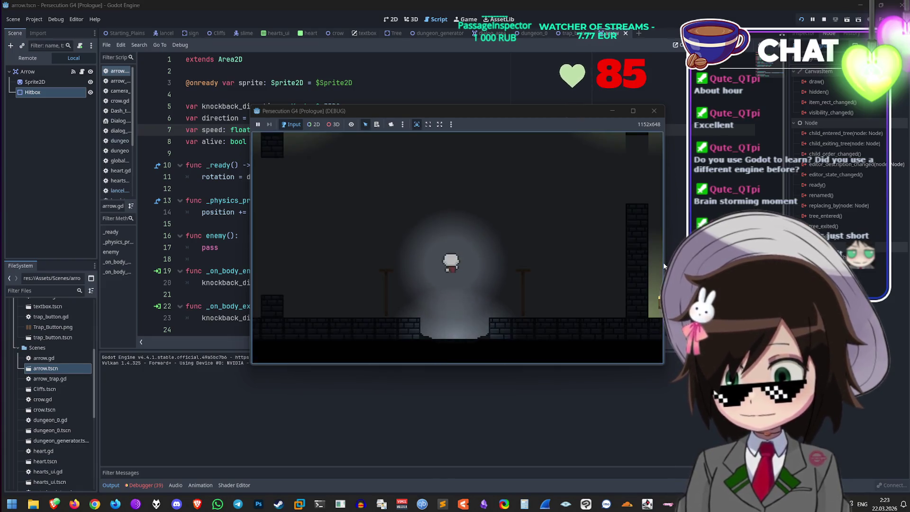
pyautogui.press('Up')
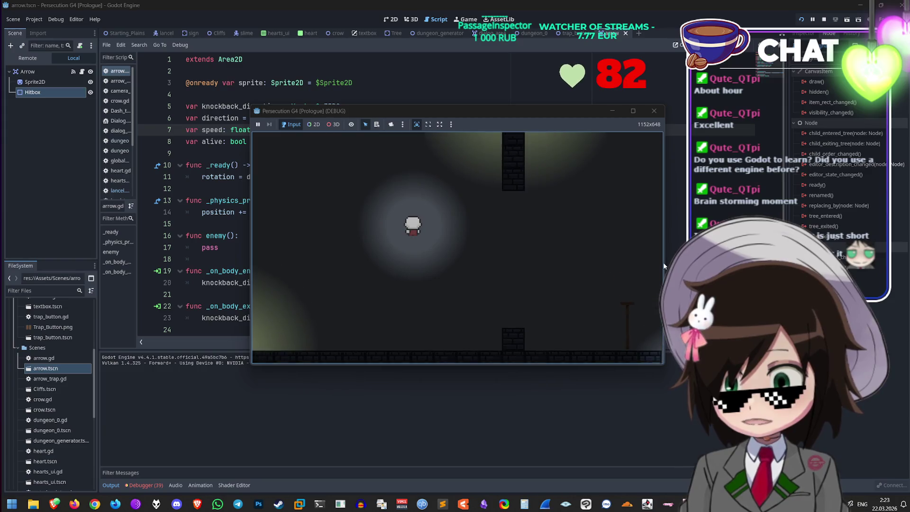
pyautogui.press('Up')
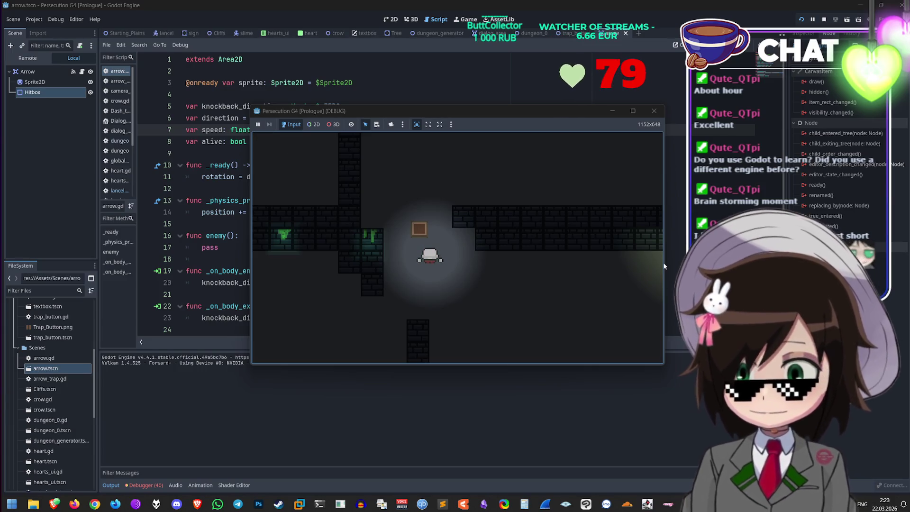
# Step: Shrink the arrow's Hitbox shape from both corners to hug the arrow, then run again
pyautogui.click(824, 19)
pyautogui.click(801, 19)
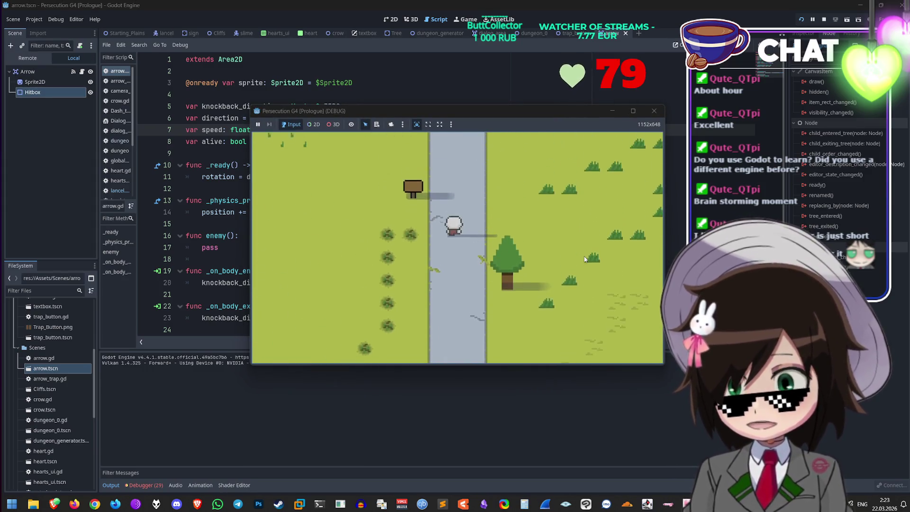
pyautogui.click(654, 110)
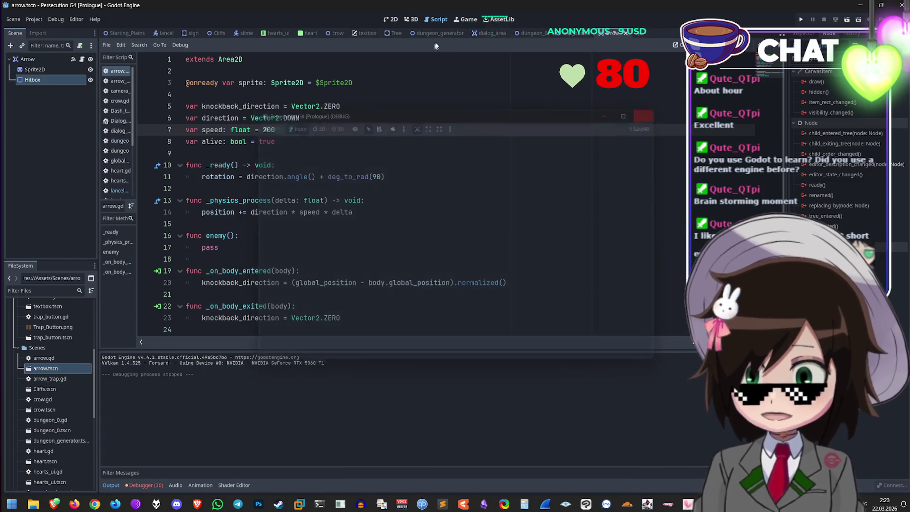
pyautogui.moveTo(507, 284)
pyautogui.mouseDown()
pyautogui.moveTo(445, 237)
pyautogui.moveTo(440, 242)
pyautogui.mouseUp()
pyautogui.moveTo(358, 133)
pyautogui.mouseDown()
pyautogui.moveTo(419, 173)
pyautogui.moveTo(419, 187)
pyautogui.mouseUp()
pyautogui.click(798, 19)
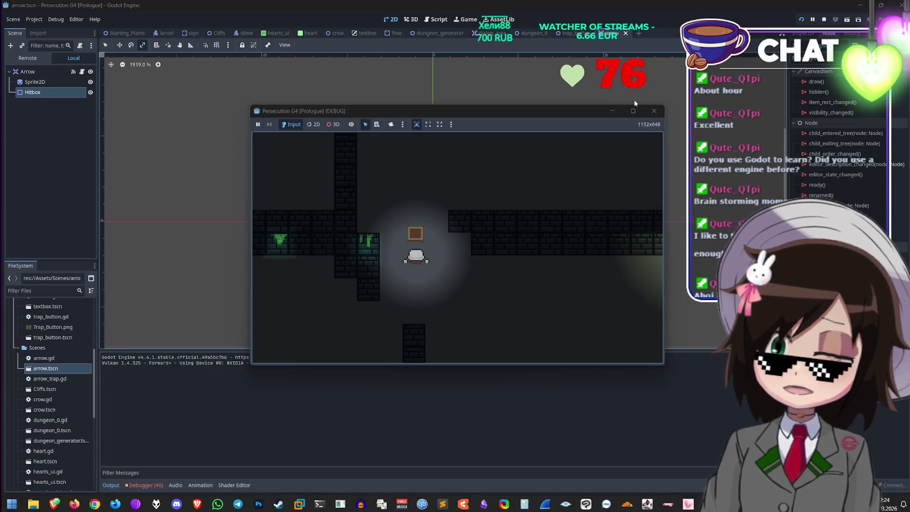
# Step: Close the game, open the lancel player script and select its Hitbox node
pyautogui.click(656, 113)
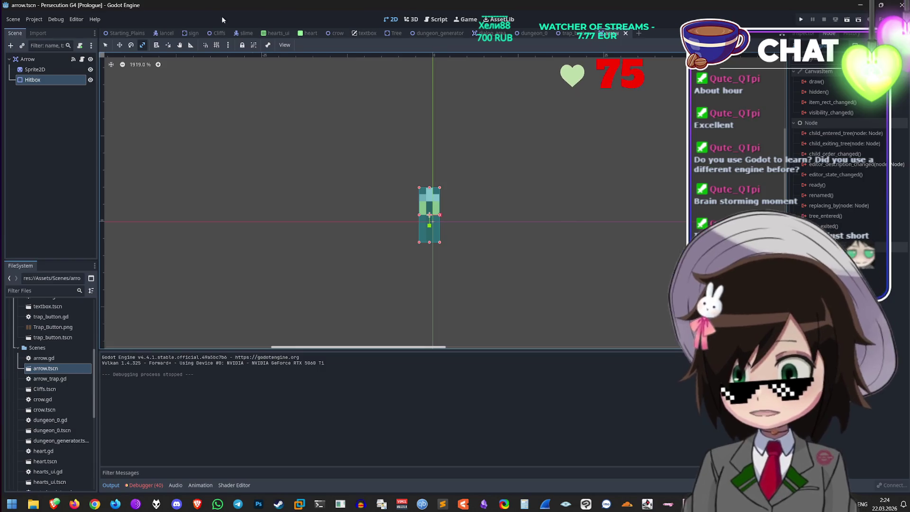
pyautogui.click(166, 33)
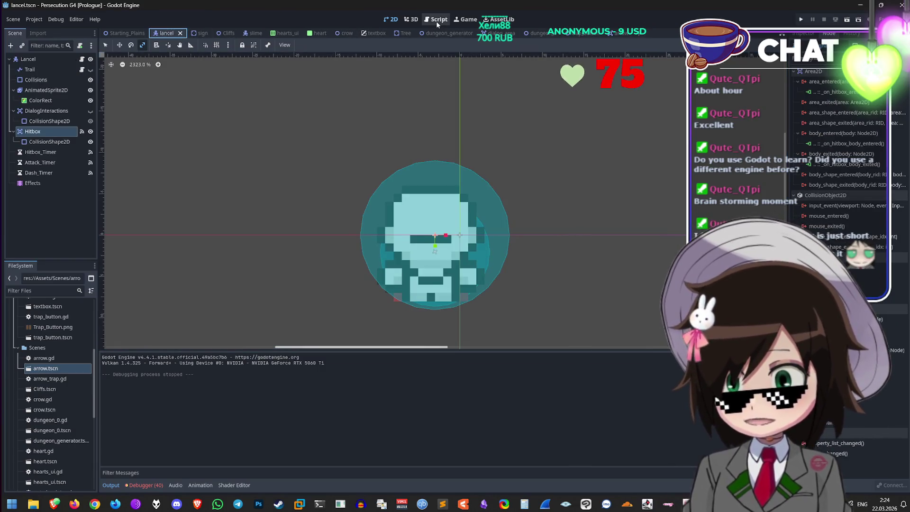
pyautogui.click(436, 21)
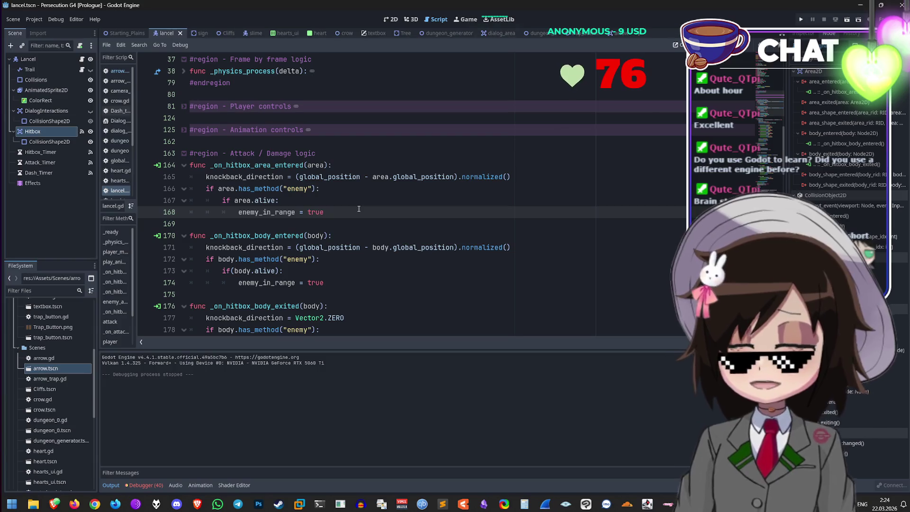
pyautogui.click(54, 129)
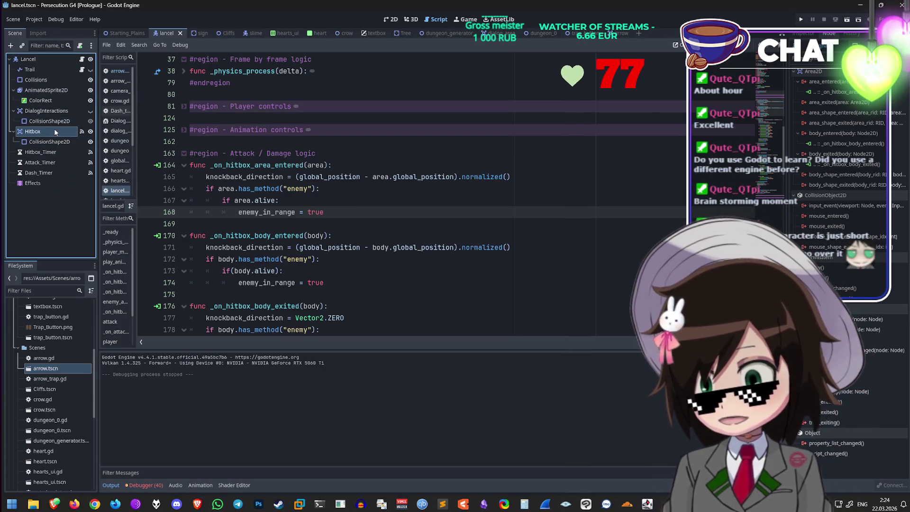
# Step: Connect Hitbox's area_exited signal to a new handler and cut the generated stub
pyautogui.doubleClick(857, 101)
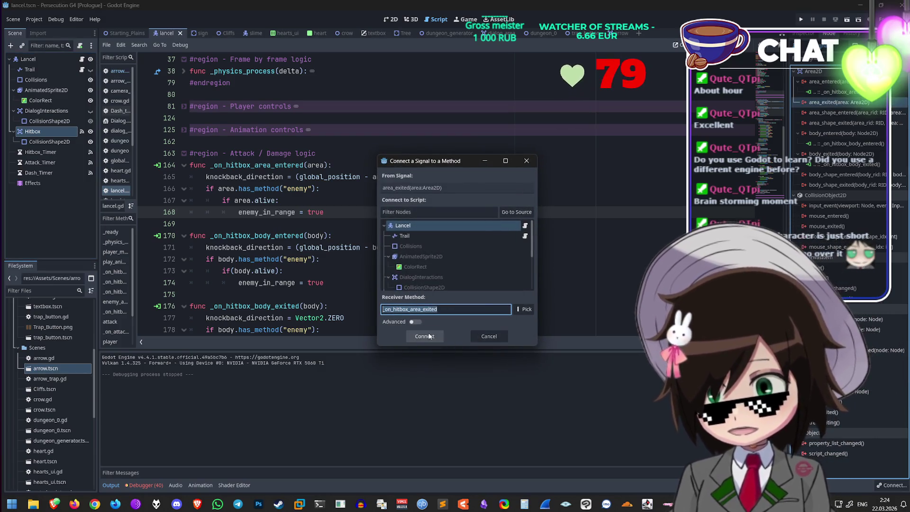
pyautogui.click(424, 336)
pyautogui.moveTo(375, 306)
pyautogui.mouseDown()
pyautogui.moveTo(189, 294)
pyautogui.moveTo(188, 285)
pyautogui.mouseUp()
pyautogui.press('BackSpace')
pyautogui.press('BackSpace')
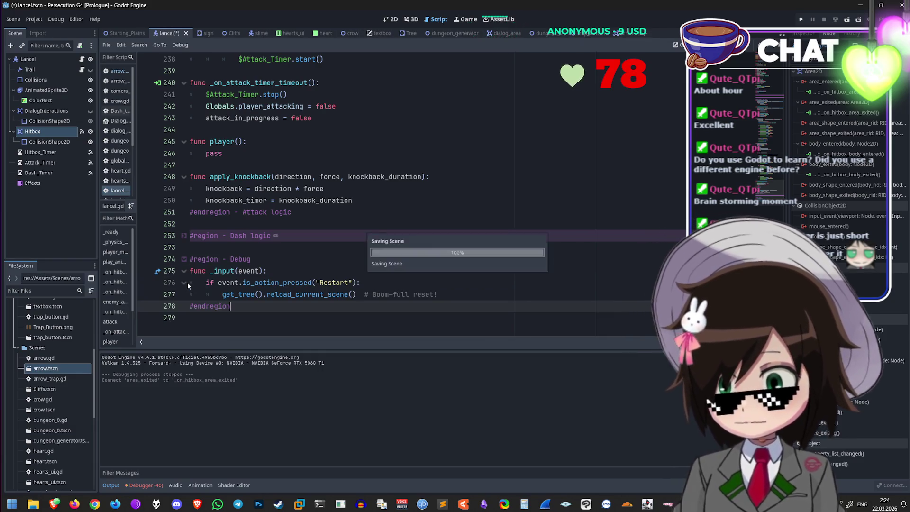
pyautogui.press('BackSpace')
pyautogui.press('BackSpace')
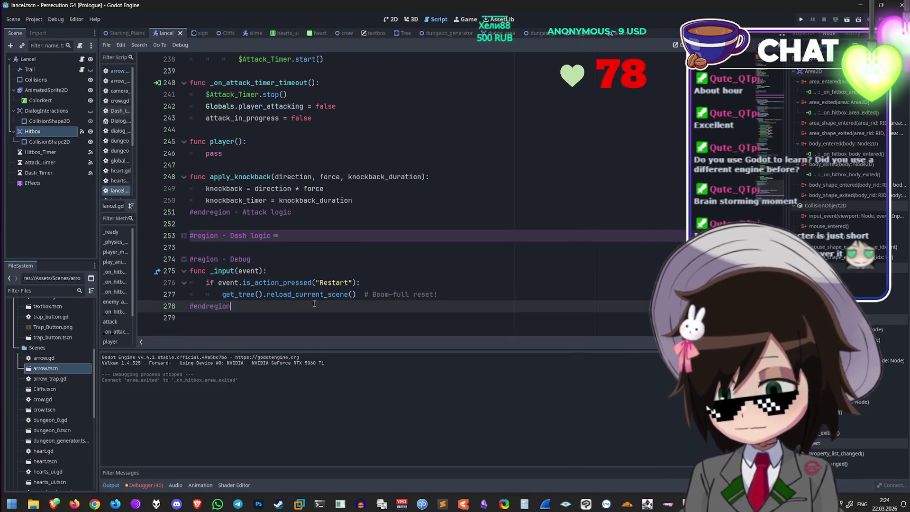
# Step: Paste the _on_hitbox_area_exited stub right after _on_hitbox_area_entered, removing the extra blank line
pyautogui.scroll(15, 345, 222)
pyautogui.scroll(10, 346, 227)
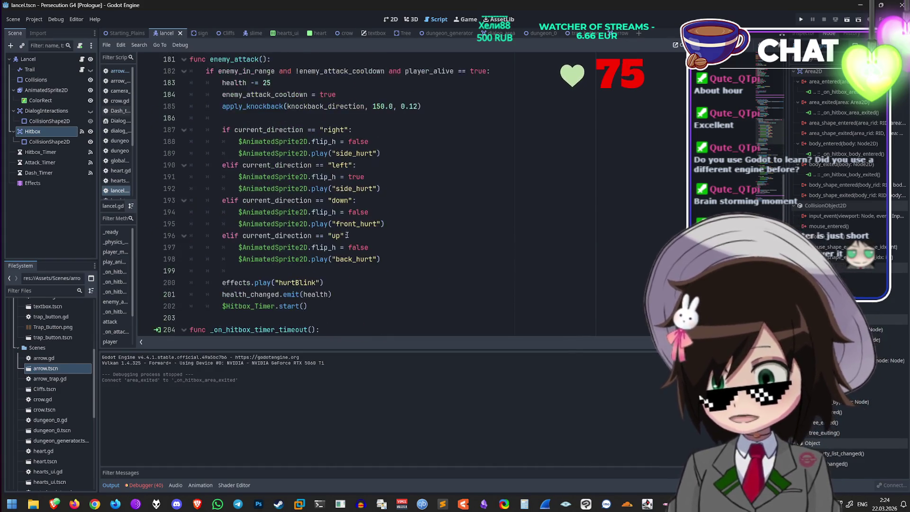
pyautogui.scroll(2, 344, 247)
pyautogui.moveTo(352, 196); pyautogui.dragTo(360, 183)
pyautogui.scroll(1, 360, 183)
pyautogui.click(367, 219)
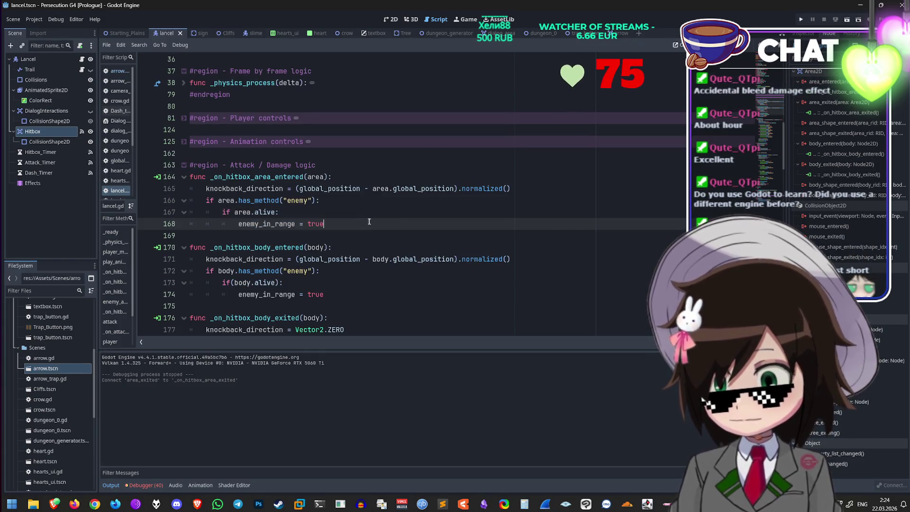
pyautogui.press('Return')
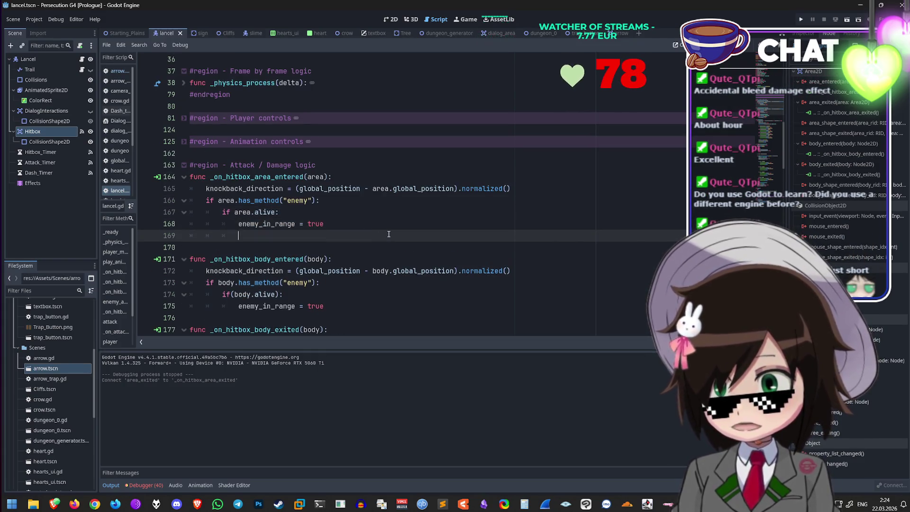
pyautogui.press('BackSpace')
pyautogui.press('BackSpace')
pyautogui.press('BackSpace')
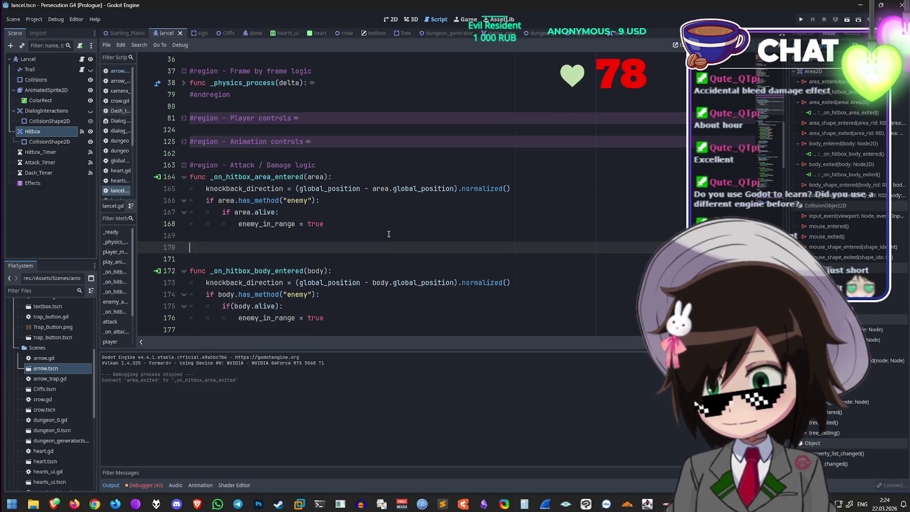
pyautogui.click(309, 247)
pyautogui.press('BackSpace')
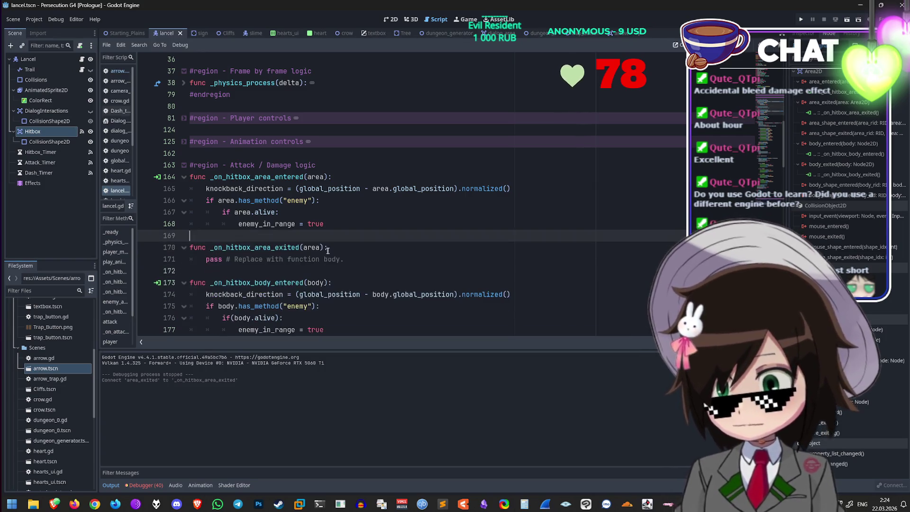
# Step: Replace the stub's pass with the three body_exited handler lines, changing body to area on line 172
pyautogui.click(350, 259)
pyautogui.scroll(-2, 362, 270)
pyautogui.scroll(-1, 362, 270)
pyautogui.moveTo(313, 282); pyautogui.dragTo(160, 262)
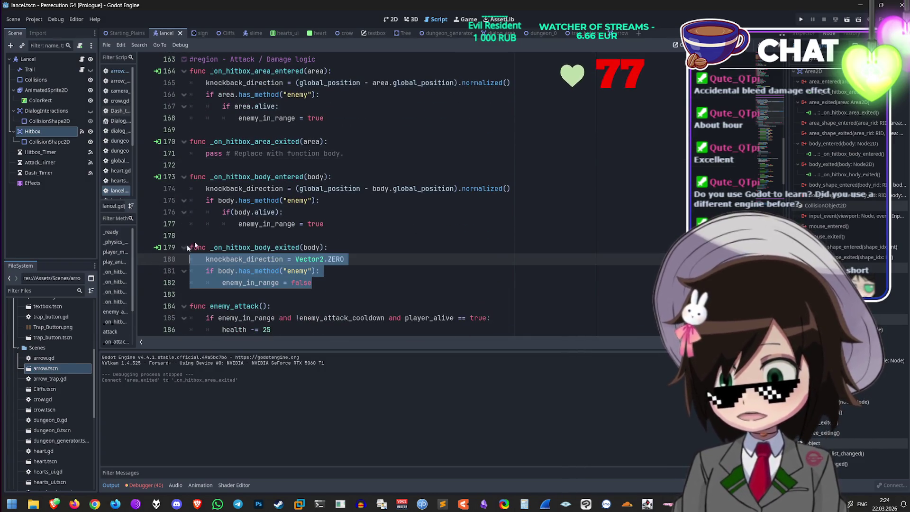
pyautogui.hotkey('ctrl', 'c')
pyautogui.tripleClick(363, 155)
pyautogui.hotkey('ctrl', 'v')
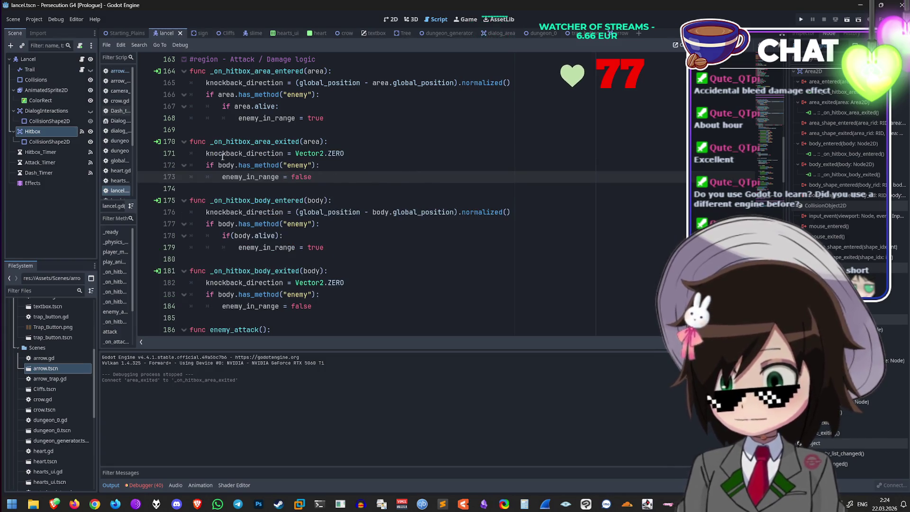
pyautogui.scroll(1, 407, 189)
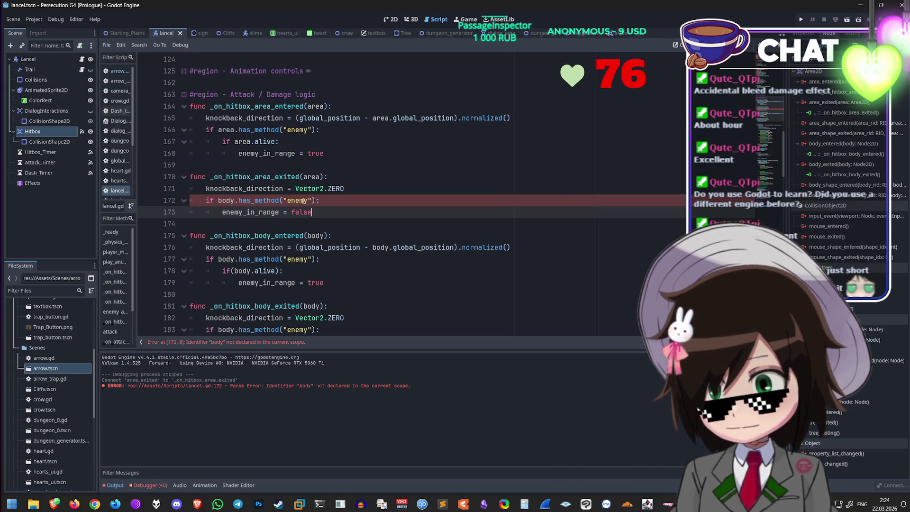
pyautogui.doubleClick(300, 200)
pyautogui.write('area')
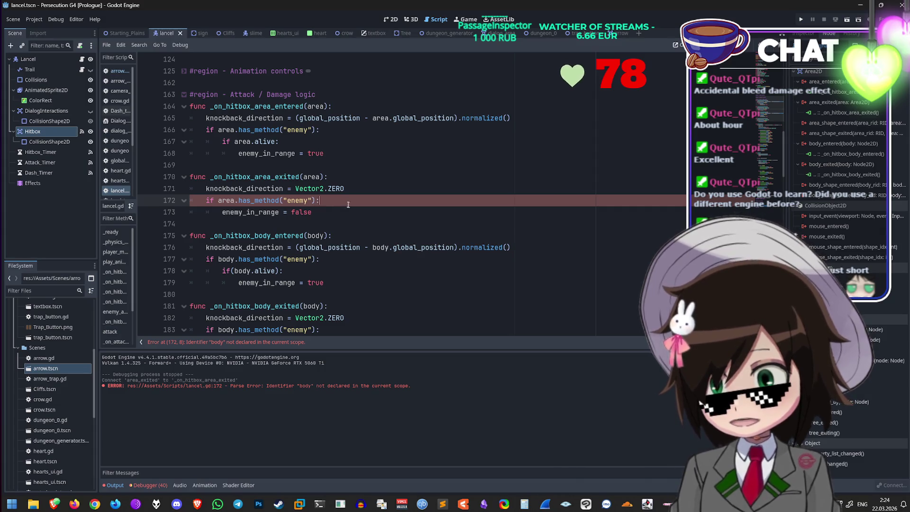
pyautogui.scroll(2, 345, 203)
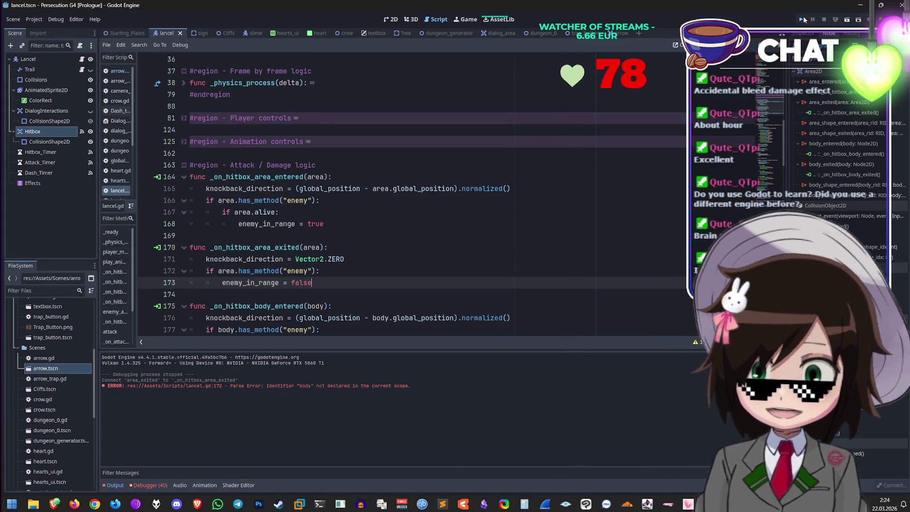
pyautogui.click(804, 20)
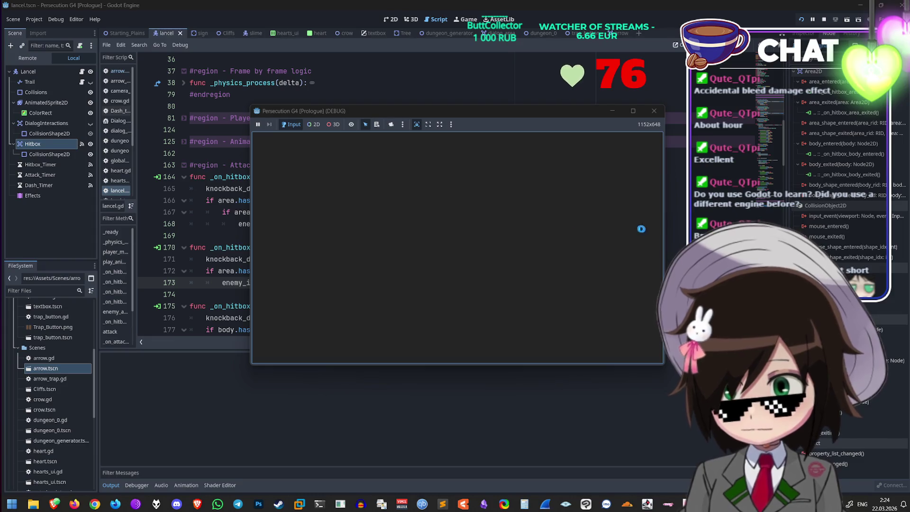
pyautogui.press('w')
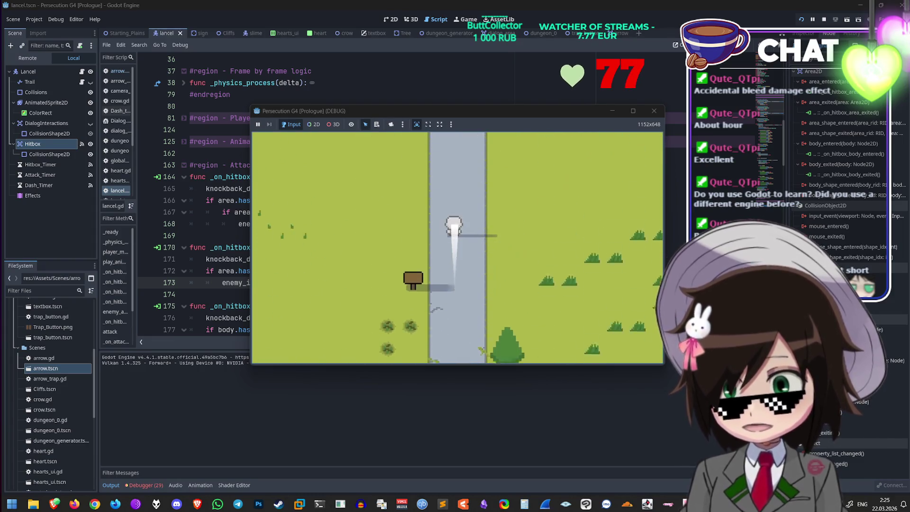
pyautogui.press('w')
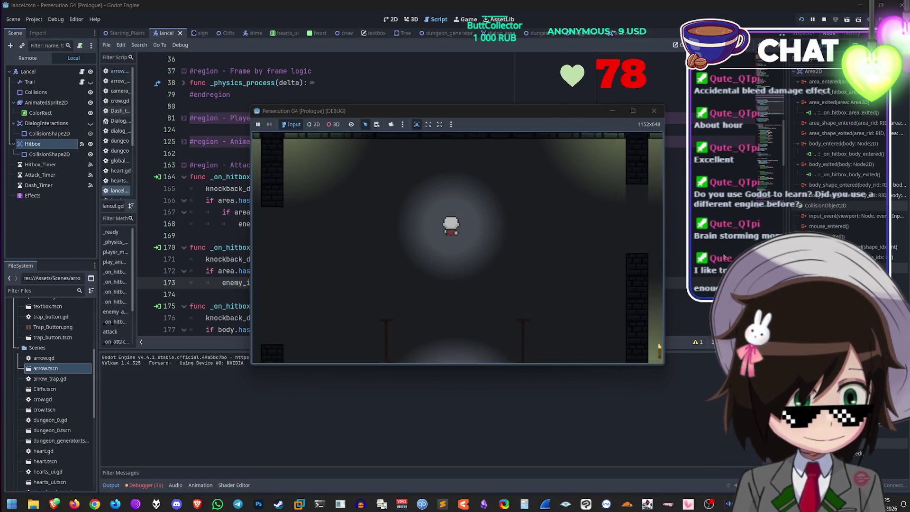
pyautogui.press('a')
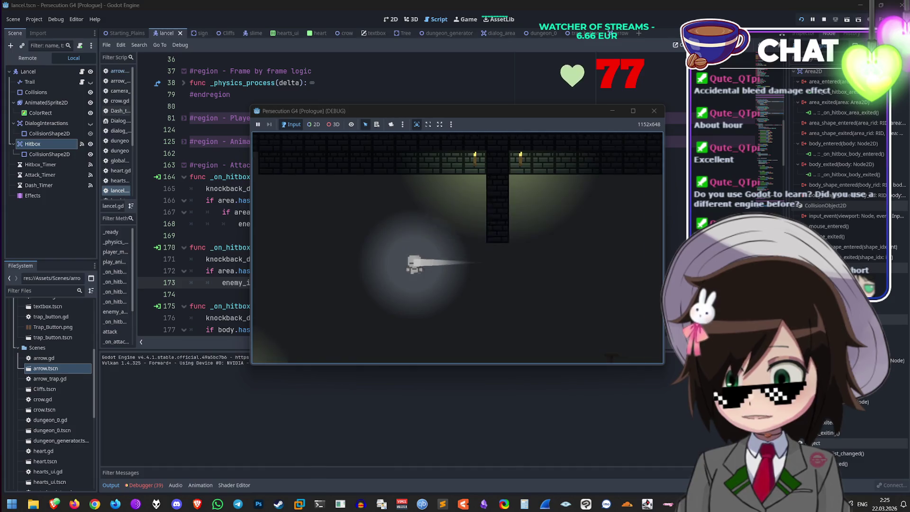
pyautogui.press('w')
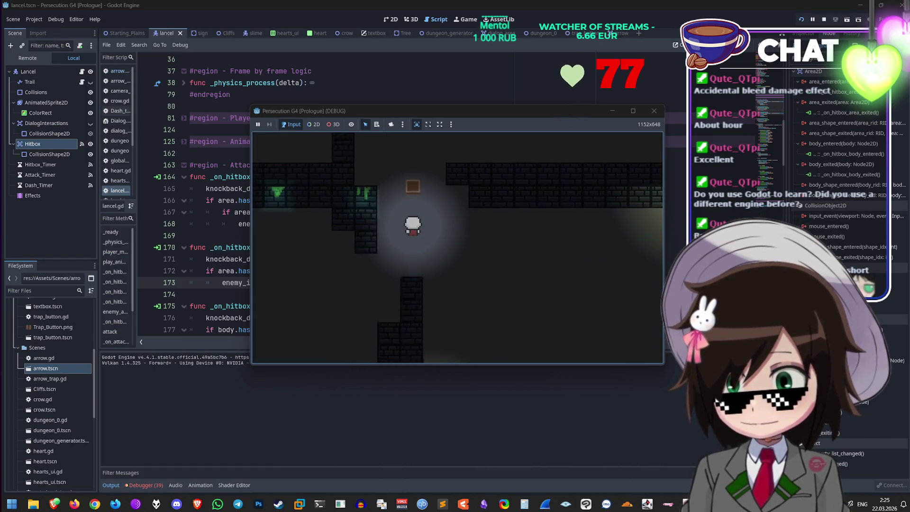
pyautogui.press('s')
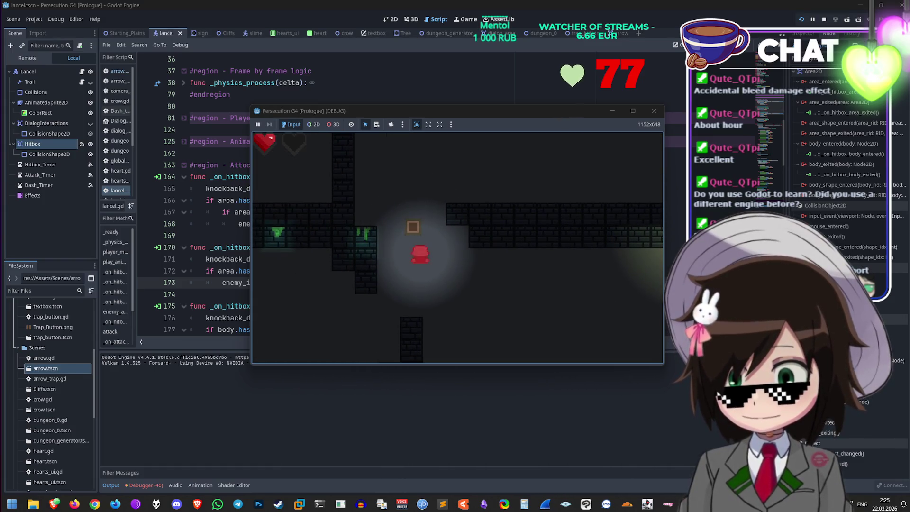
pyautogui.press('w')
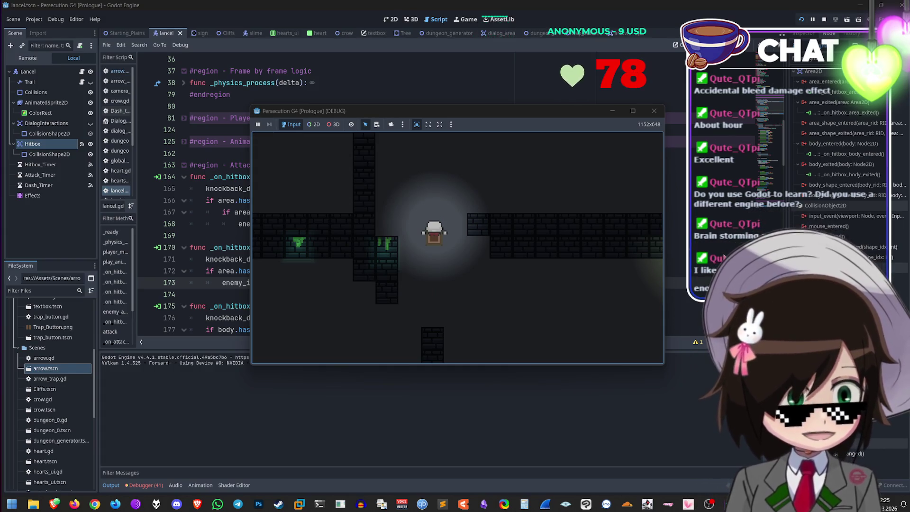
pyautogui.click(654, 111)
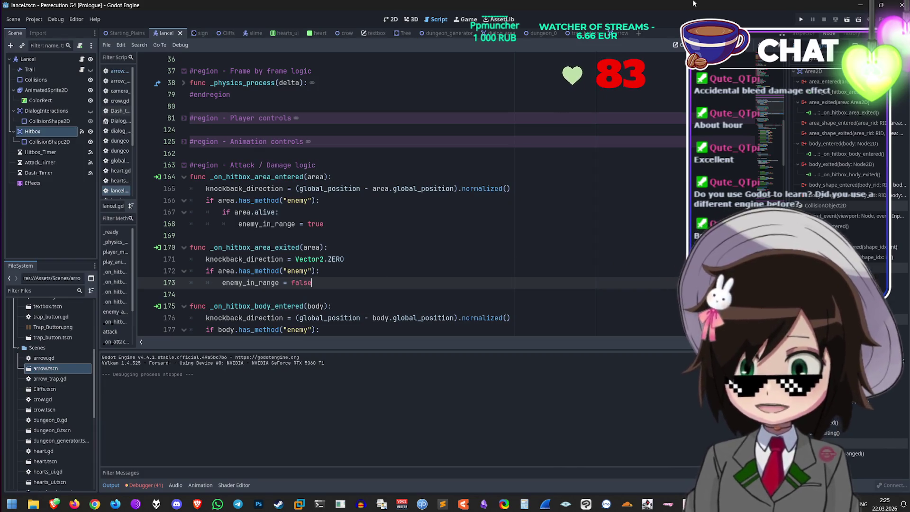